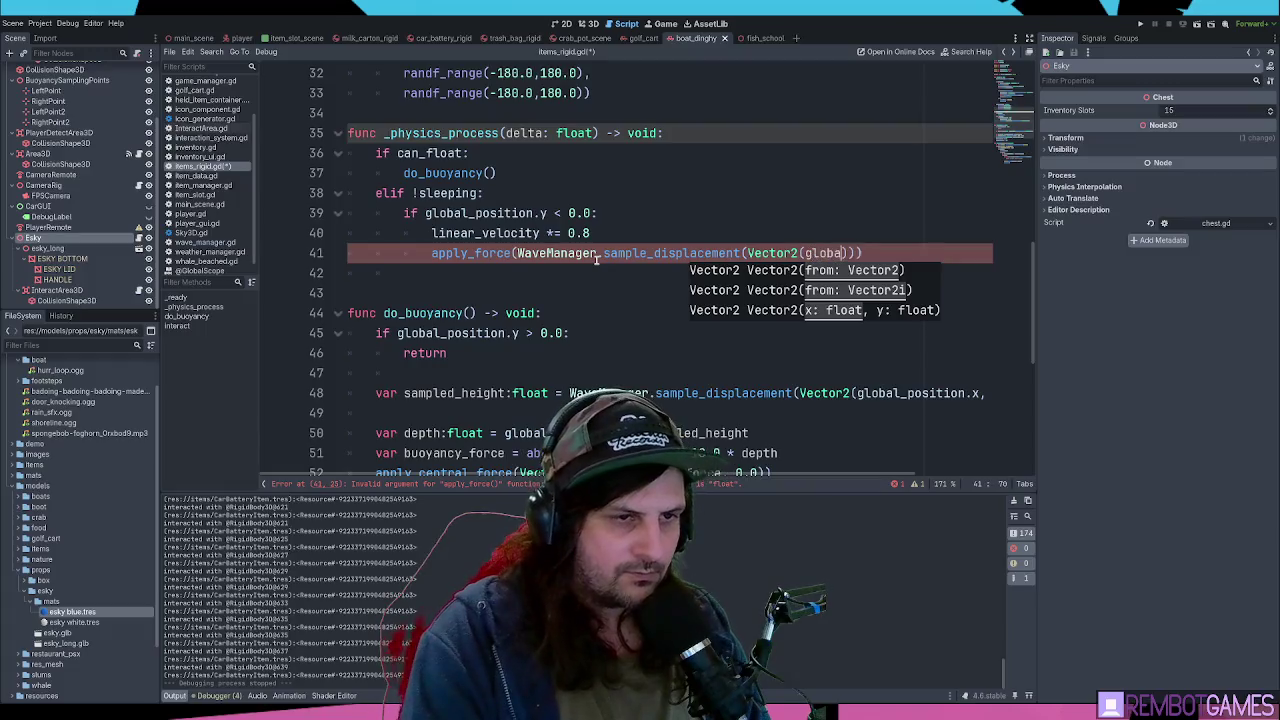
- Finish typing global_position.x and break the apply_force call after each opening bracket
{"action": "type", "text": "l_position.x"}
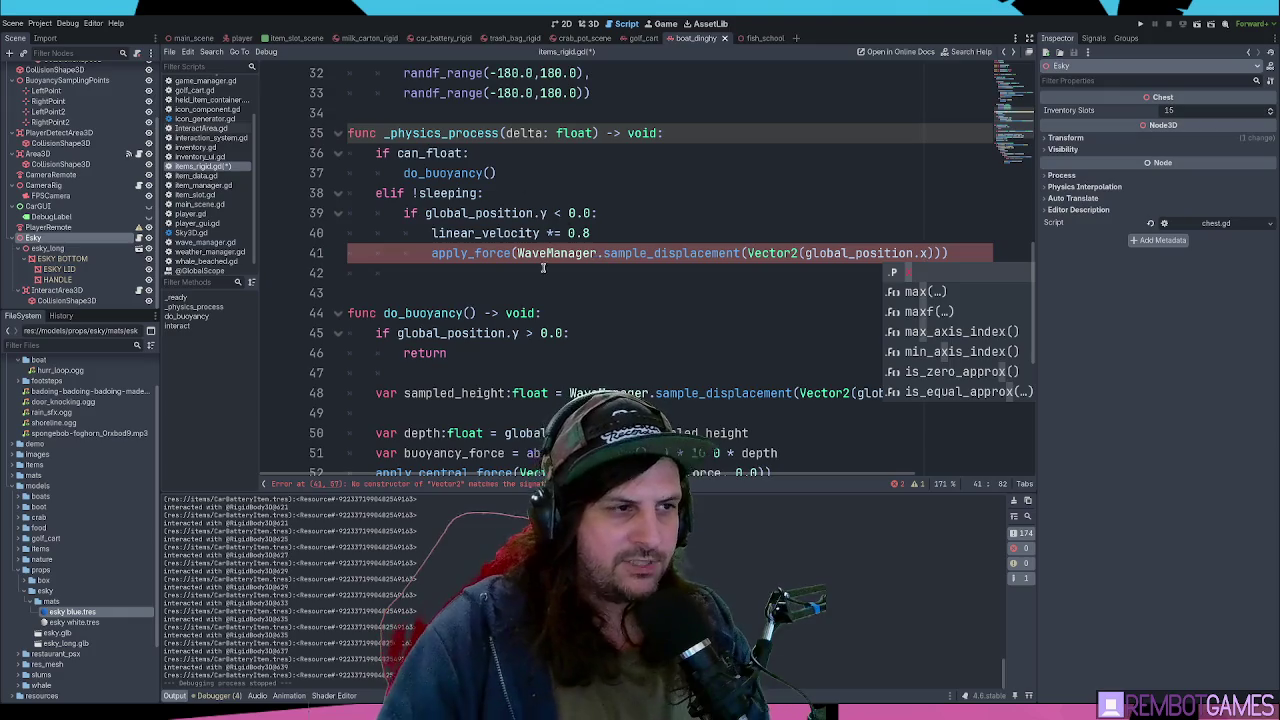
{"action": "left_click", "coordinate": [515, 253]}
{"action": "key", "text": "Return"}
{"action": "left_click", "coordinate": [660, 273]}
{"action": "left_click", "coordinate": [688, 273]}
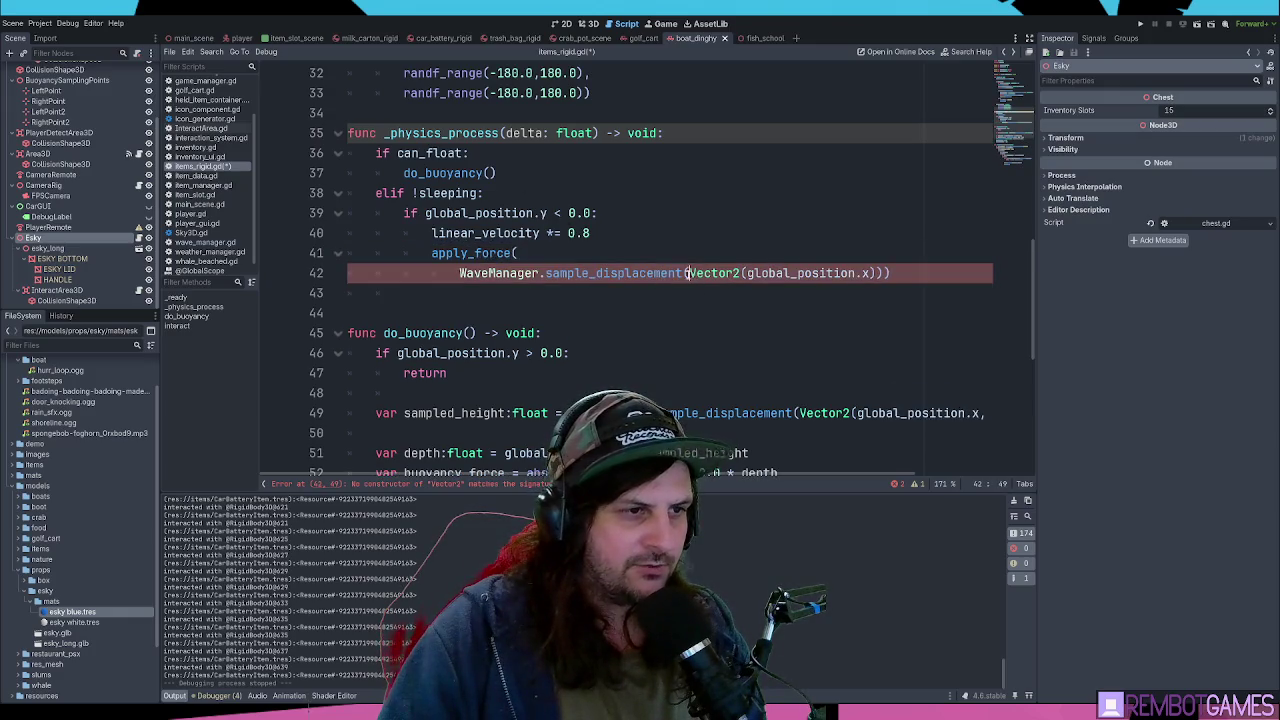
{"action": "key", "text": "Return"}
{"action": "left_click", "coordinate": [610, 293]}
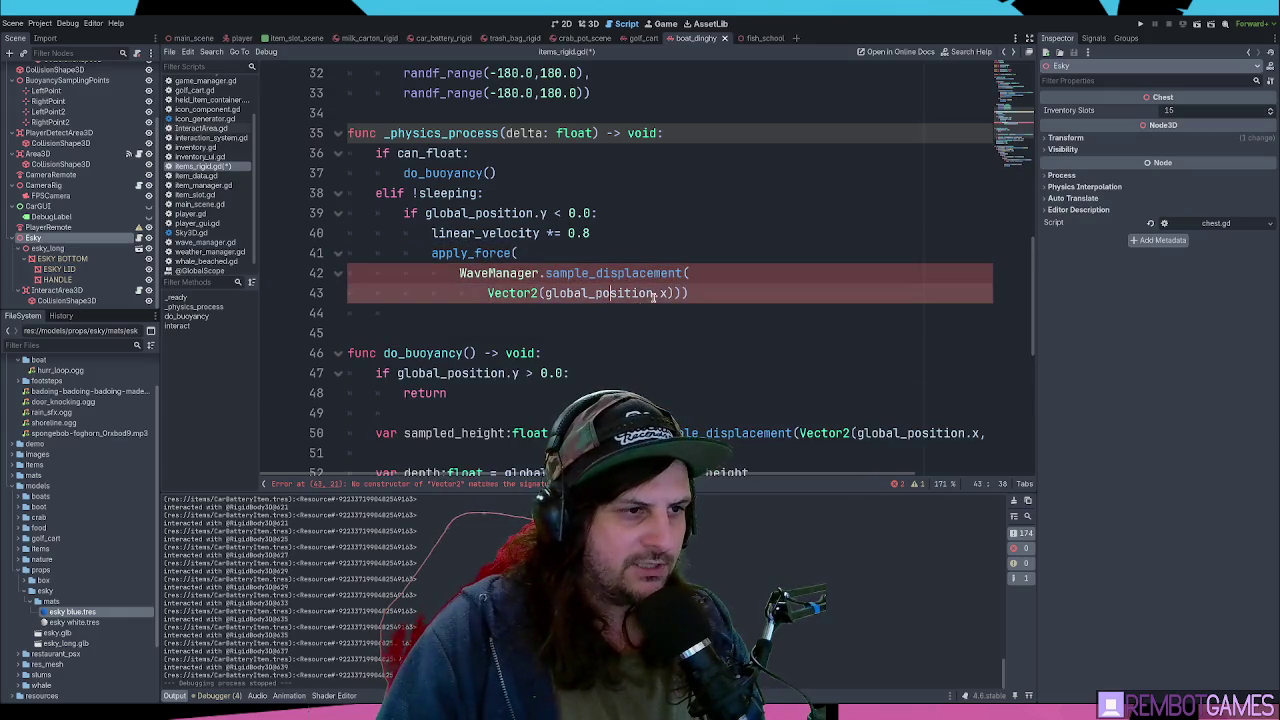
{"action": "left_click", "coordinate": [543, 293]}
{"action": "key", "text": "Return"}
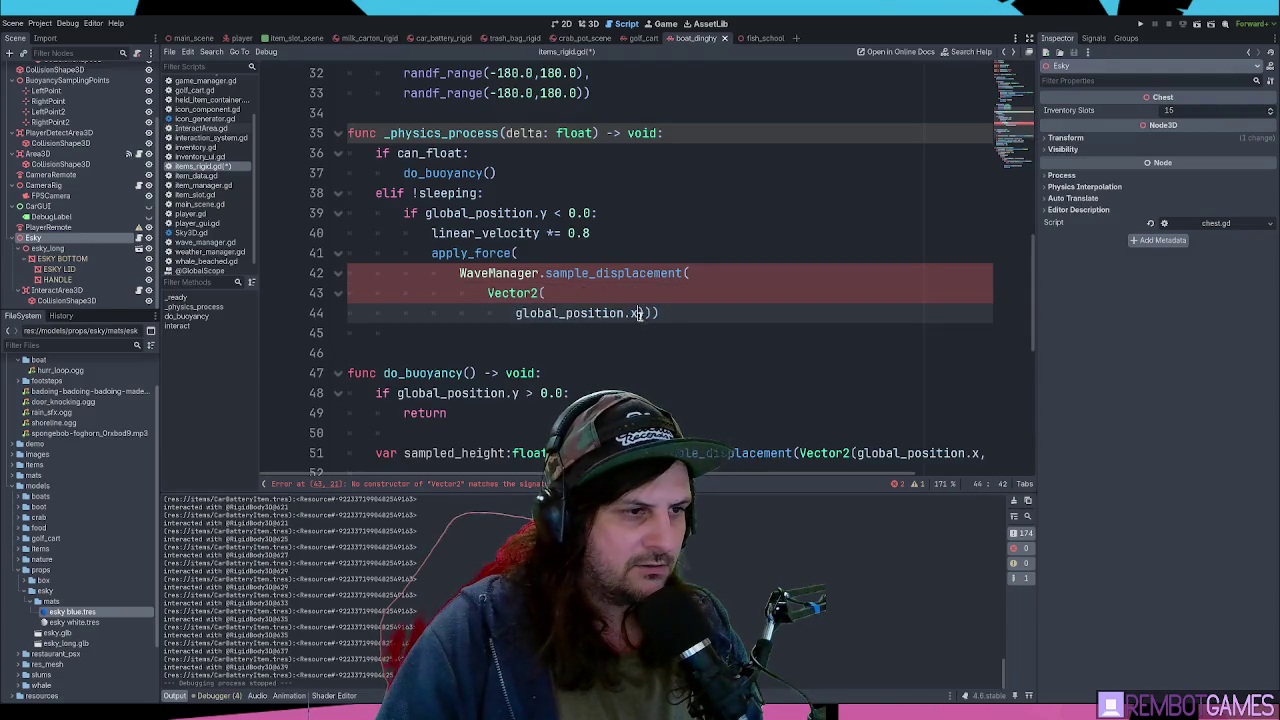
- Add a comma after global_position.x for a second argument and split the closing brackets onto separate lines
{"action": "type", "text": ","}
{"action": "key", "text": "Return"}
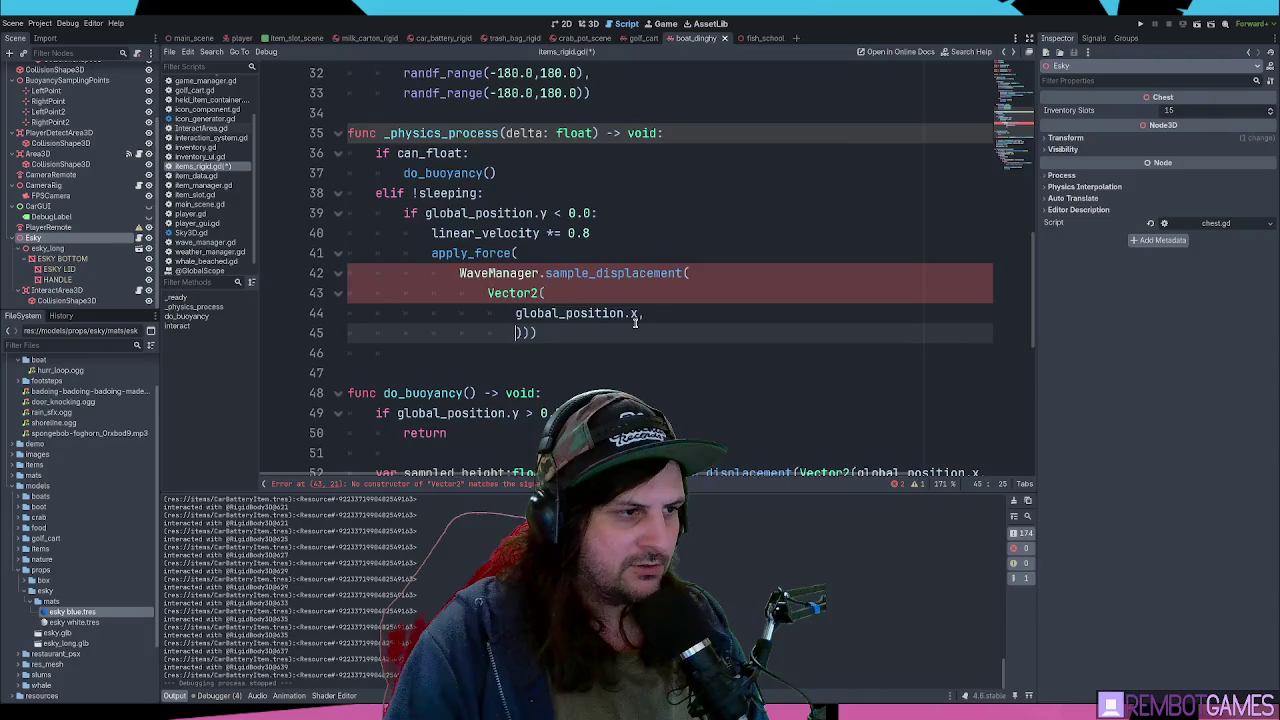
{"action": "key", "text": "Return"}
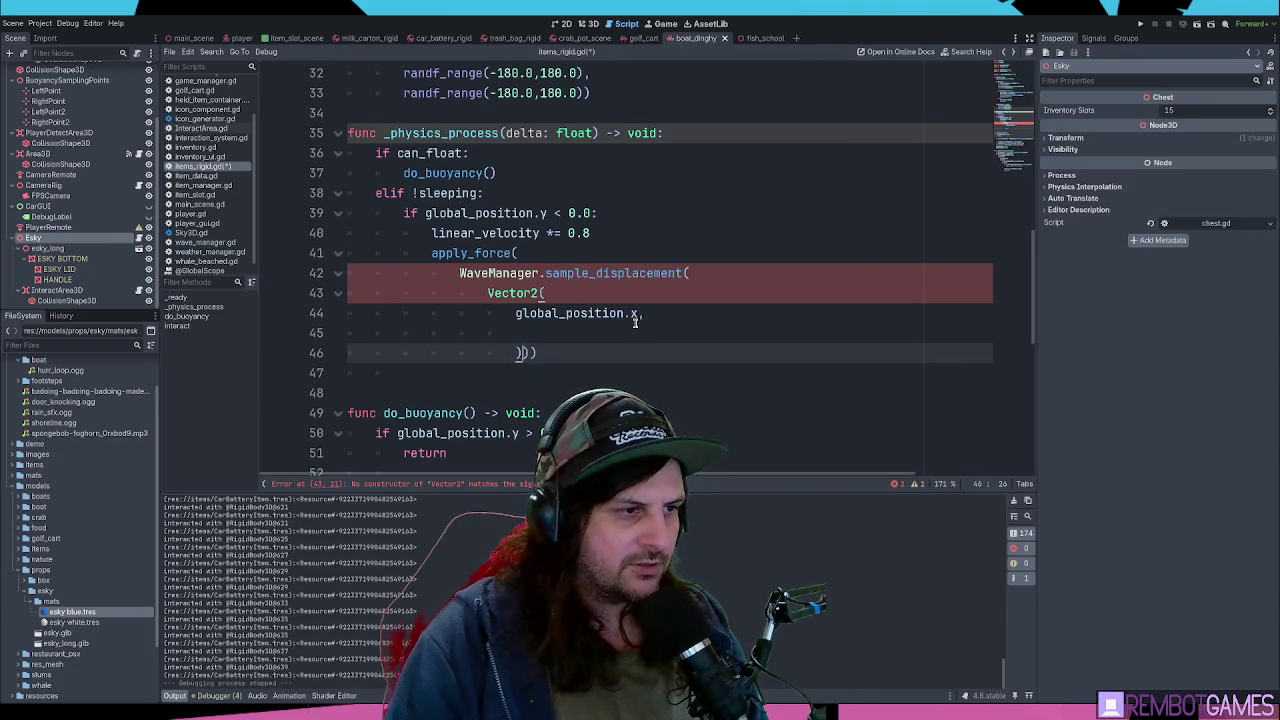
{"action": "key", "text": "Right"}
{"action": "key", "text": "Return"}
{"action": "key", "text": "Right"}
{"action": "key", "text": "Return"}
- Add global_position.z as the second Vector2 argument and collapse the closing brackets onto line 46
{"action": "left_click", "coordinate": [582, 332]}
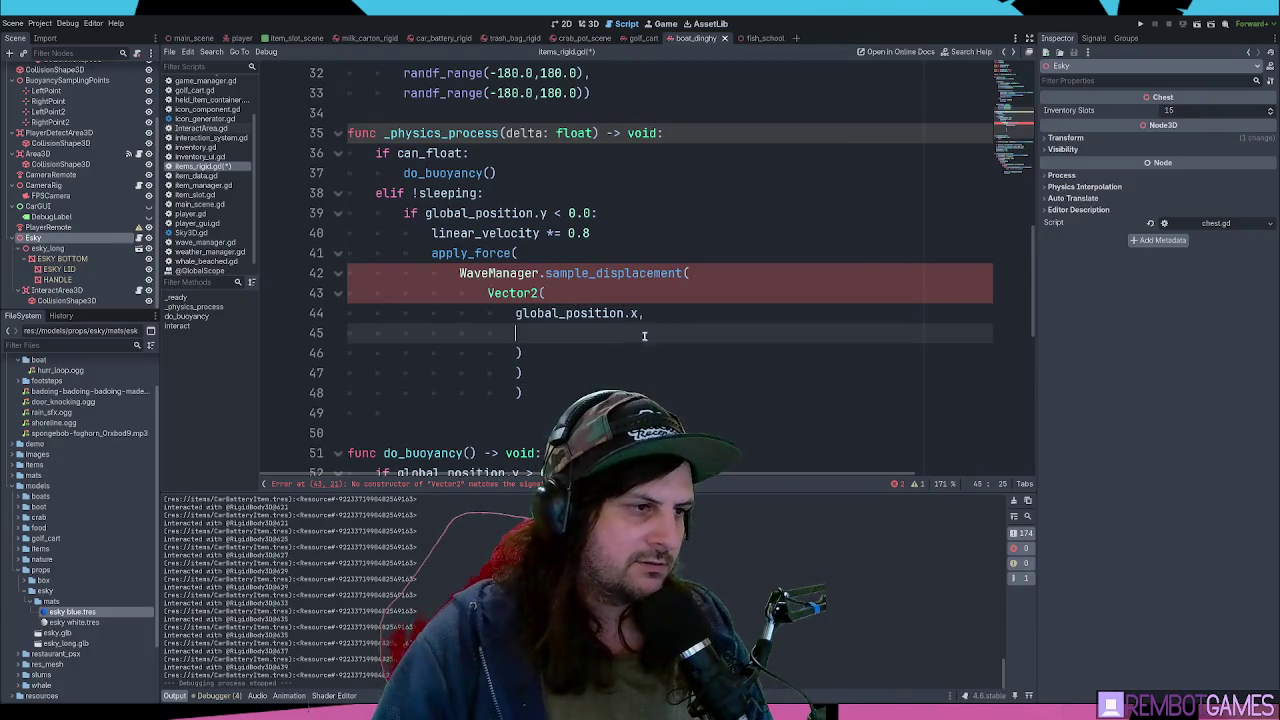
{"action": "double_click", "coordinate": [597, 316]}
{"action": "key", "text": "ctrl+c"}
{"action": "left_click", "coordinate": [643, 316], "text": "shift"}
{"action": "left_click", "coordinate": [595, 330]}
{"action": "key", "text": "ctrl+v"}
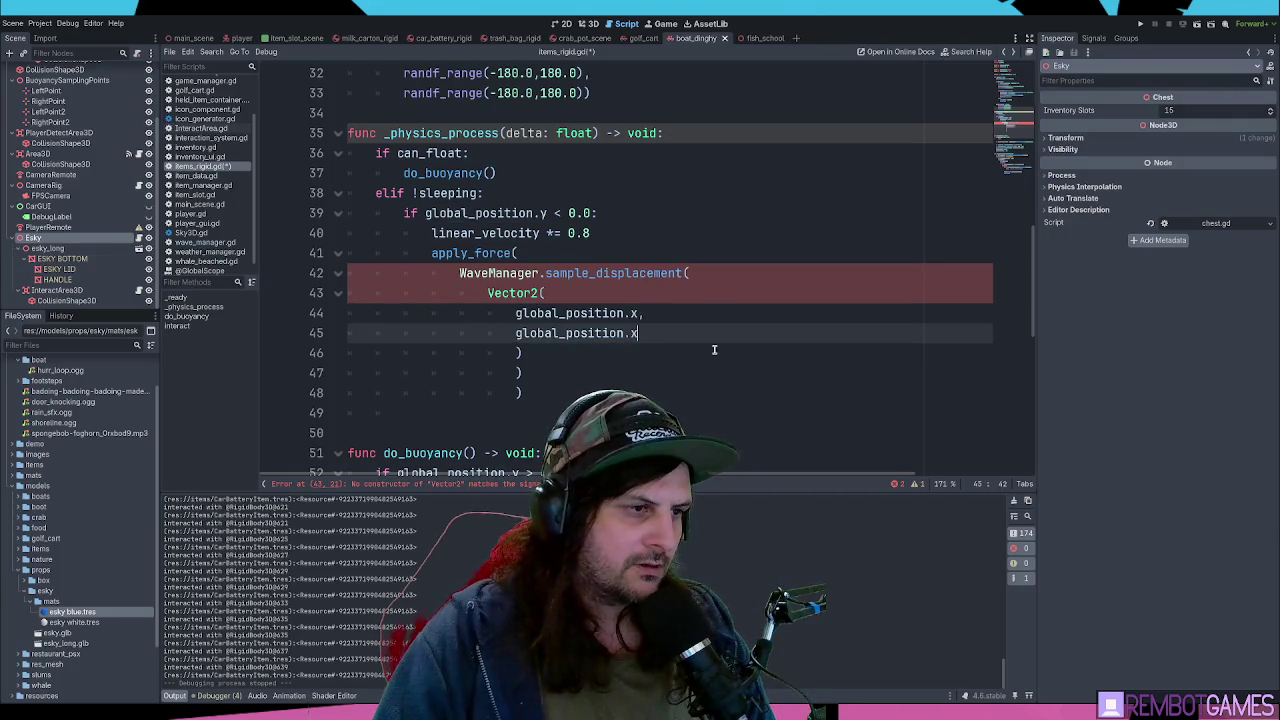
{"action": "key", "text": "BackSpace"}
{"action": "type", "text": "y"}
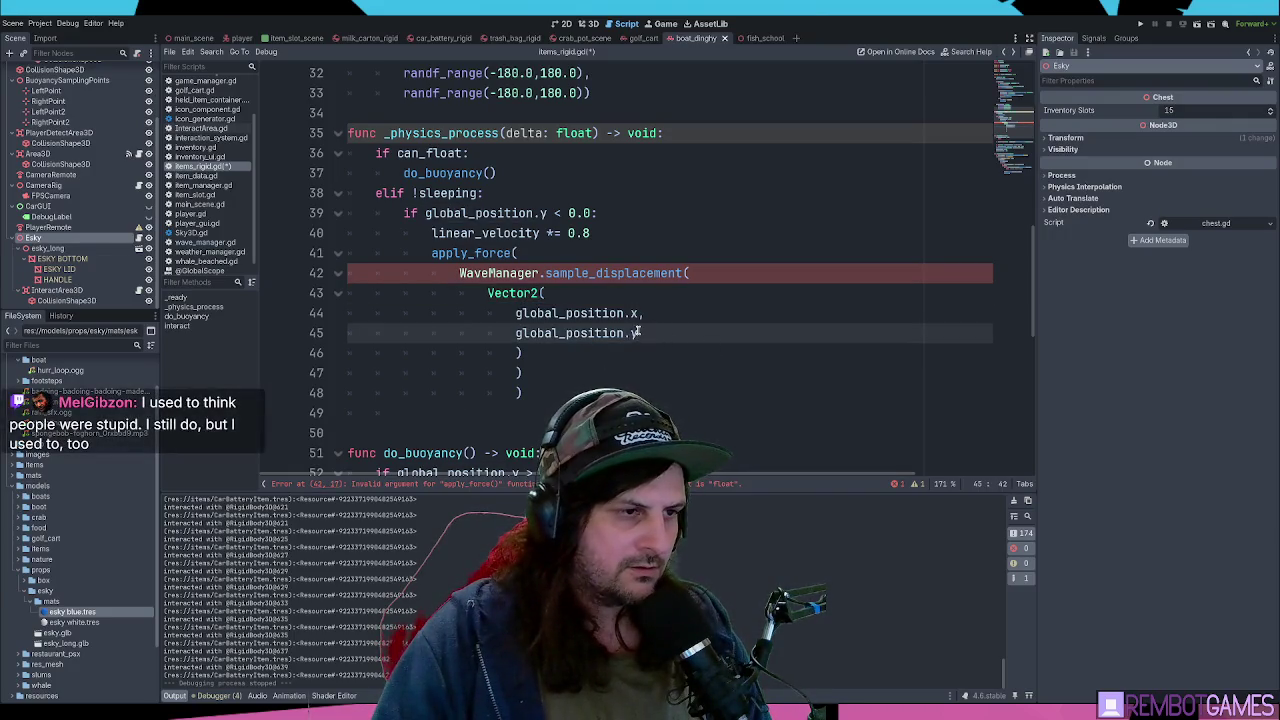
{"action": "key", "text": "BackSpace"}
{"action": "type", "text": "z"}
{"action": "key", "text": "Escape"}
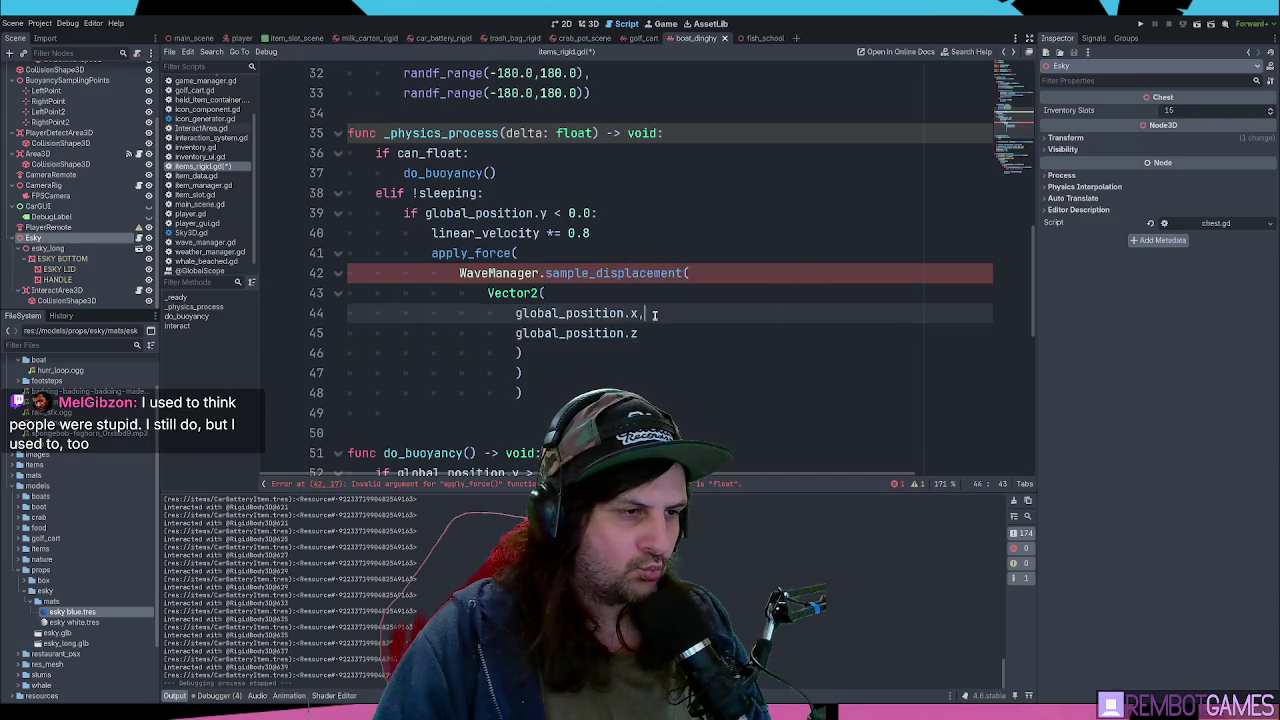
{"action": "left_click", "coordinate": [548, 354]}
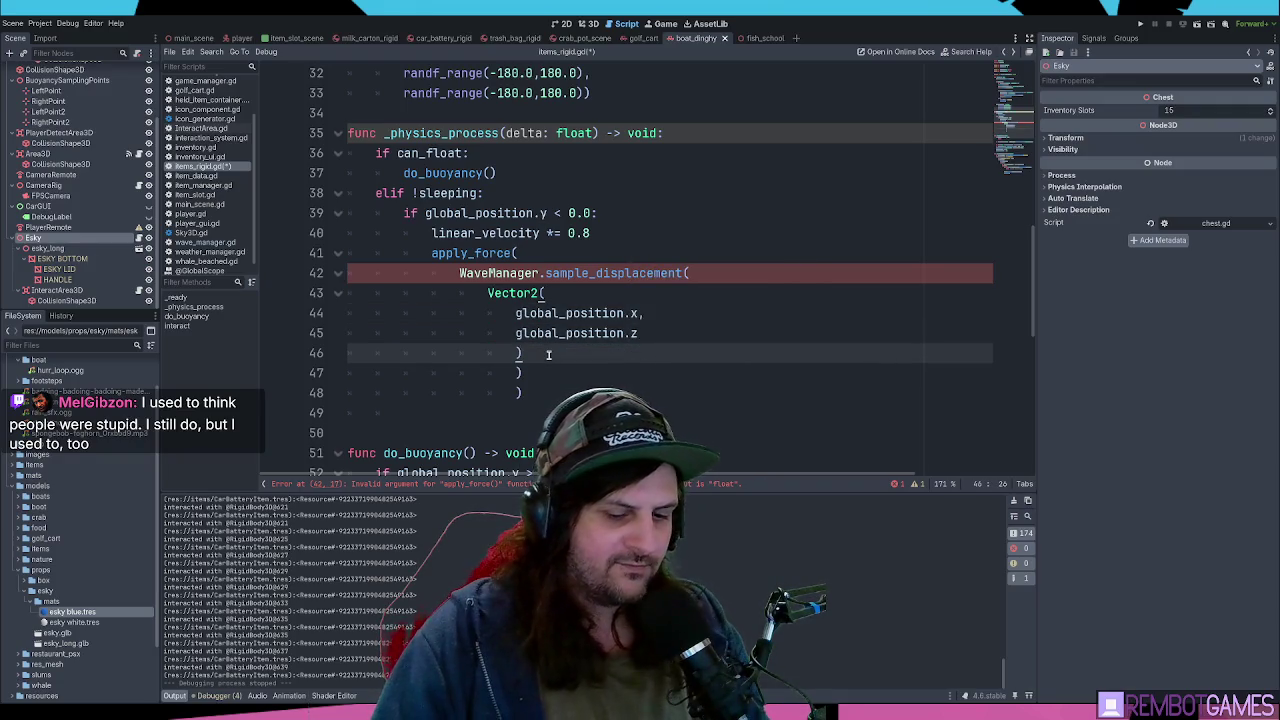
{"action": "key", "text": "Delete"}
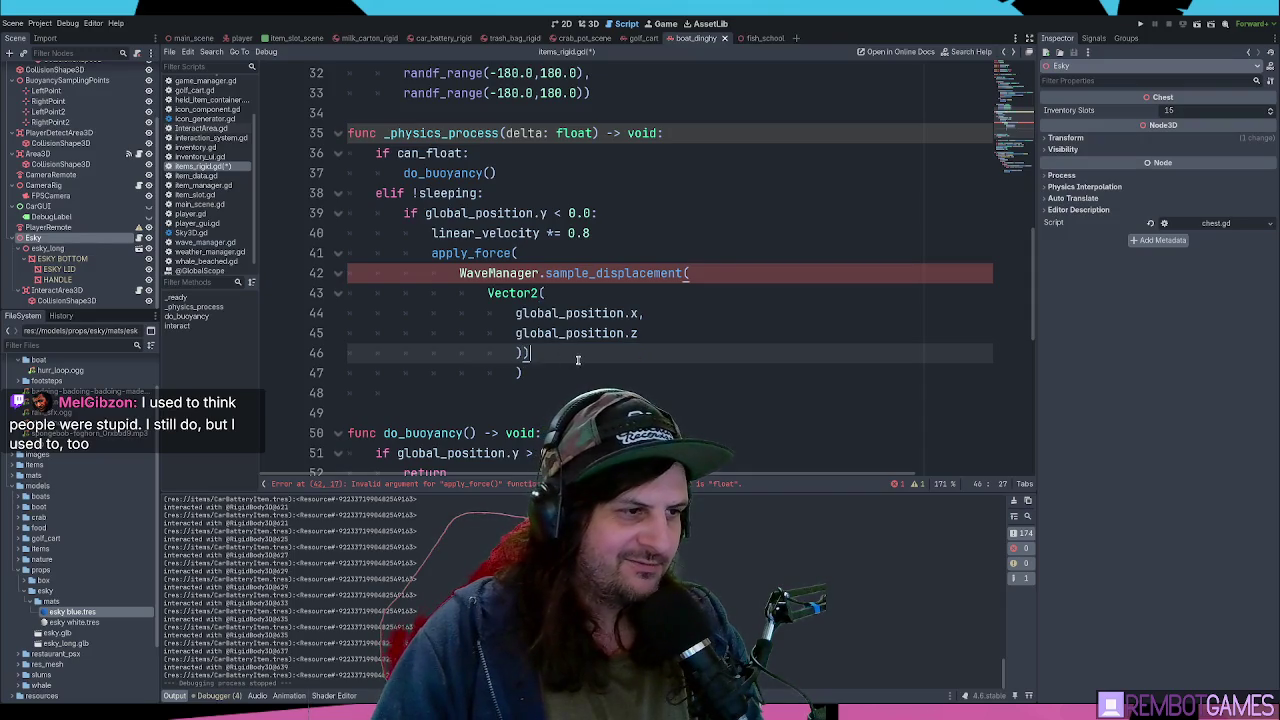
{"action": "key", "text": "Delete"}
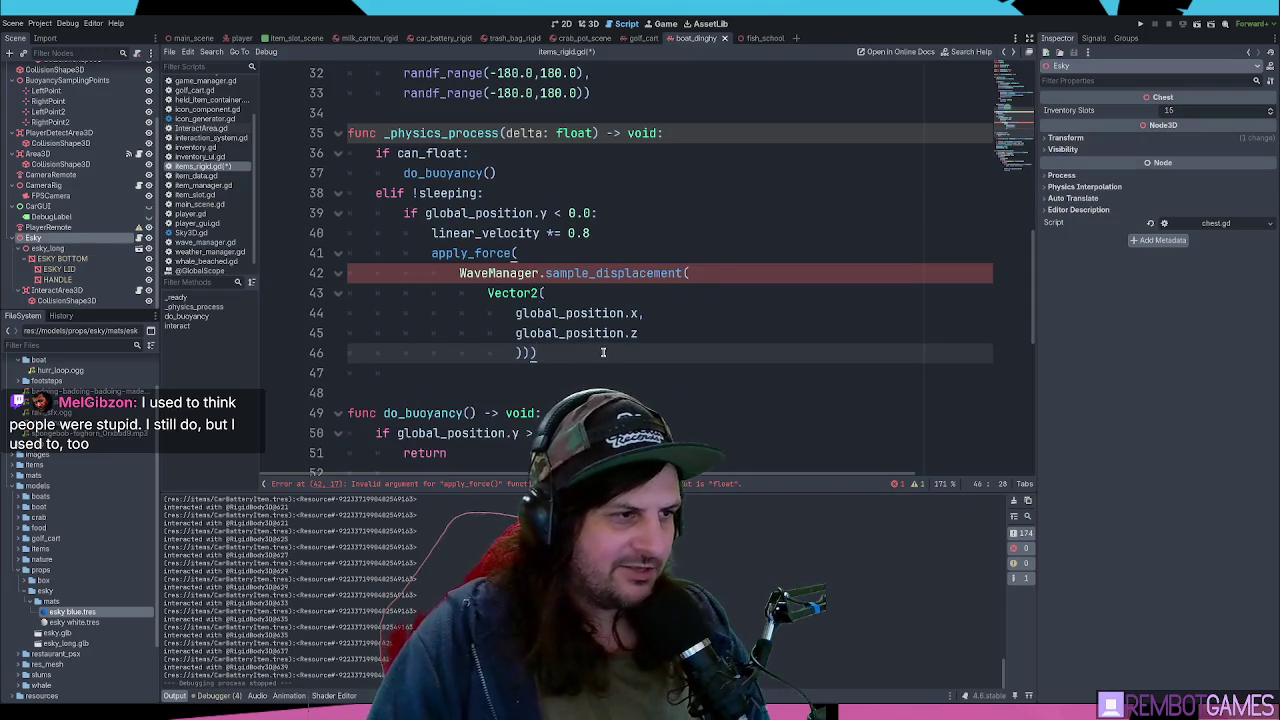
{"action": "left_click", "coordinate": [568, 284]}
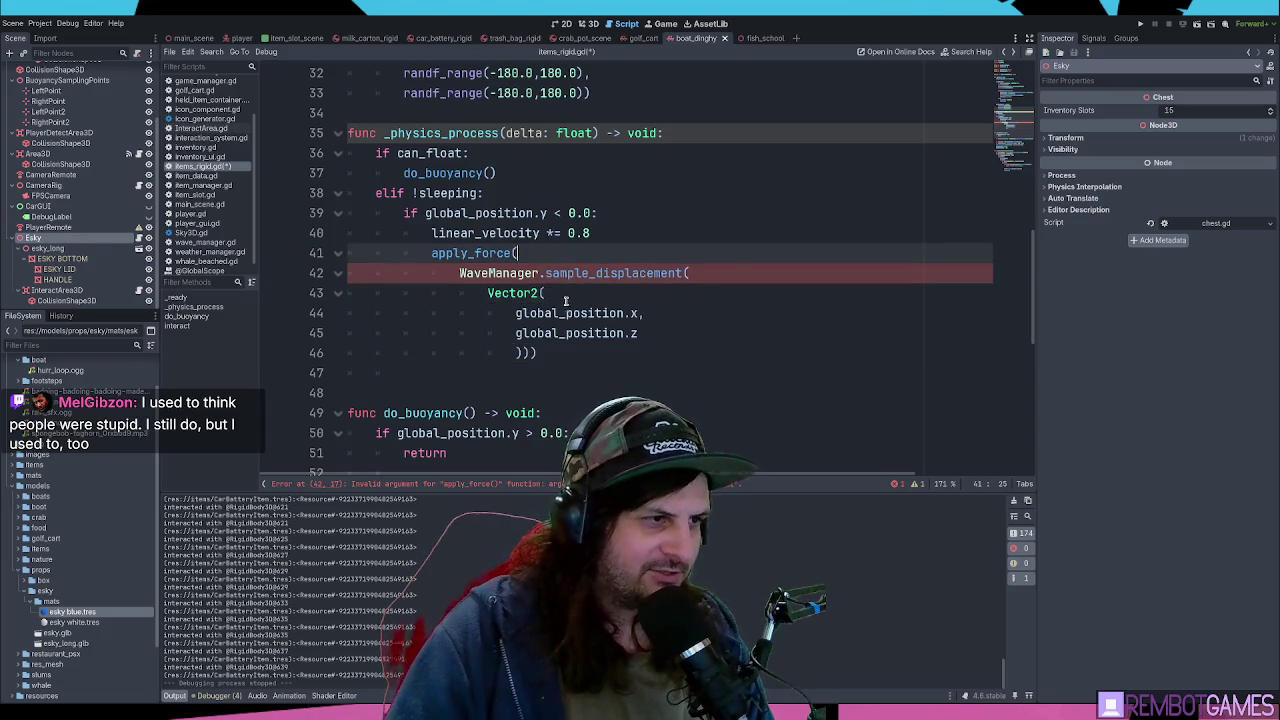
{"action": "left_click", "coordinate": [521, 354]}
{"action": "left_click", "coordinate": [552, 296]}
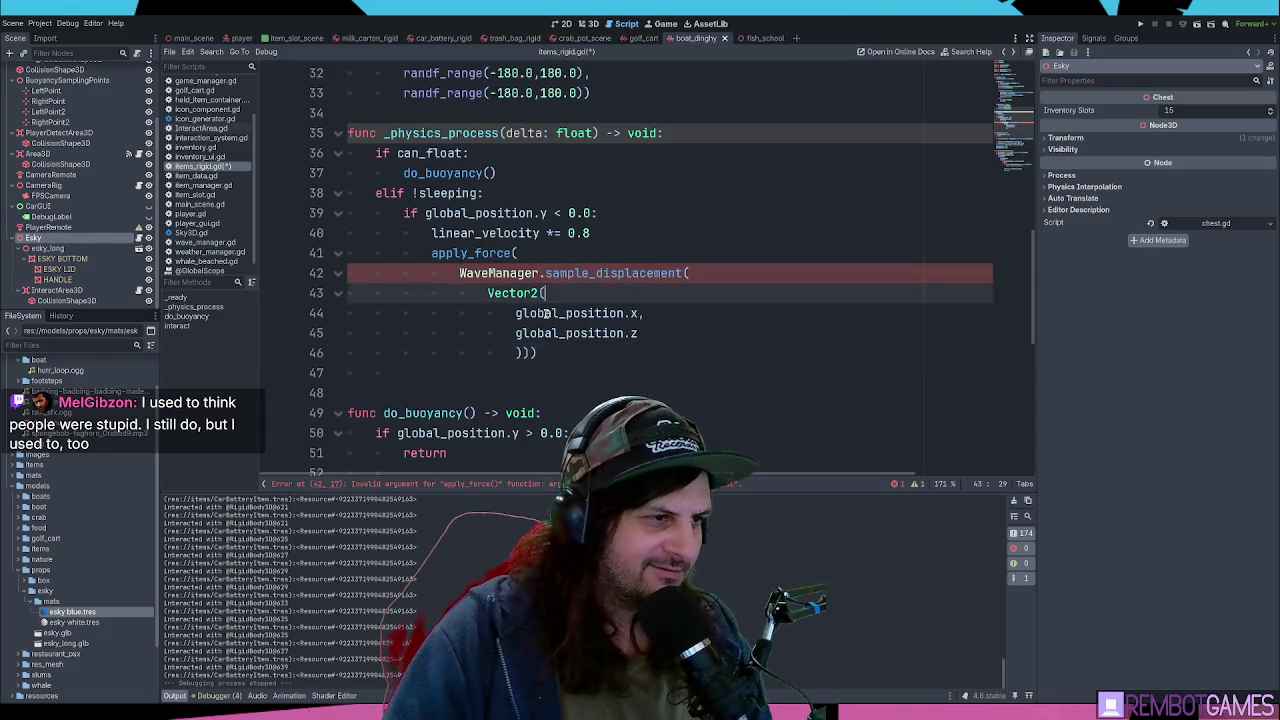
{"action": "left_click", "coordinate": [649, 334]}
{"action": "key", "text": "Delete"}
{"action": "key", "text": "Return"}
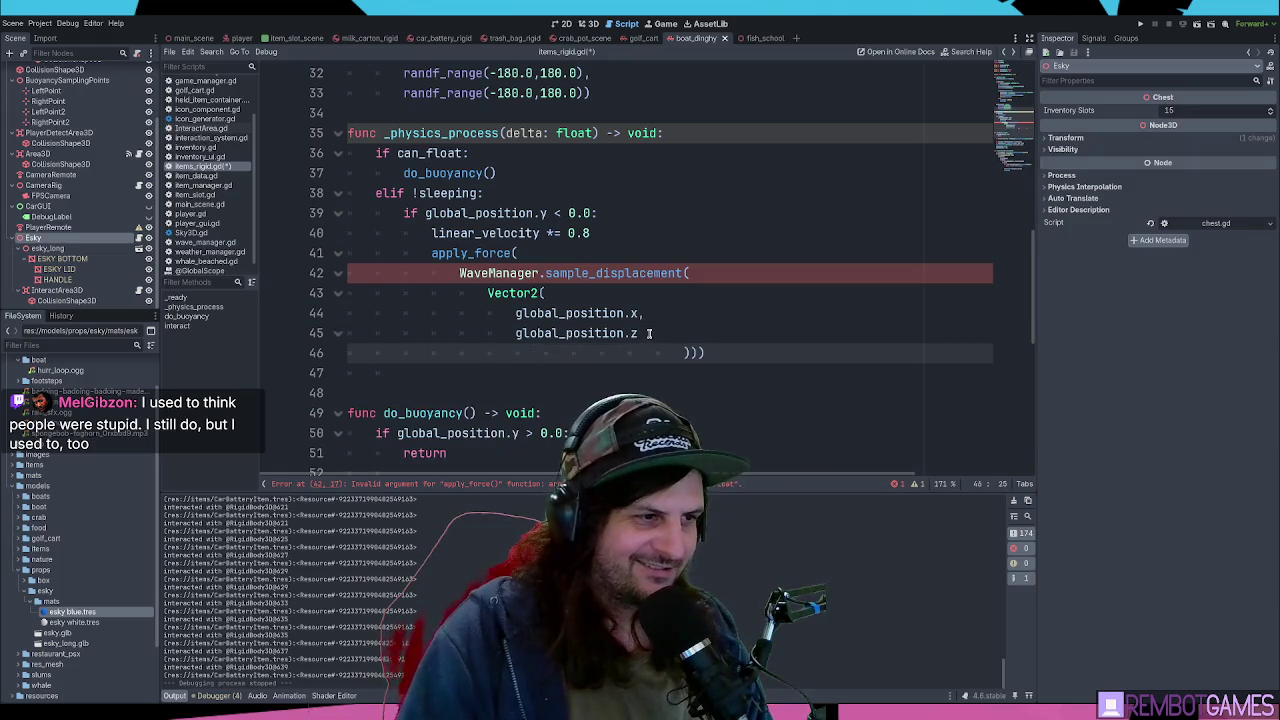
{"action": "key", "text": "ctrl+shift+Right"}
{"action": "key", "text": "Delete"}
{"action": "key", "text": "shift+Home"}
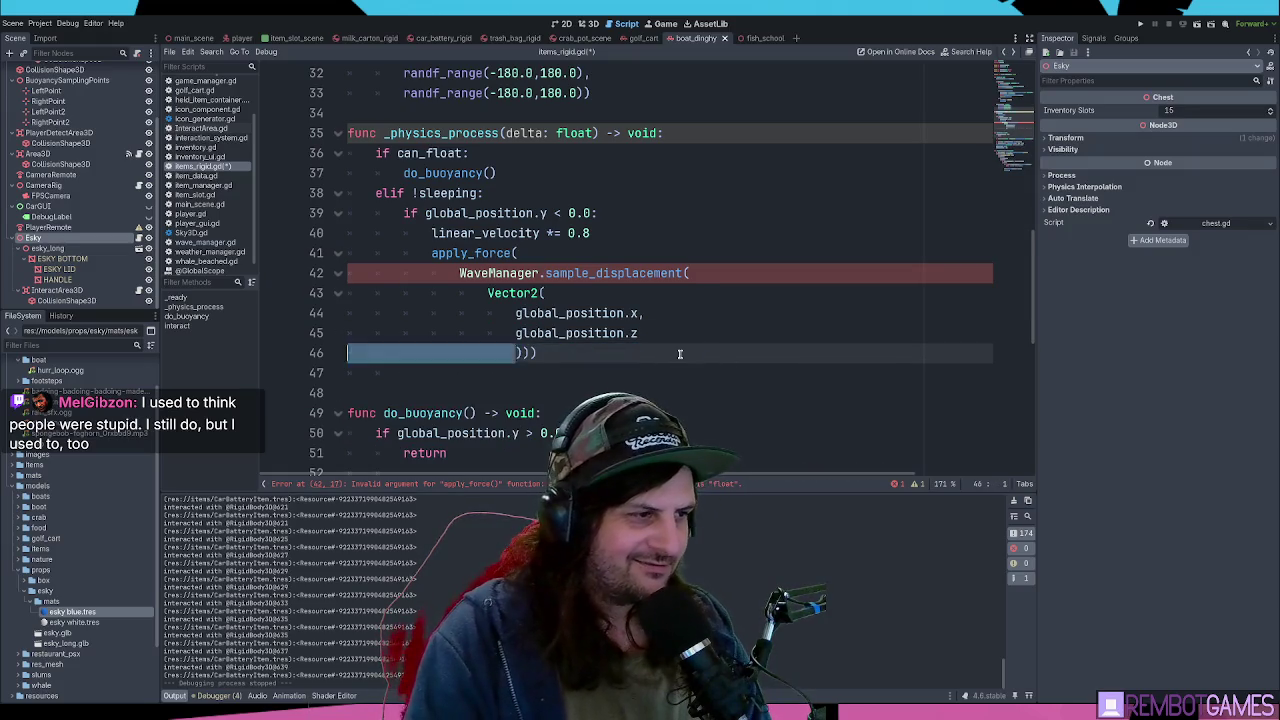
{"action": "key", "text": "BackSpace"}
{"action": "key", "text": "BackSpace"}
{"action": "key", "text": "Return"}
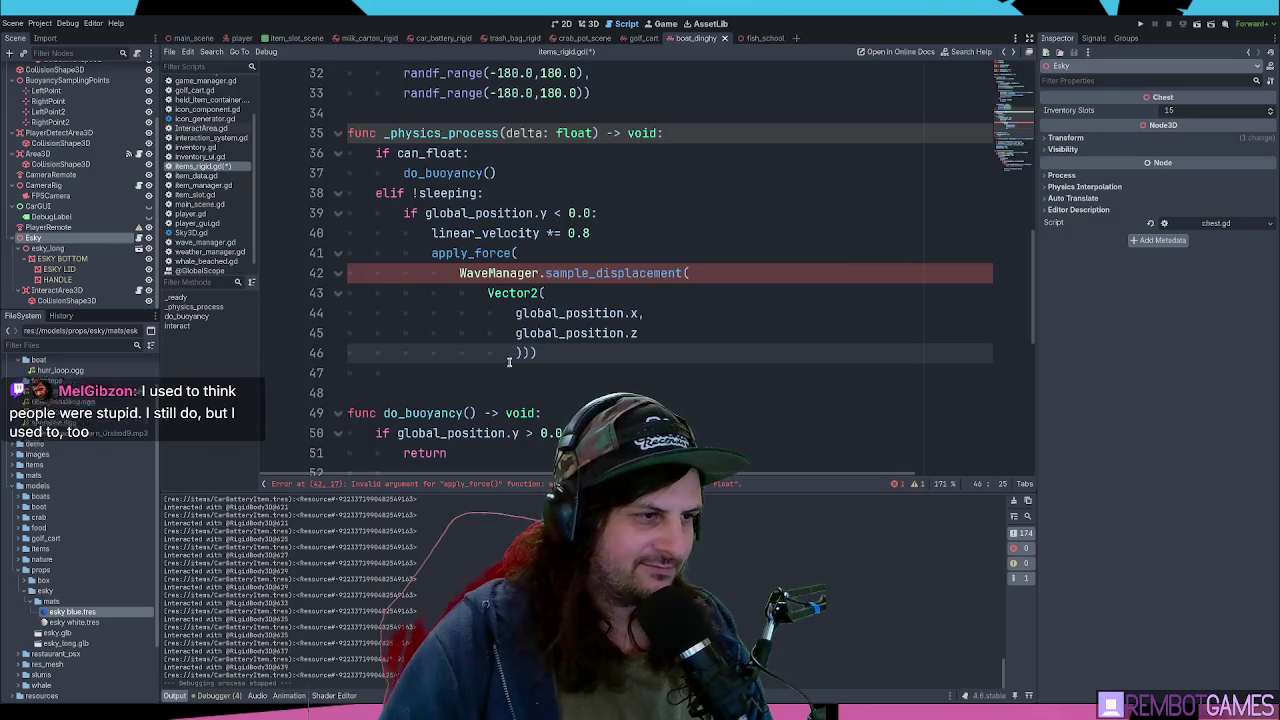
{"action": "key", "text": "Right"}
{"action": "key", "text": "Return"}
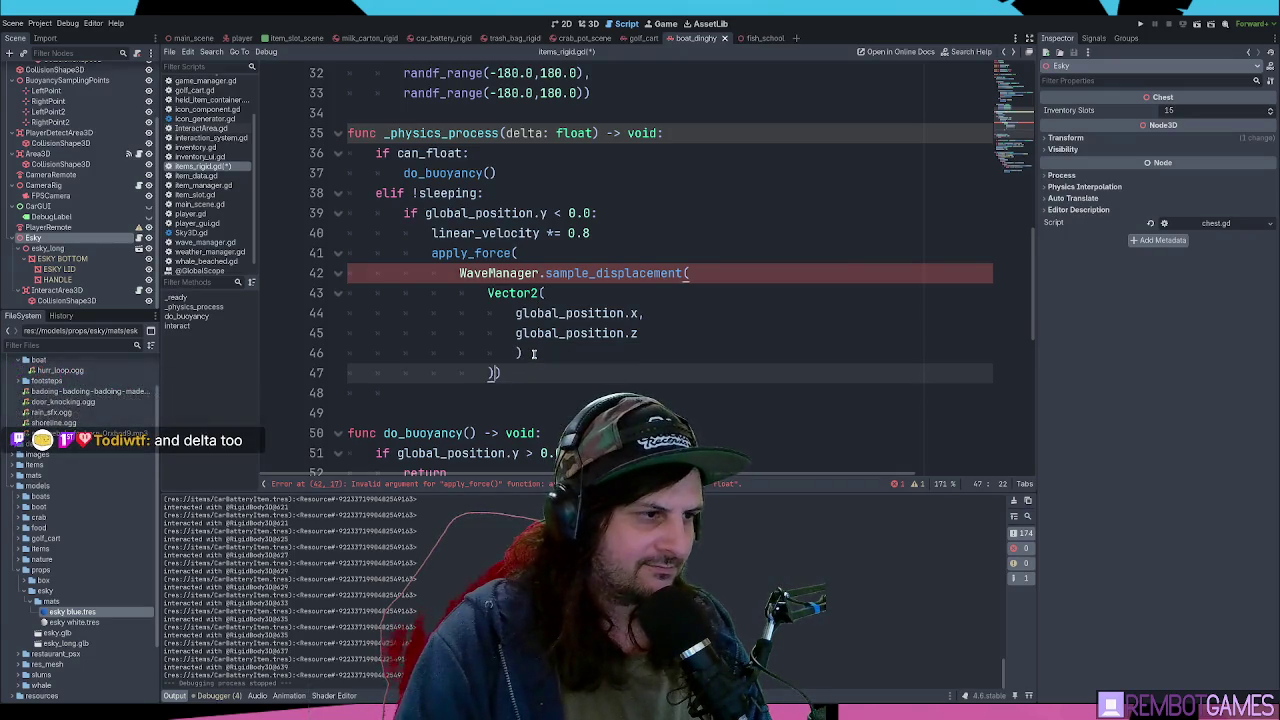
{"action": "key", "text": "Right"}
{"action": "key", "text": "Return"}
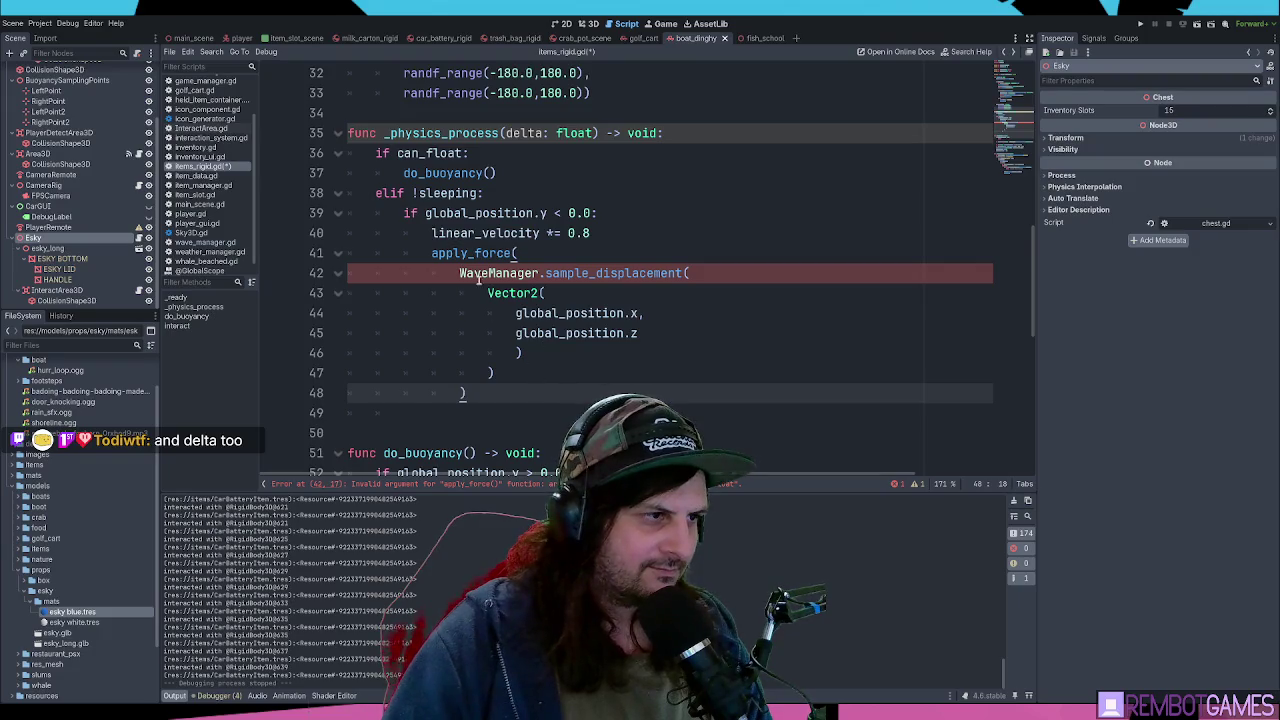
{"action": "key", "text": "BackSpace"}
{"action": "key", "text": "BackSpace"}
{"action": "key", "text": "BackSpace"}
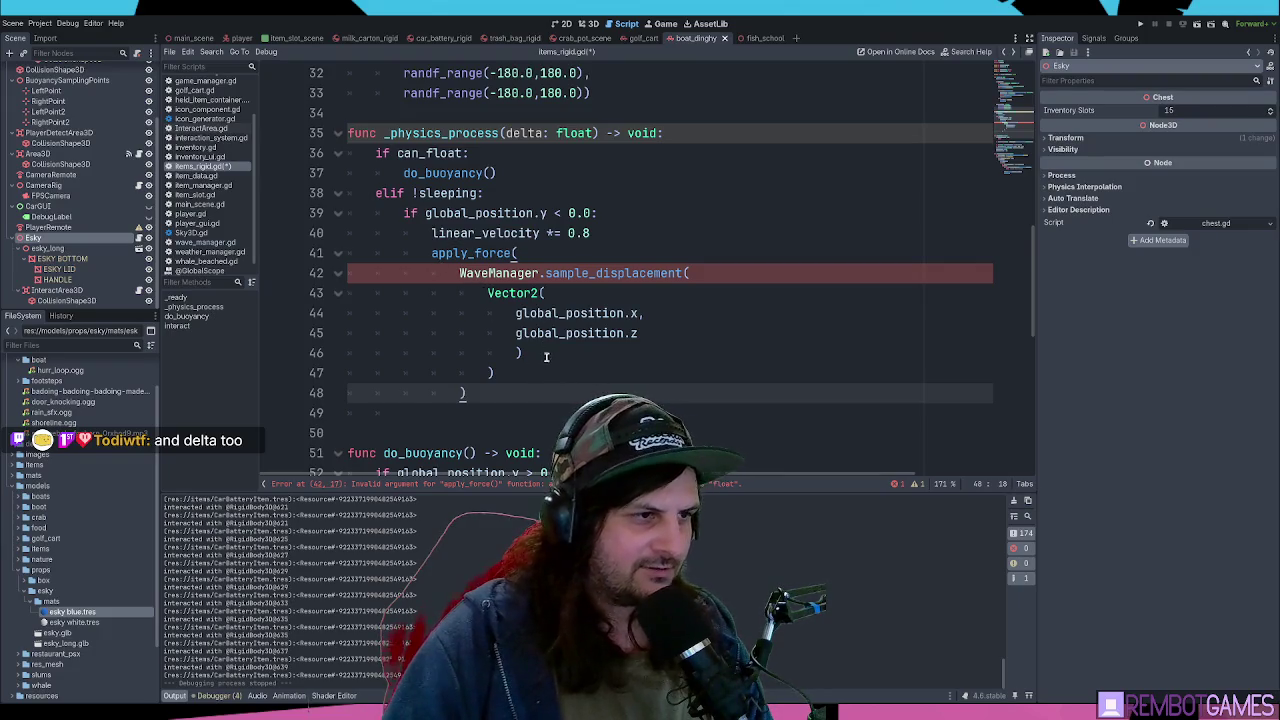
{"action": "key", "text": "BackSpace"}
{"action": "key", "text": "BackSpace"}
{"action": "key", "text": "BackSpace"}
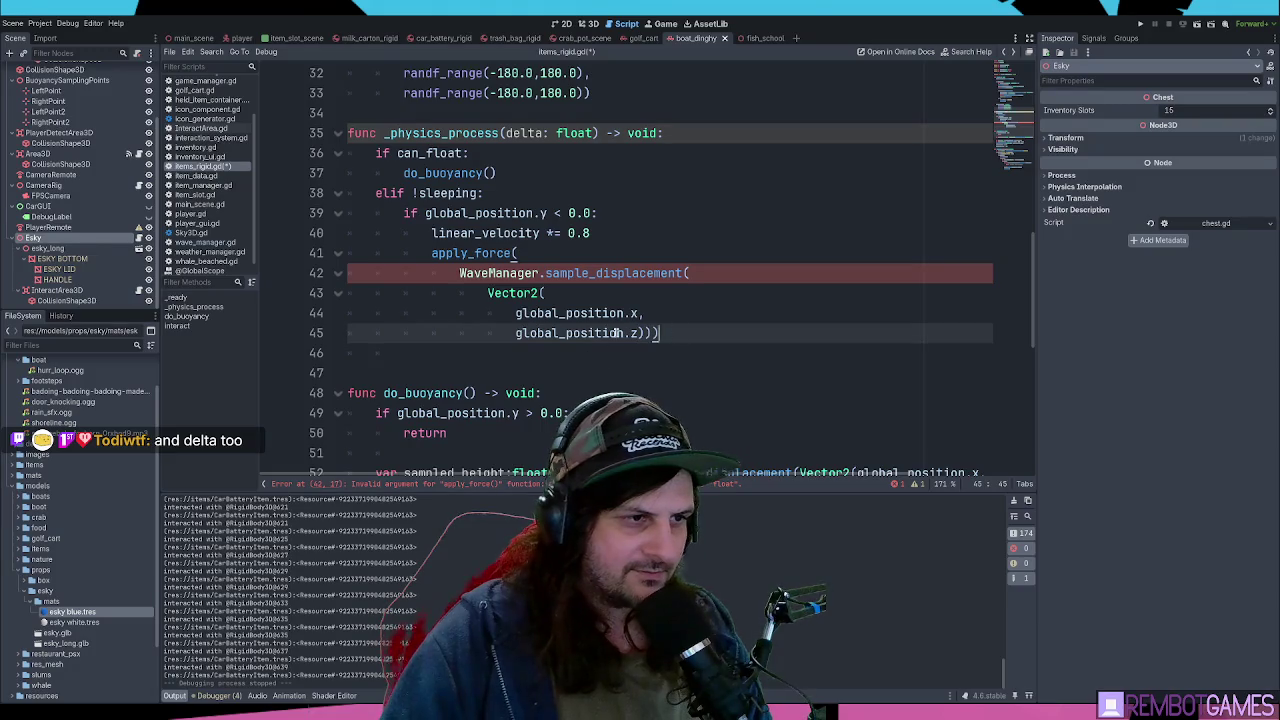
{"action": "left_click", "coordinate": [640, 333]}
{"action": "key", "text": "Return"}
{"action": "left_click", "coordinate": [690, 333]}
{"action": "left_click", "coordinate": [700, 313]}
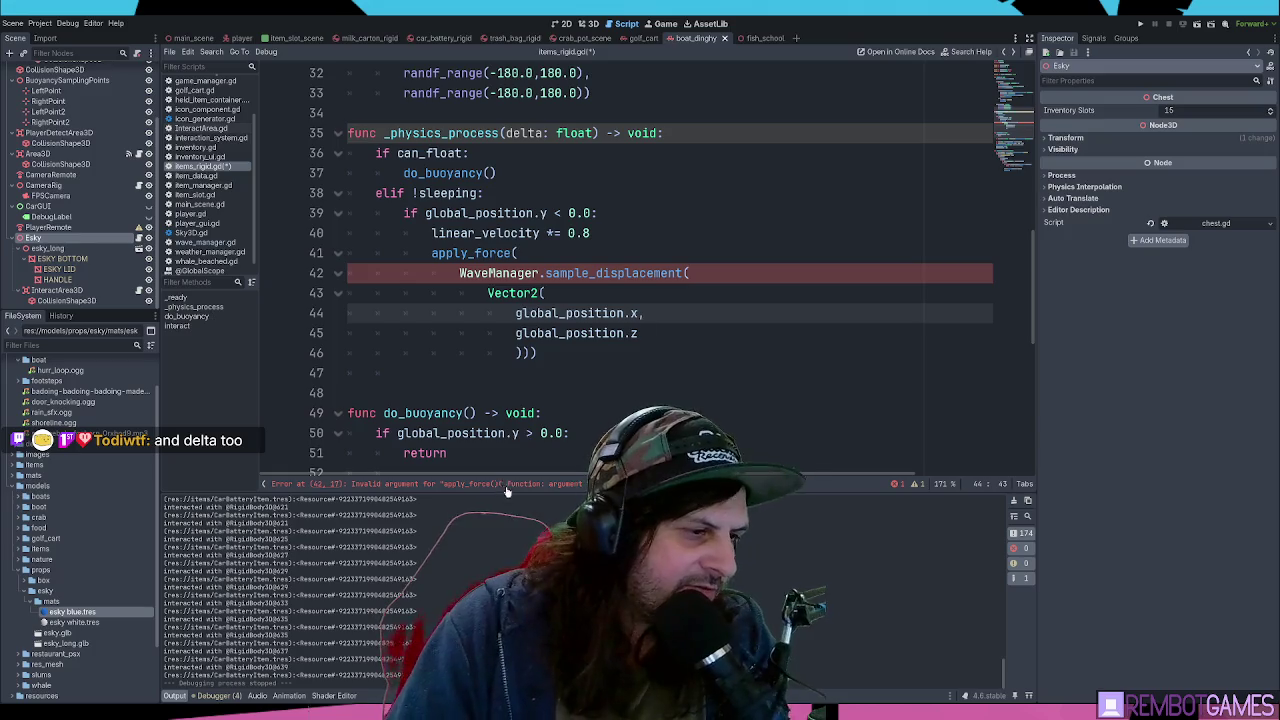
- Turn Vector2 into Vector3 and insert a 0.0 middle argument after global_position.x
{"action": "left_click", "coordinate": [660, 293]}
{"action": "key", "text": "Left"}
{"action": "key", "text": "BackSpace"}
{"action": "type", "text": "3"}
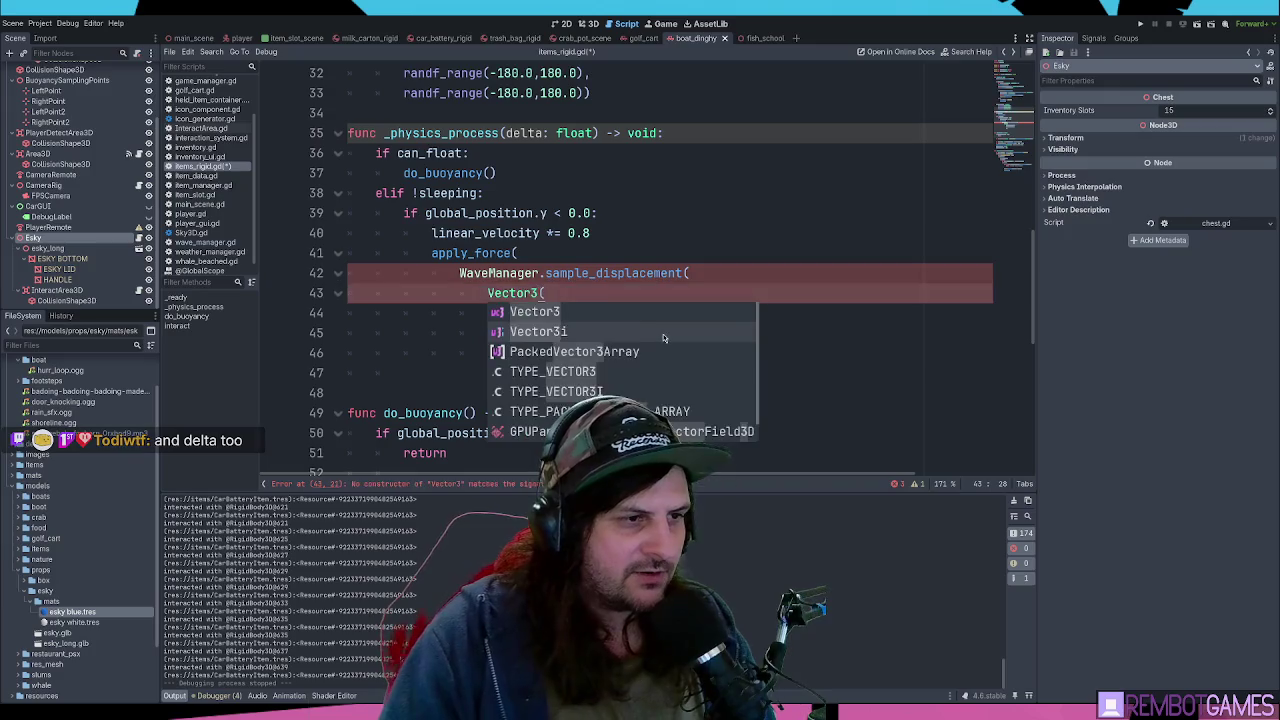
{"action": "key", "text": "Escape"}
{"action": "key", "text": "Right"}
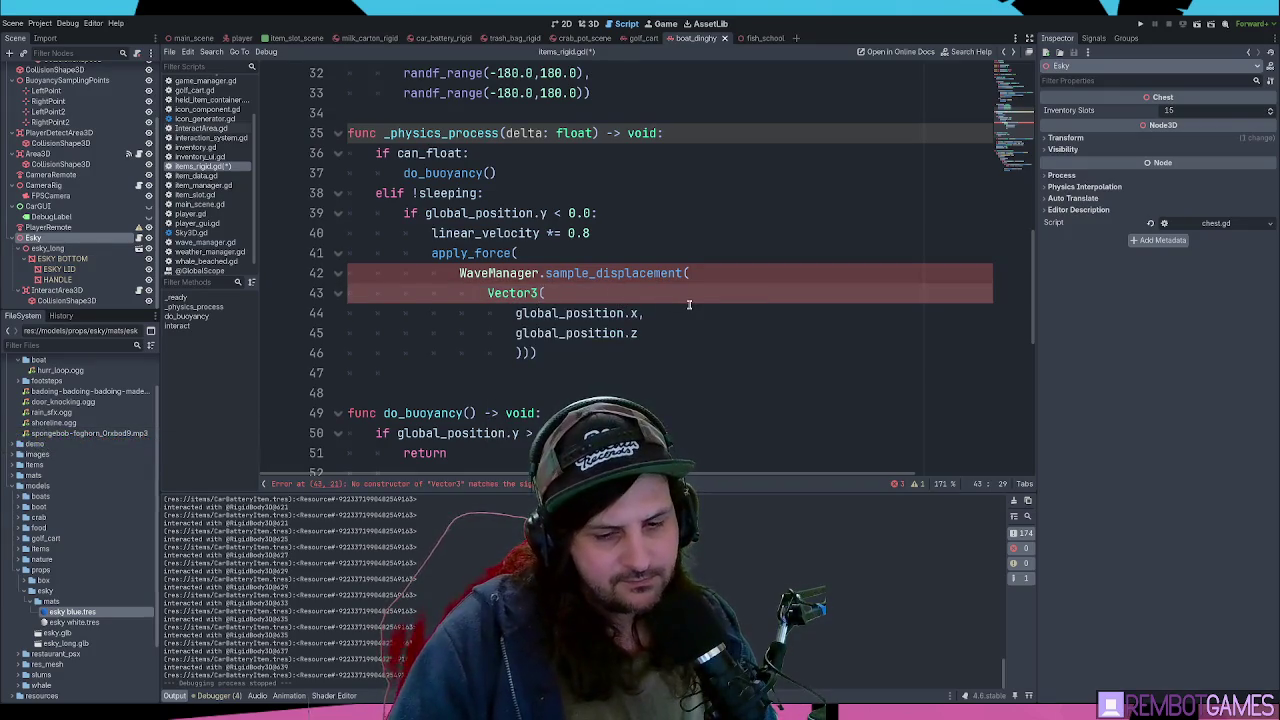
{"action": "left_click", "coordinate": [677, 331]}
{"action": "left_click", "coordinate": [686, 317]}
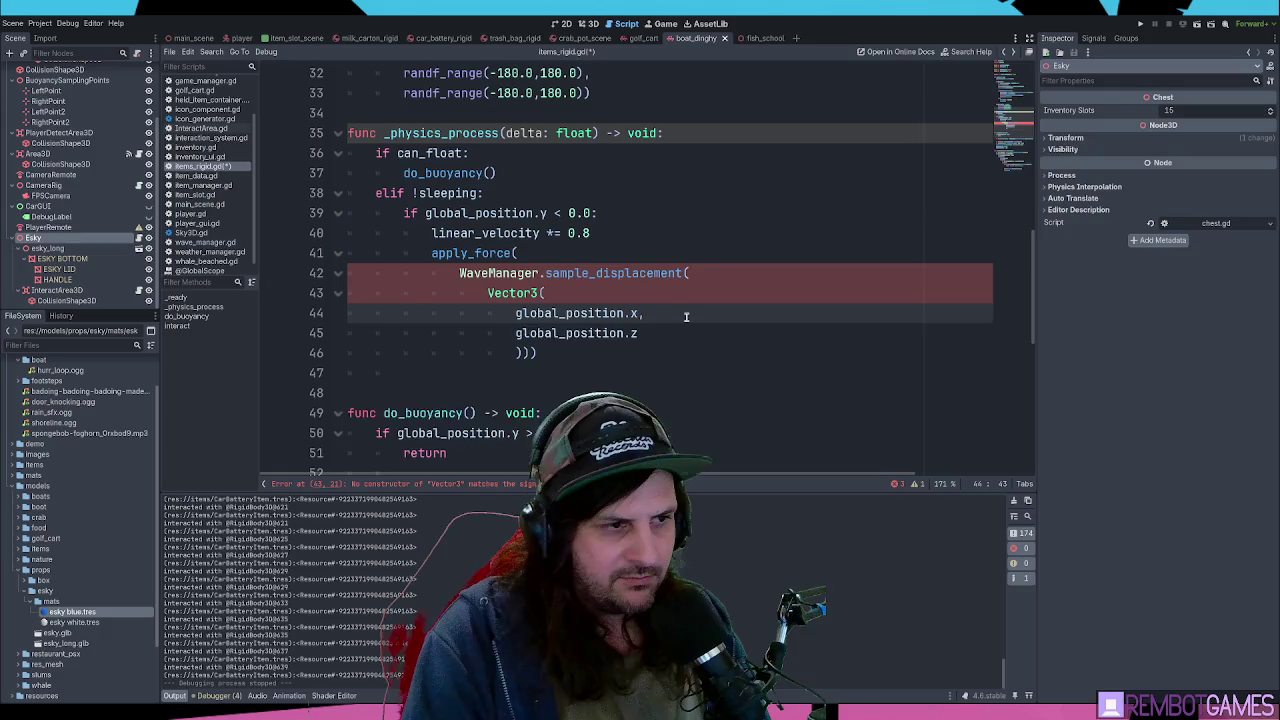
{"action": "key", "text": "Return"}
{"action": "type", "text": "0.0,"}
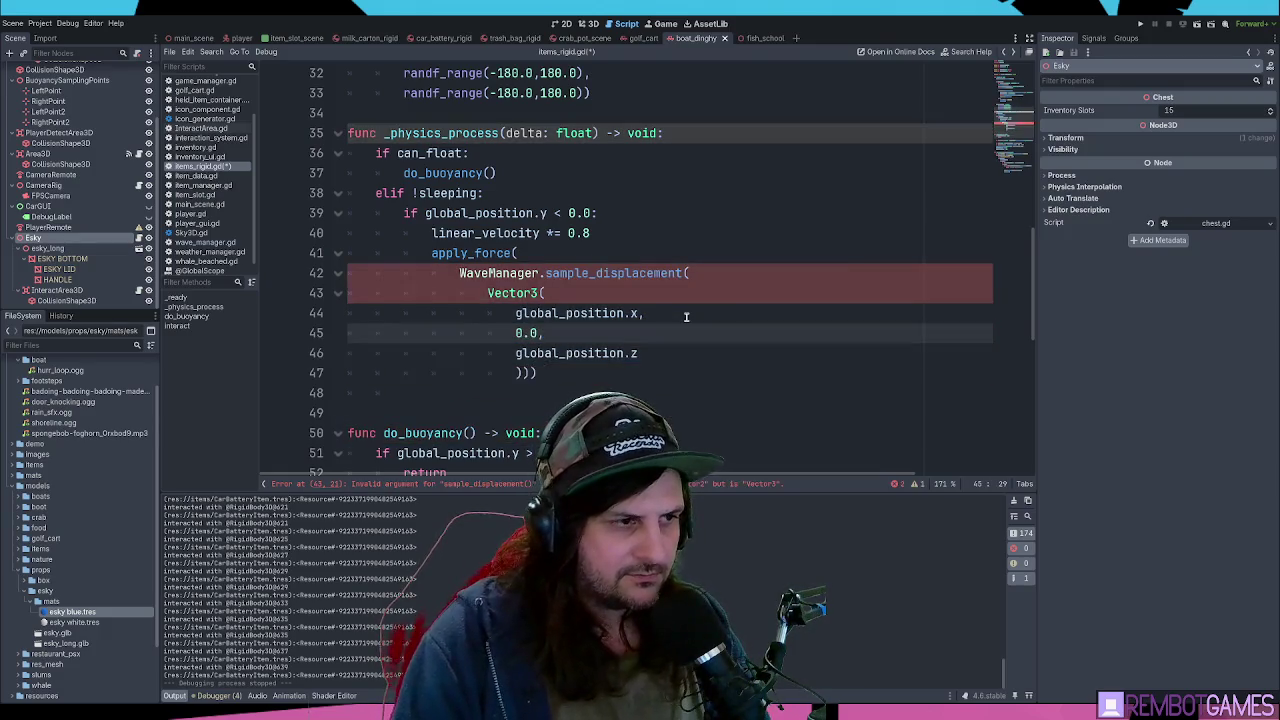
- Revert to Vector2, delete the 0.0 argument line, and move the closing parentheses onto their own line
{"action": "left_click", "coordinate": [494, 293]}
{"action": "double_click", "coordinate": [494, 293]}
{"action": "type", "text": "Vector2"}
{"action": "key", "text": "Down"}
{"action": "key", "text": "Down"}
{"action": "key", "text": "ctrl+shift+k"}
{"action": "key", "text": "End"}
{"action": "key", "text": "Delete"}
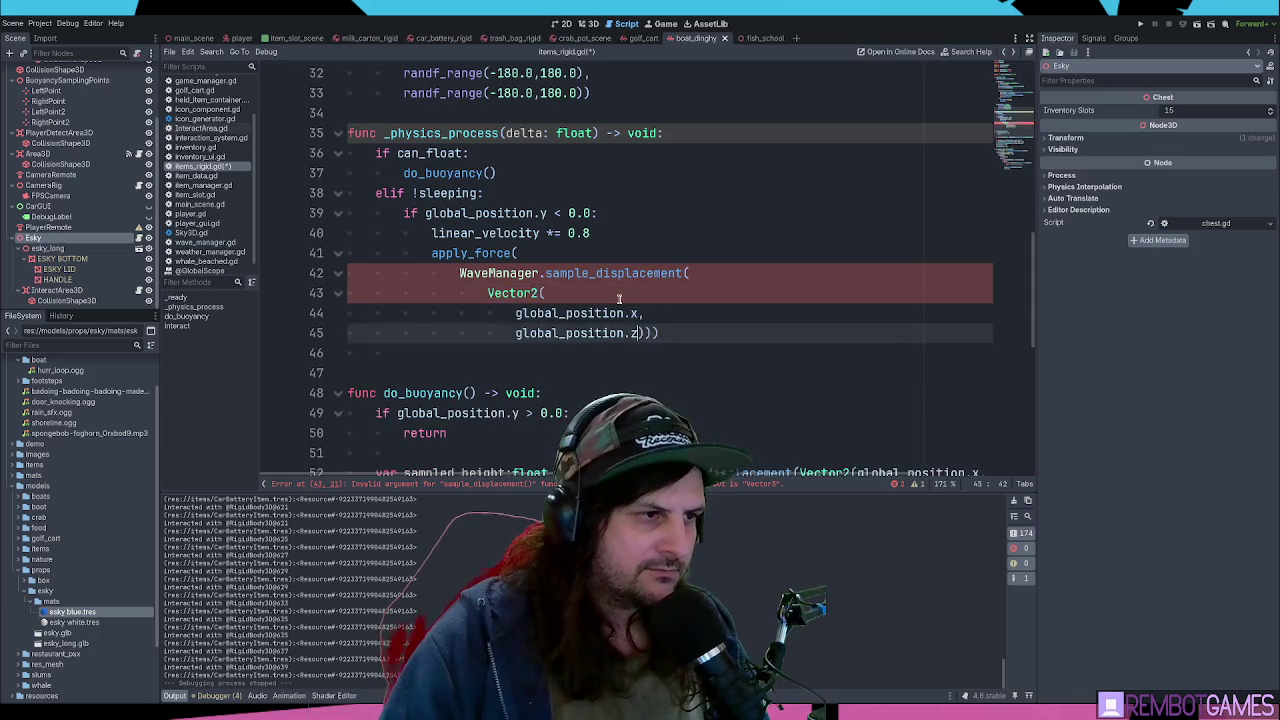
{"action": "key", "text": "Left"}
{"action": "key", "text": "Left"}
{"action": "key", "text": "Left"}
{"action": "key", "text": "Return"}
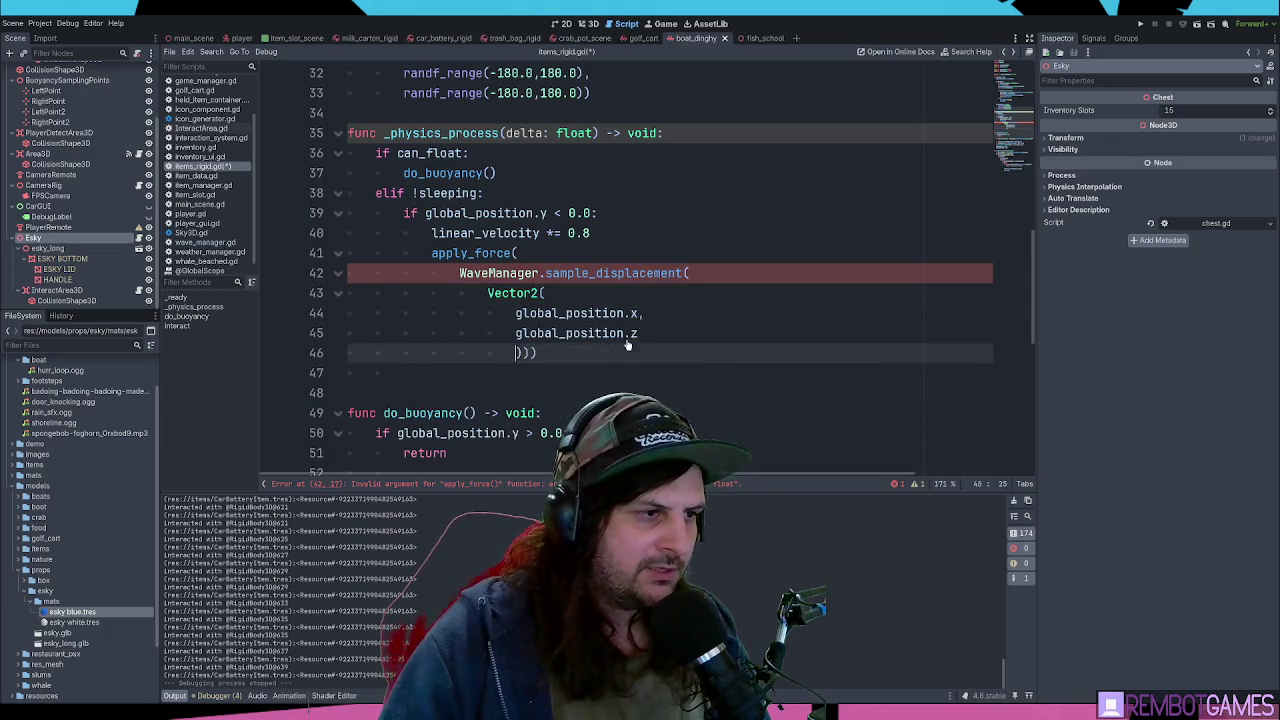
- Insert Vector3( after apply_force( and join Vector2(global_position.x,global_position.z)) onto one line
{"action": "left_click", "coordinate": [548, 258]}
{"action": "type", "text": "Vector"}
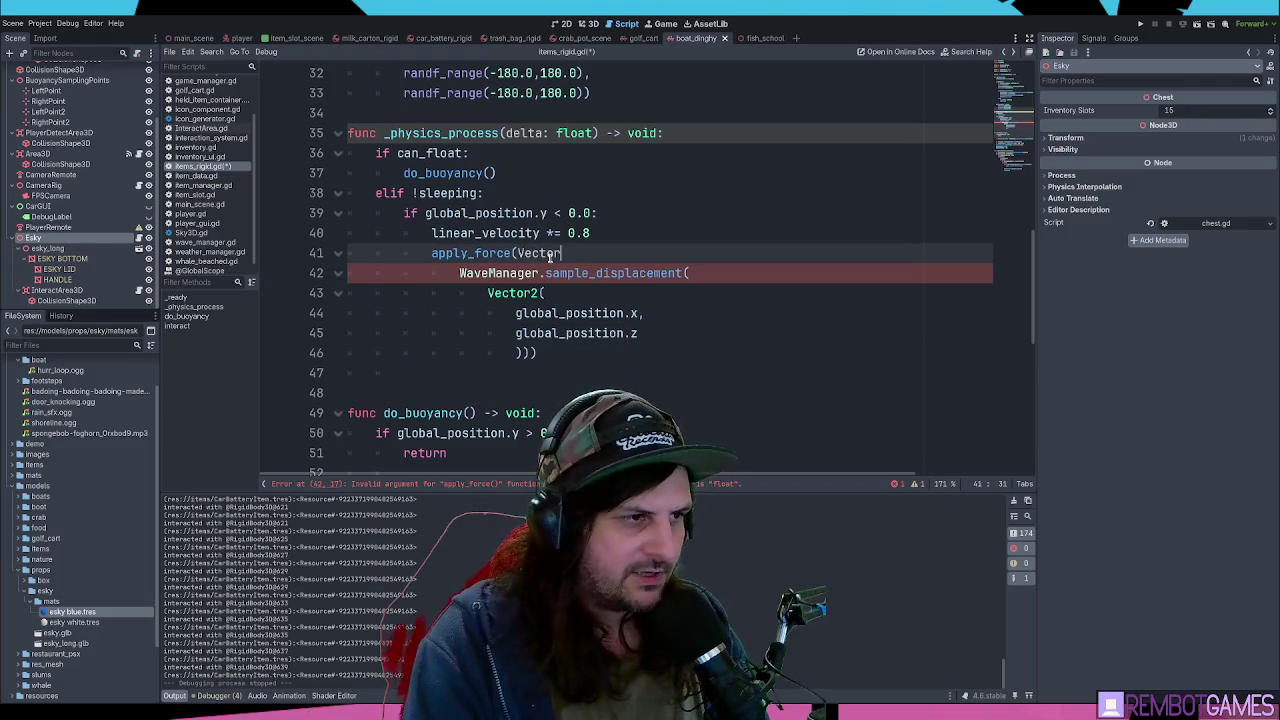
{"action": "type", "text": "3("}
{"action": "key", "text": "Return"}
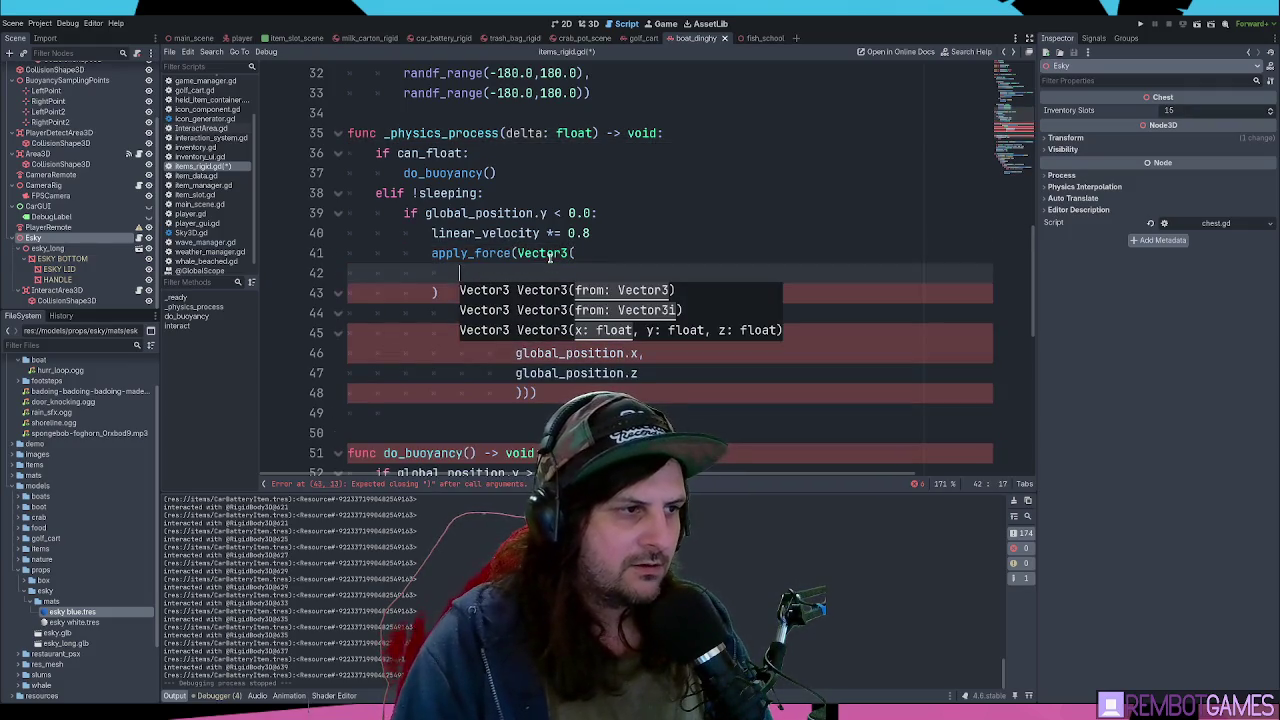
{"action": "mouse_move", "coordinate": [516, 353]}
{"action": "left_mouse_down"}
{"action": "mouse_move", "coordinate": [646, 353]}
{"action": "mouse_move", "coordinate": [593, 338]}
{"action": "left_mouse_up"}
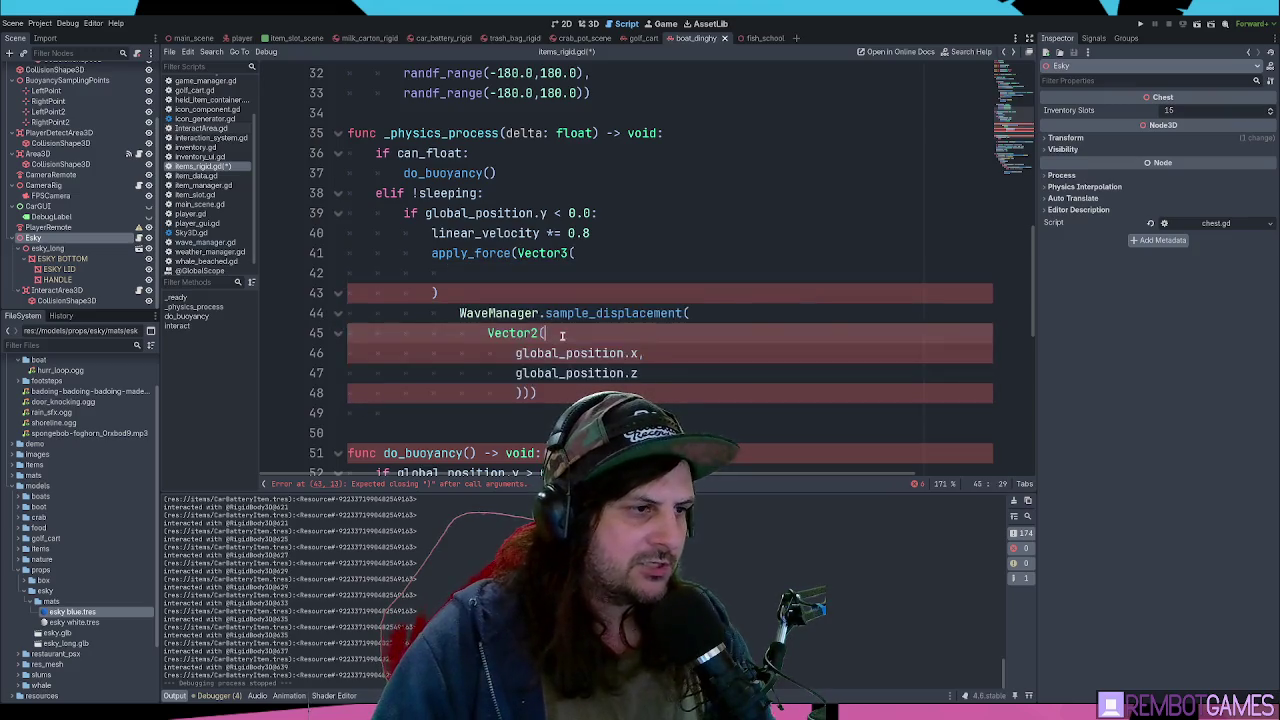
{"action": "key", "text": "Delete"}
{"action": "key", "text": "Delete"}
{"action": "key", "text": "Delete"}
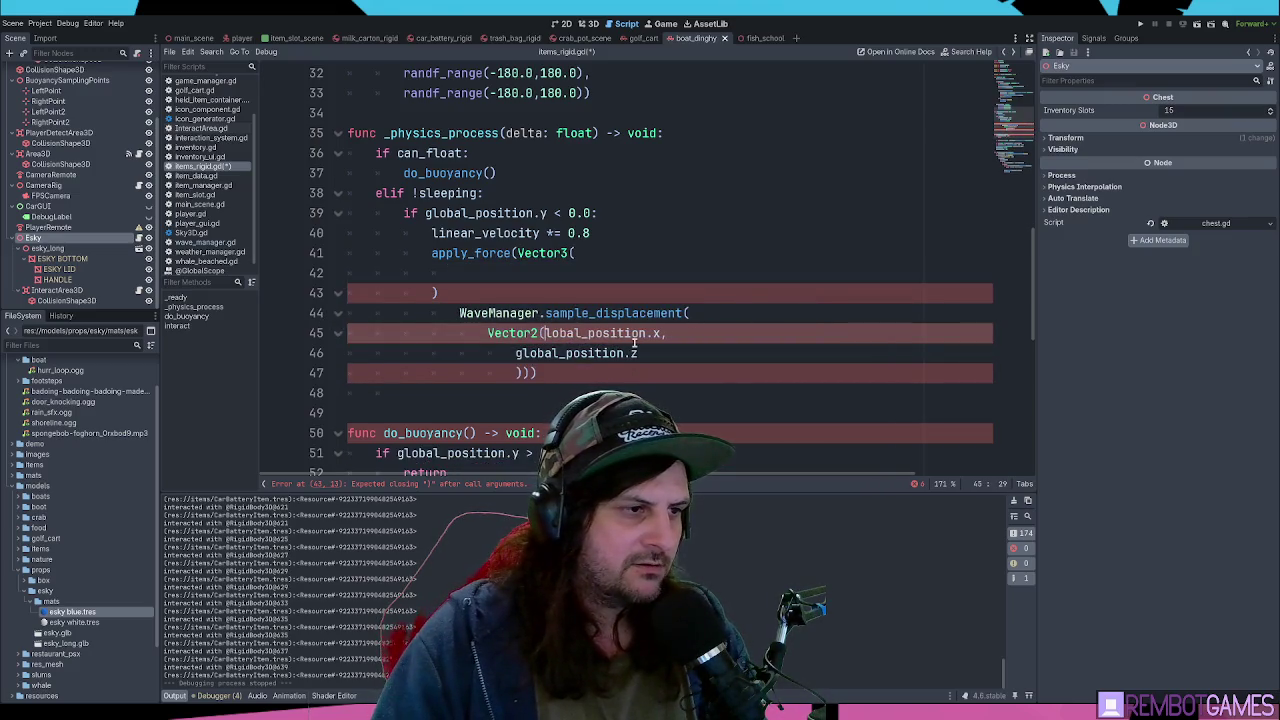
{"action": "type", "text": "g"}
{"action": "key", "text": "End"}
{"action": "key", "text": "ctrl+shift+Right"}
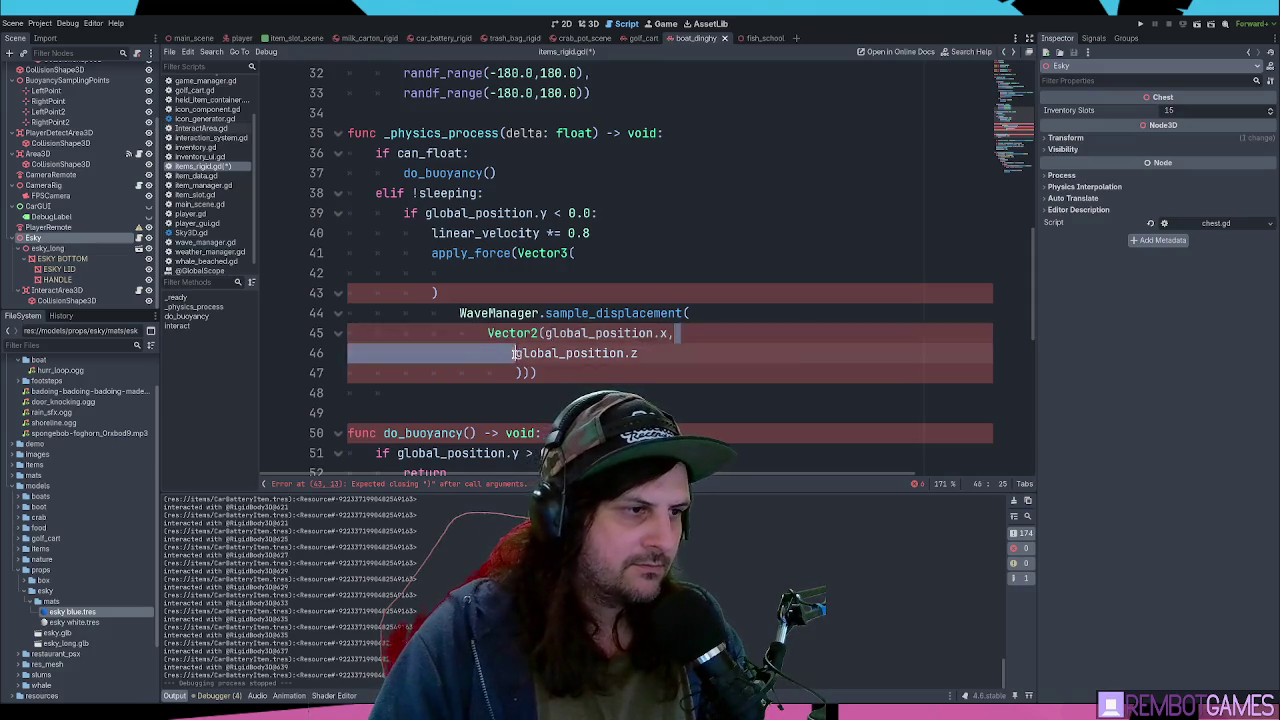
{"action": "key", "text": "Delete"}
{"action": "key", "text": "End"}
- Join the WaveManager.sample_displacement call into one line, cut it, and remove the leftover blank line
{"action": "key", "text": "ctrl+Delete"}
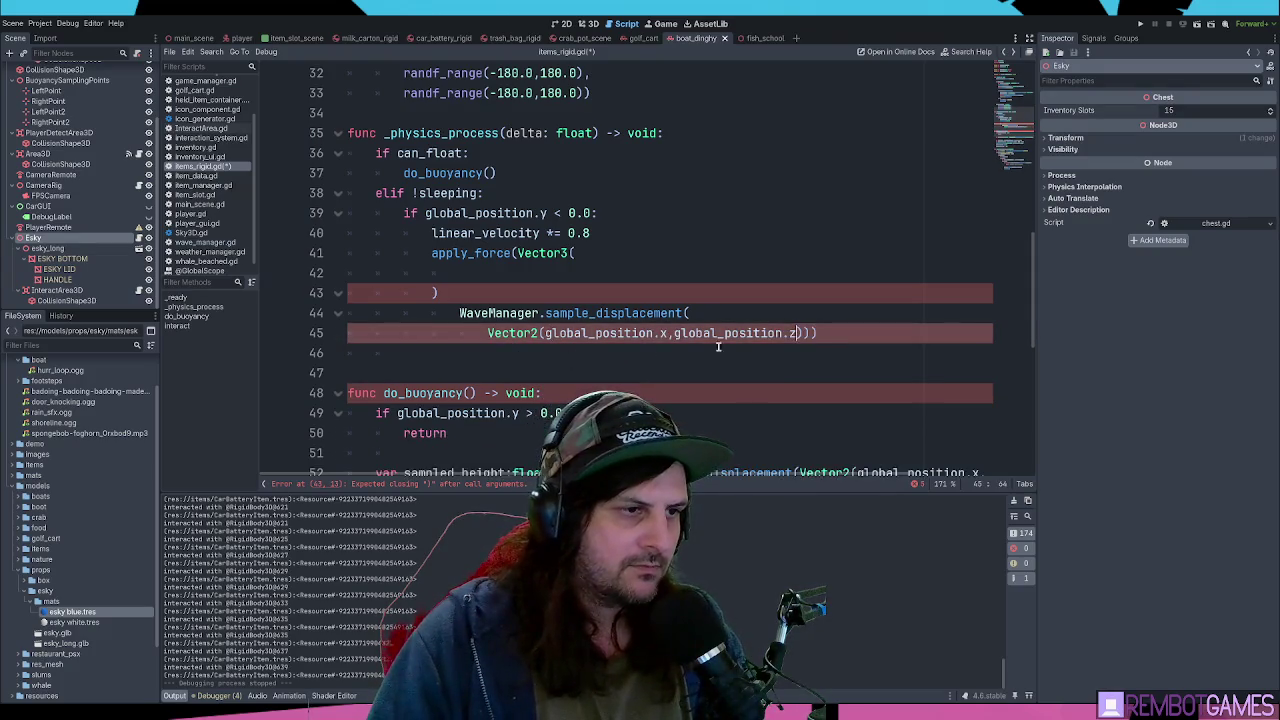
{"action": "left_click", "coordinate": [786, 317]}
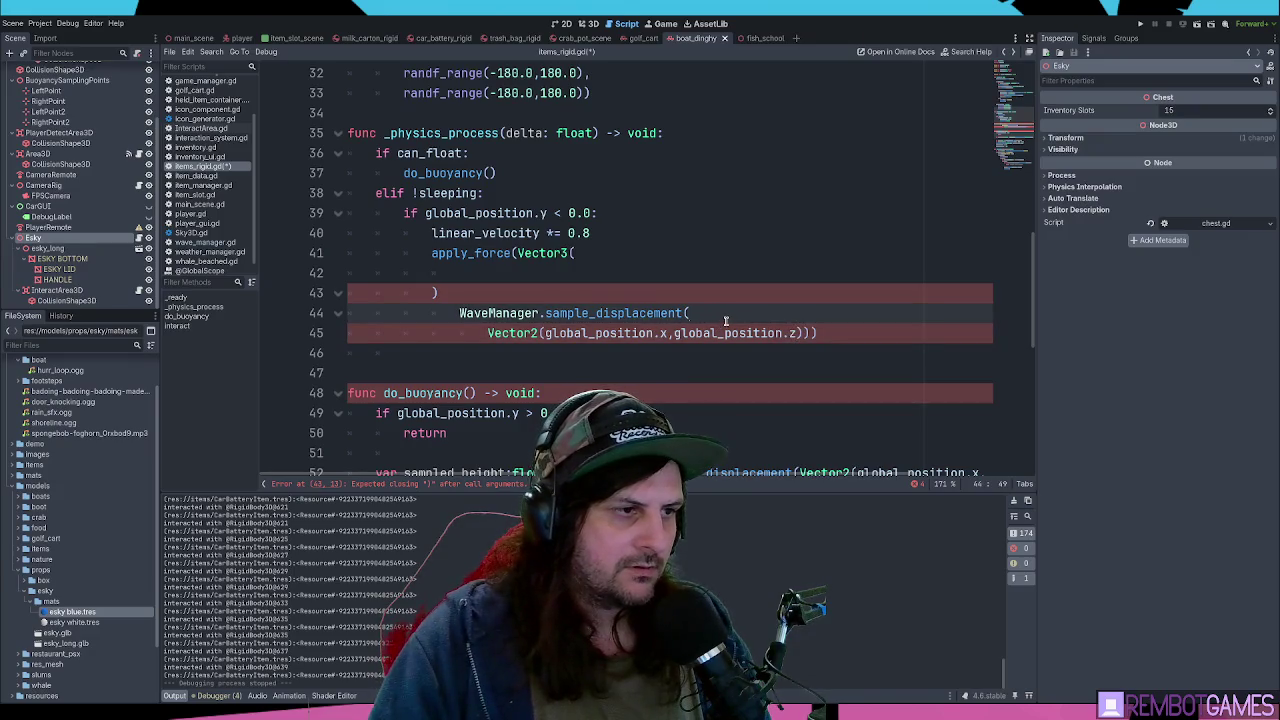
{"action": "key", "text": "Delete"}
{"action": "key", "text": "Delete"}
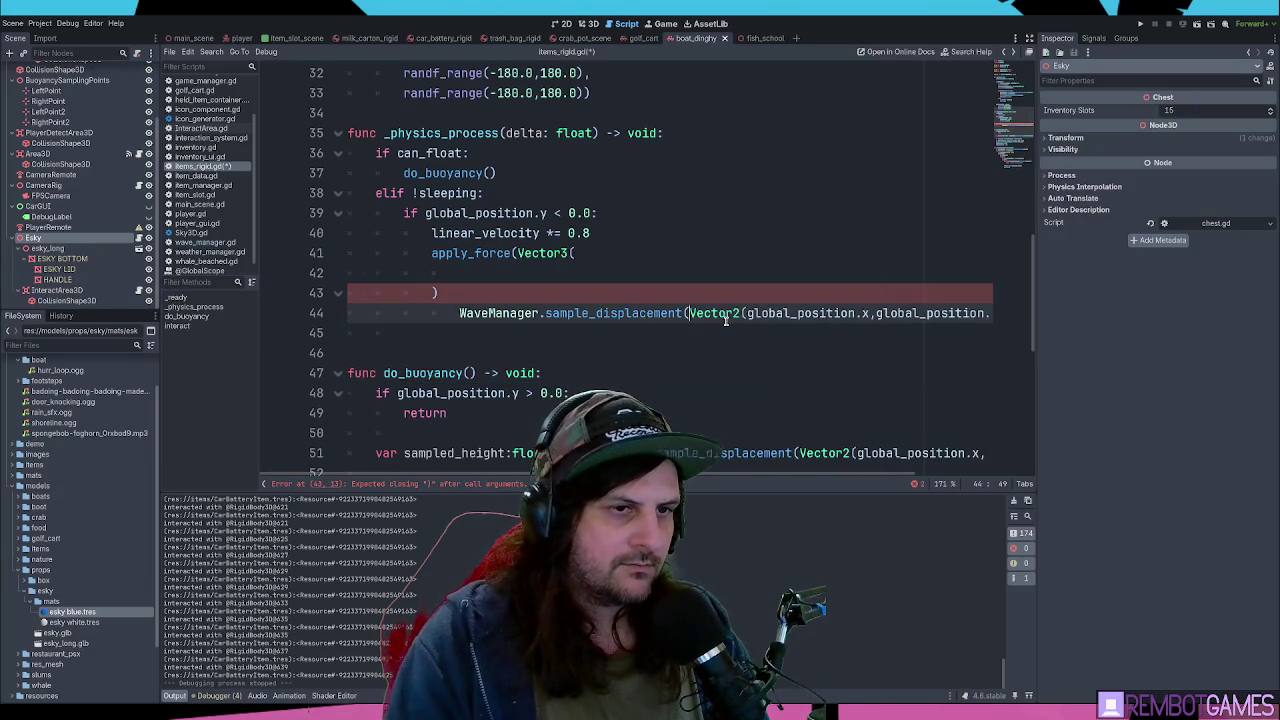
{"action": "key", "text": "End"}
{"action": "key", "text": "shift+Home"}
{"action": "key", "text": "ctrl+x"}
{"action": "left_click", "coordinate": [726, 321]}
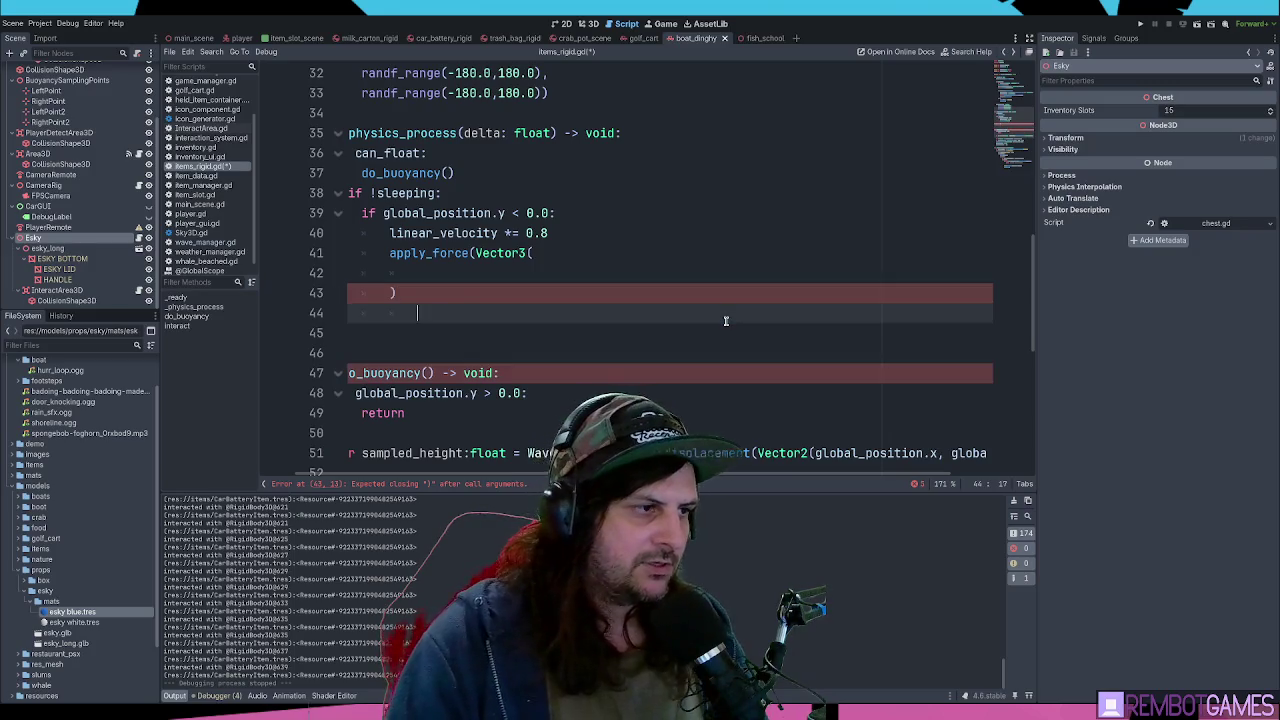
{"action": "key", "text": "Delete"}
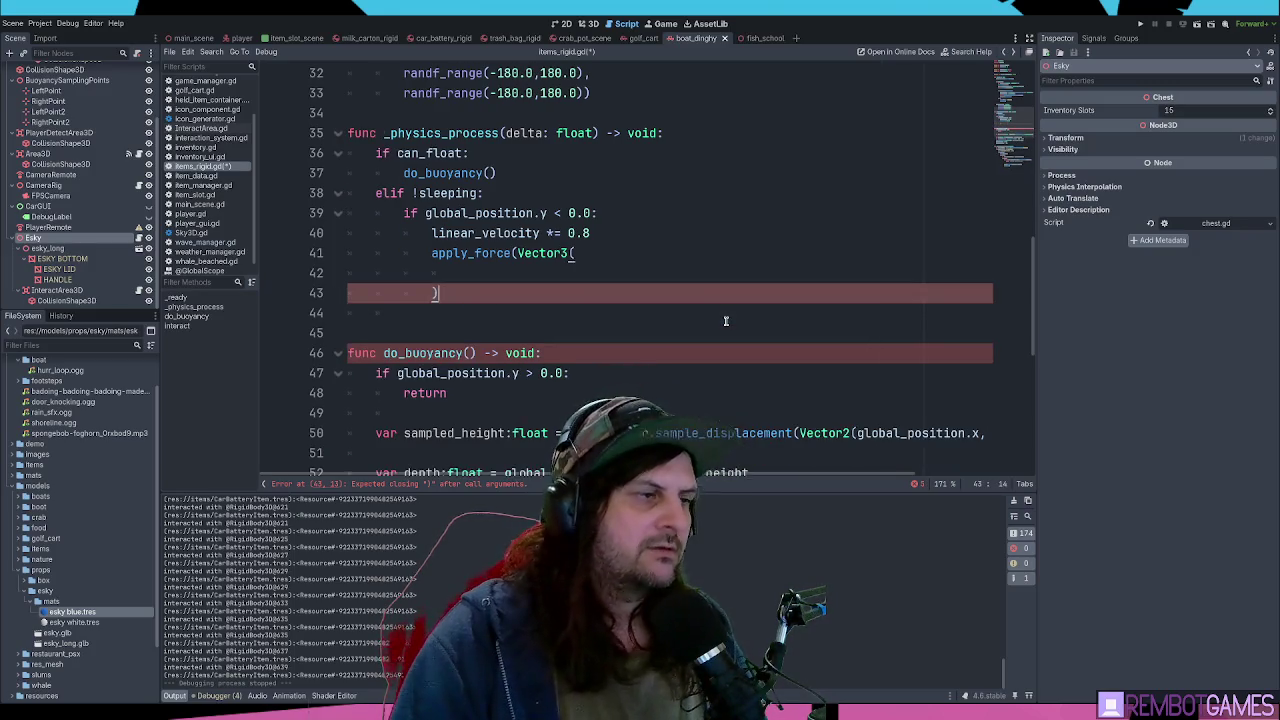
{"action": "key", "text": "shift+Home"}
{"action": "key", "text": "BackSpace"}
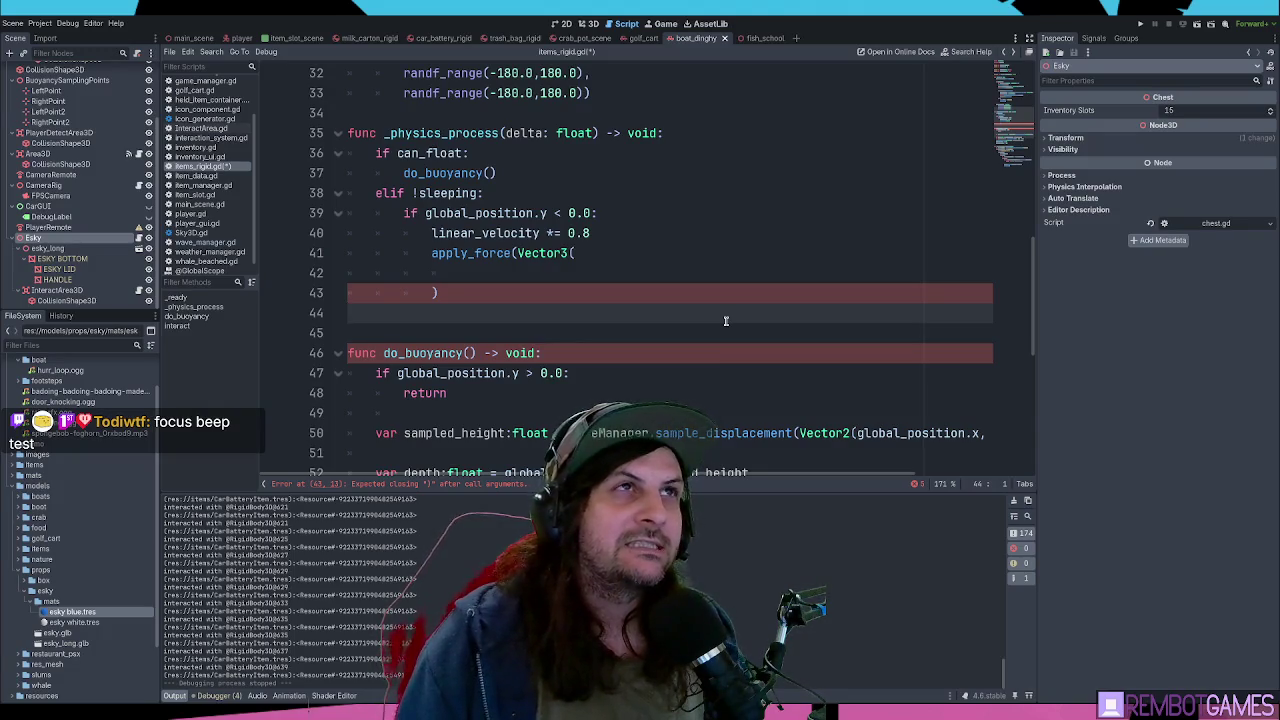
{"action": "key", "text": "Up"}
{"action": "key", "text": "Up"}
{"action": "key", "text": "Up"}
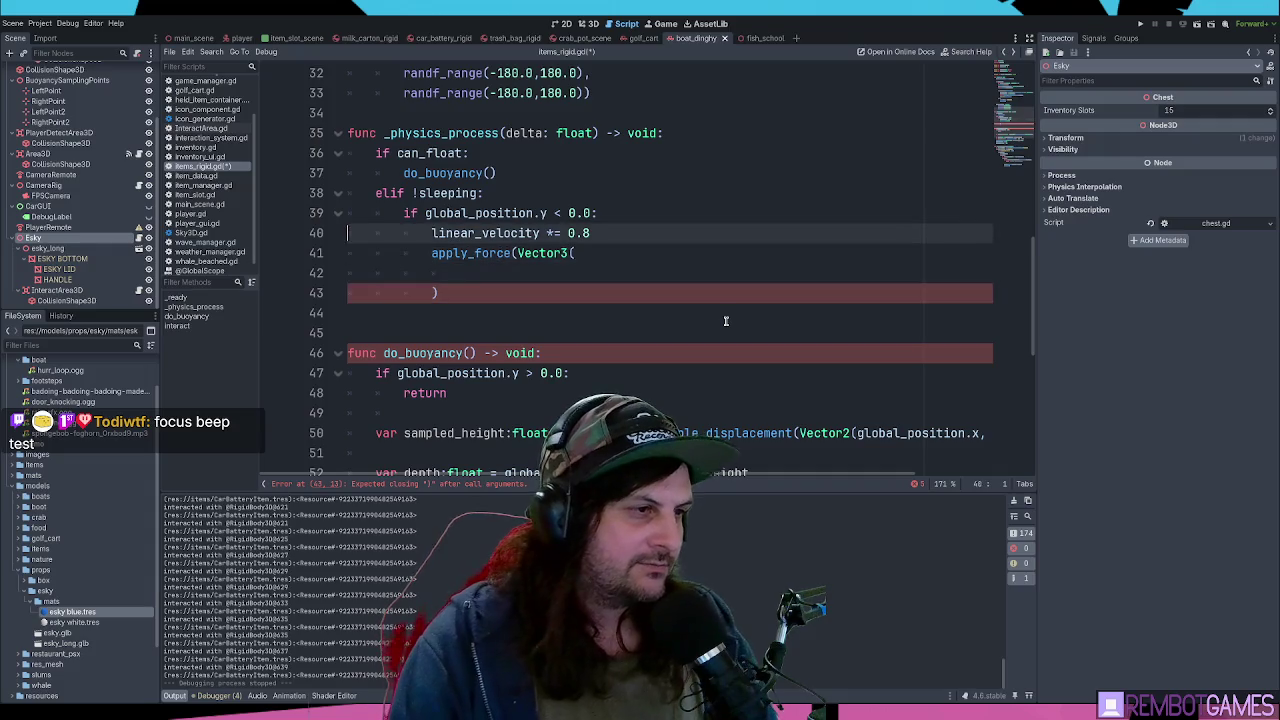
- Add 'var noise_vector2:Vector2 =' plus the pasted sample_displacement call below linear_velocity, then jump to its definition
{"action": "key", "text": "End"}
{"action": "key", "text": "Return"}
{"action": "type", "text": "var"}
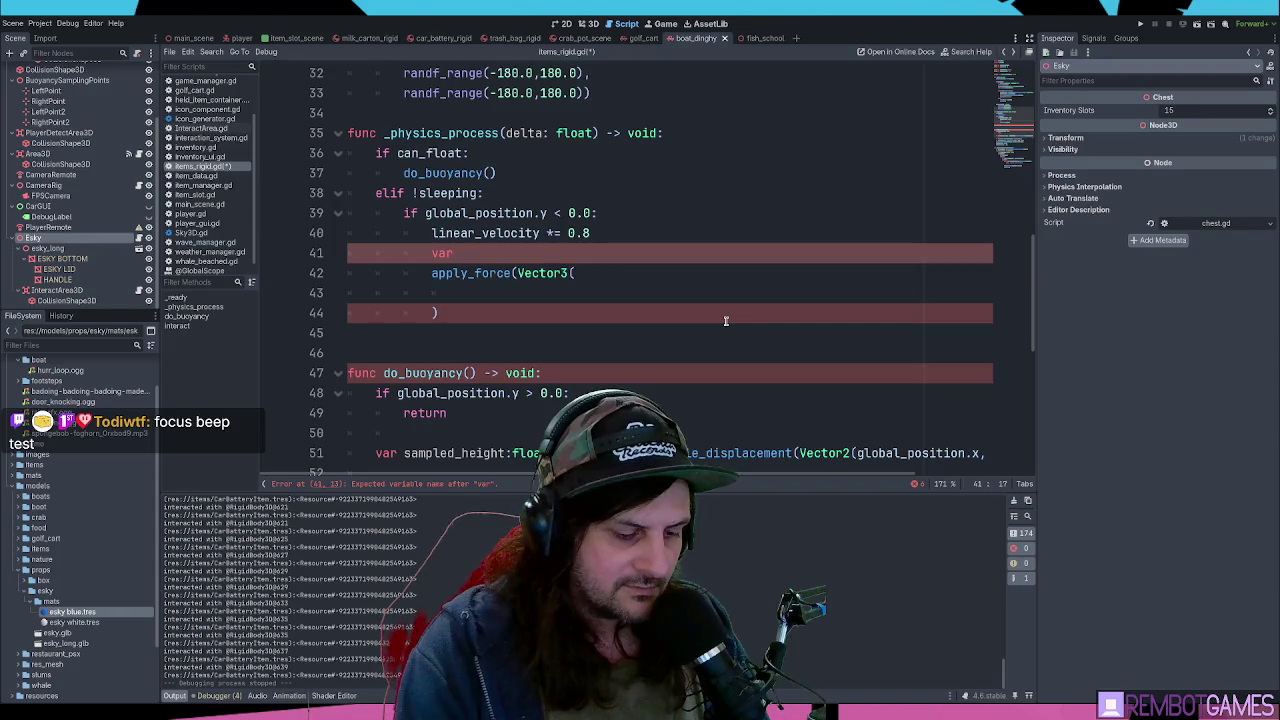
{"action": "type", "text": " noise_"}
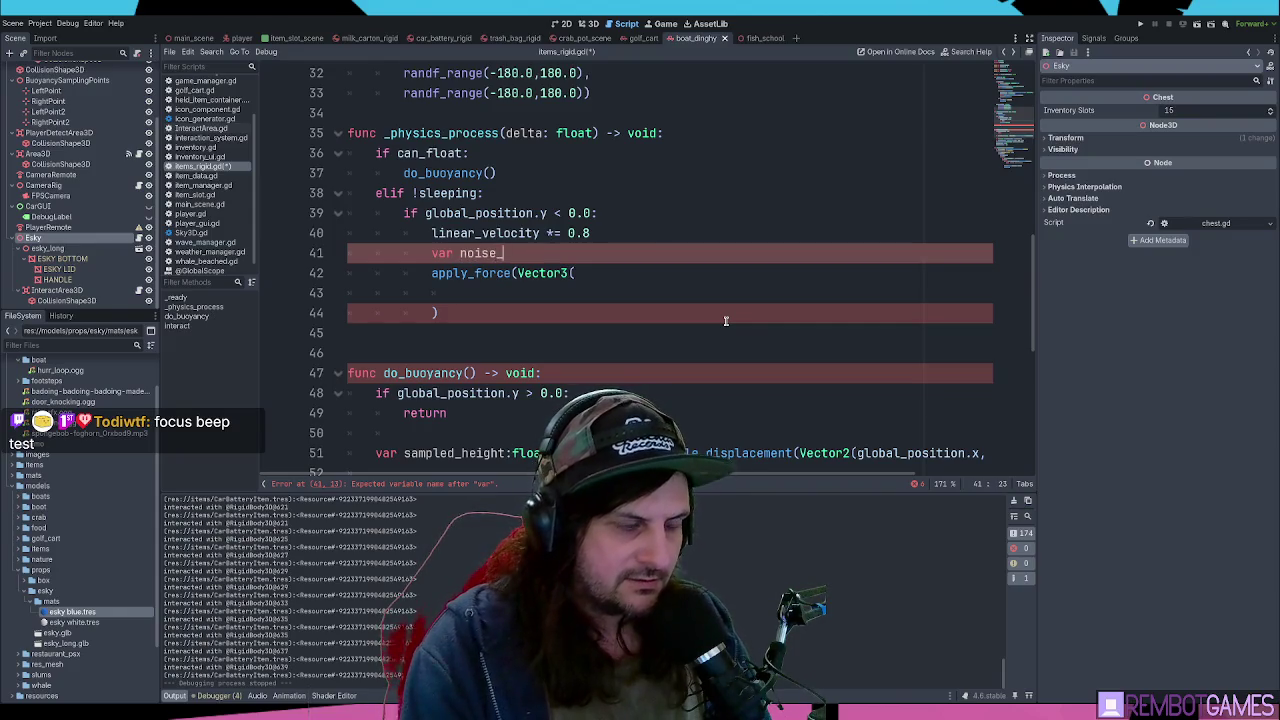
{"action": "type", "text": "vector"}
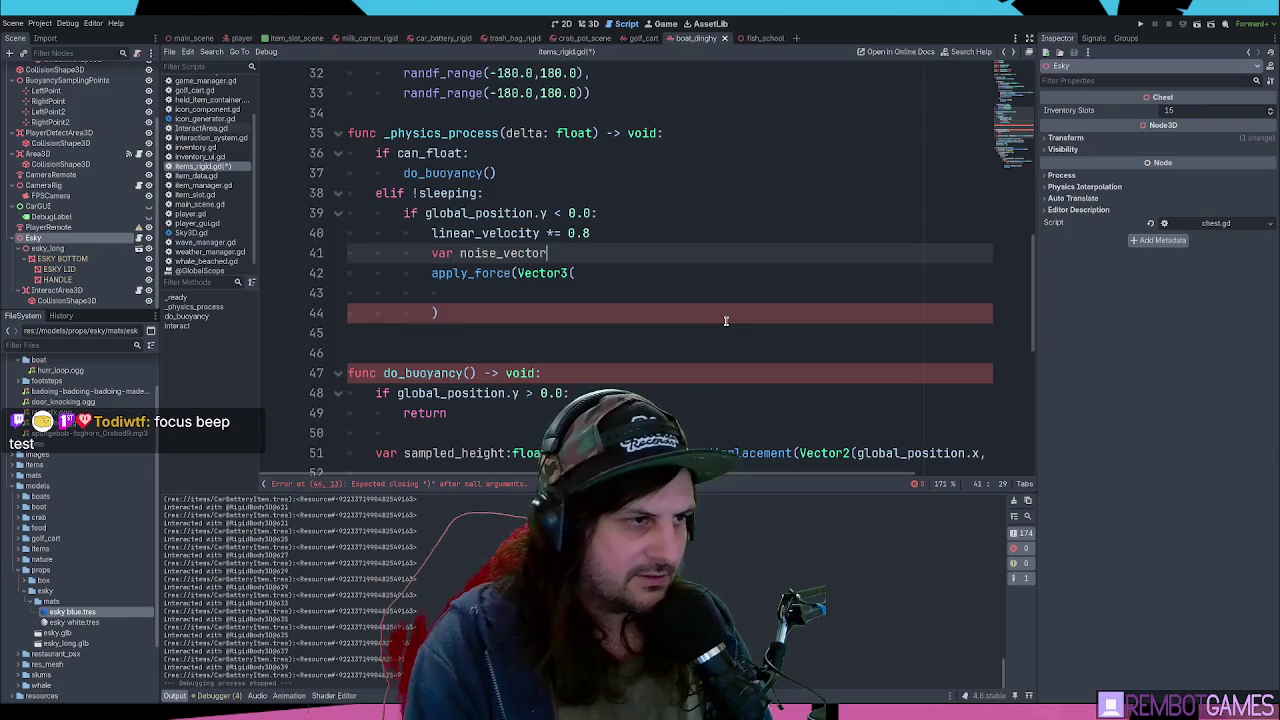
{"action": "type", "text": "2:V"}
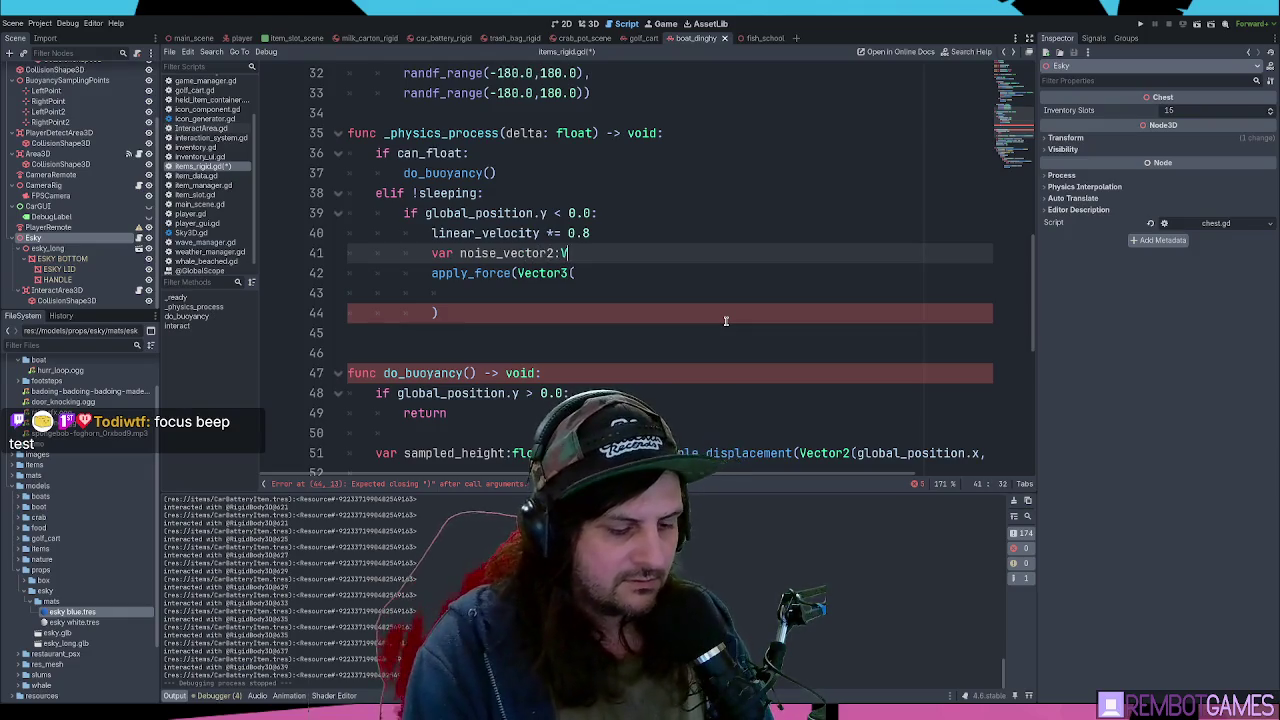
{"action": "type", "text": "ector2 ="}
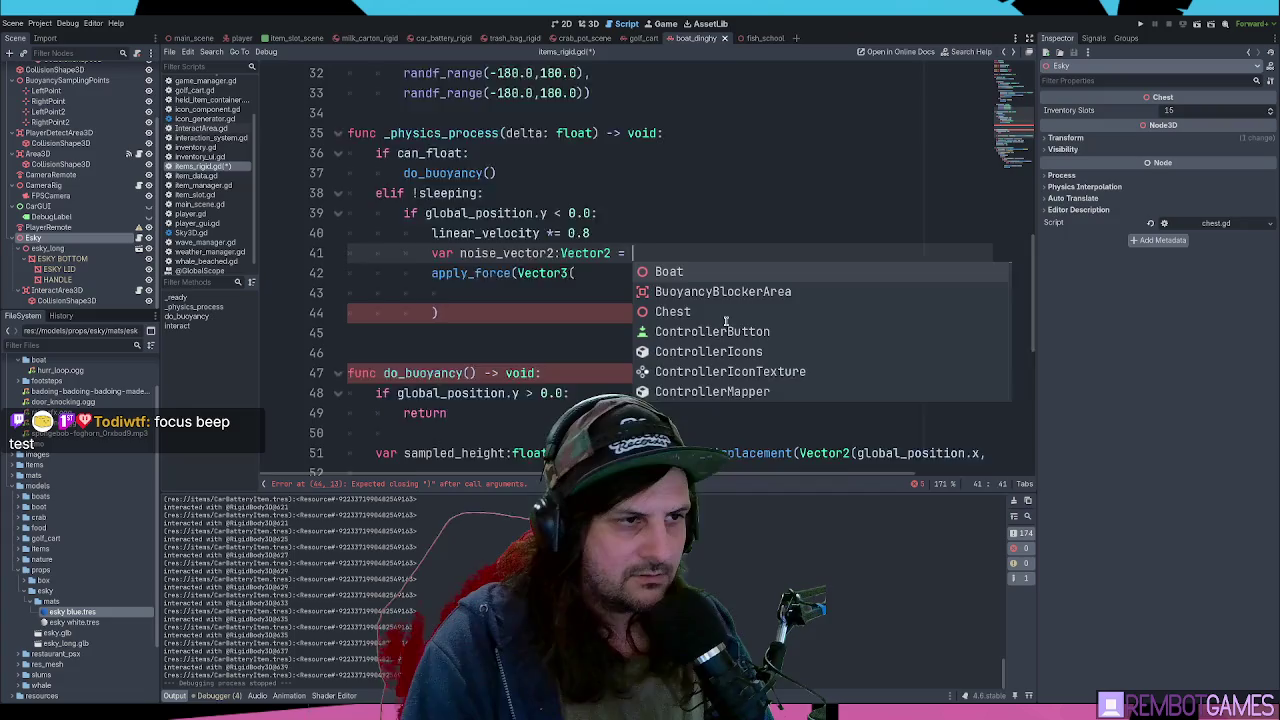
{"action": "key", "text": "ctrl+v"}
{"action": "left_click", "coordinate": [596, 255]}
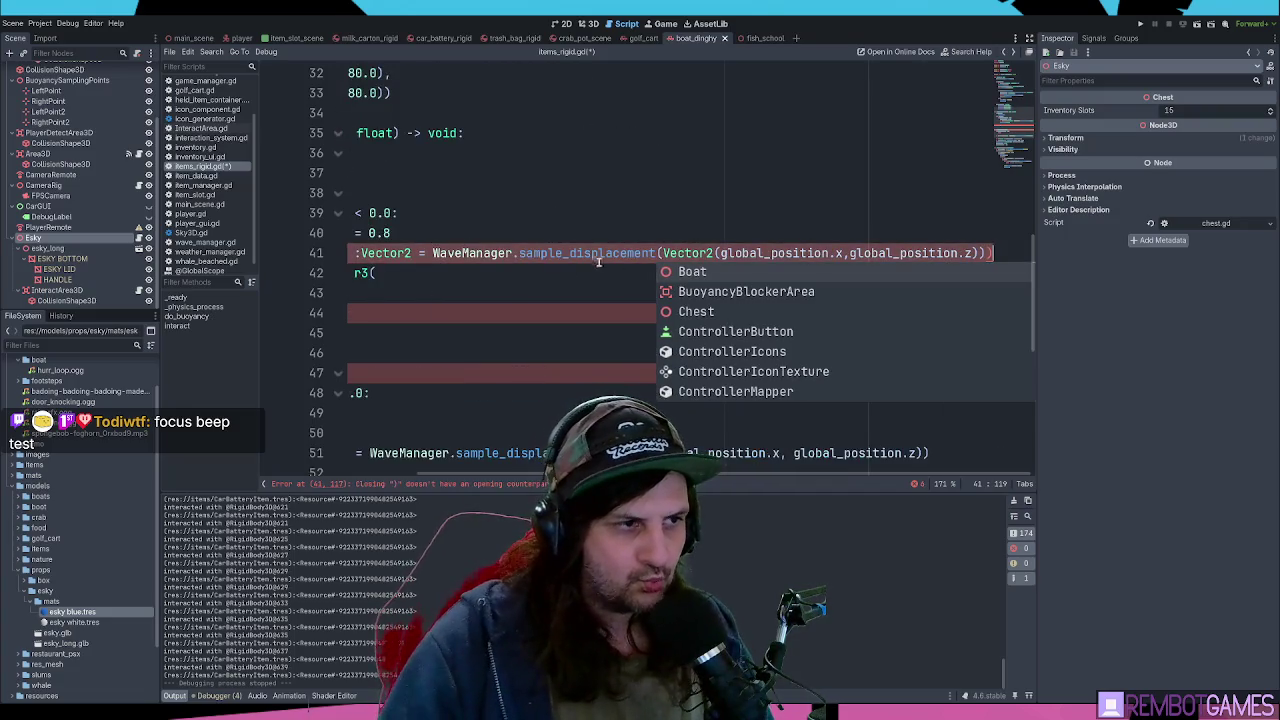
{"action": "left_click", "coordinate": [536, 256], "text": "ctrl"}
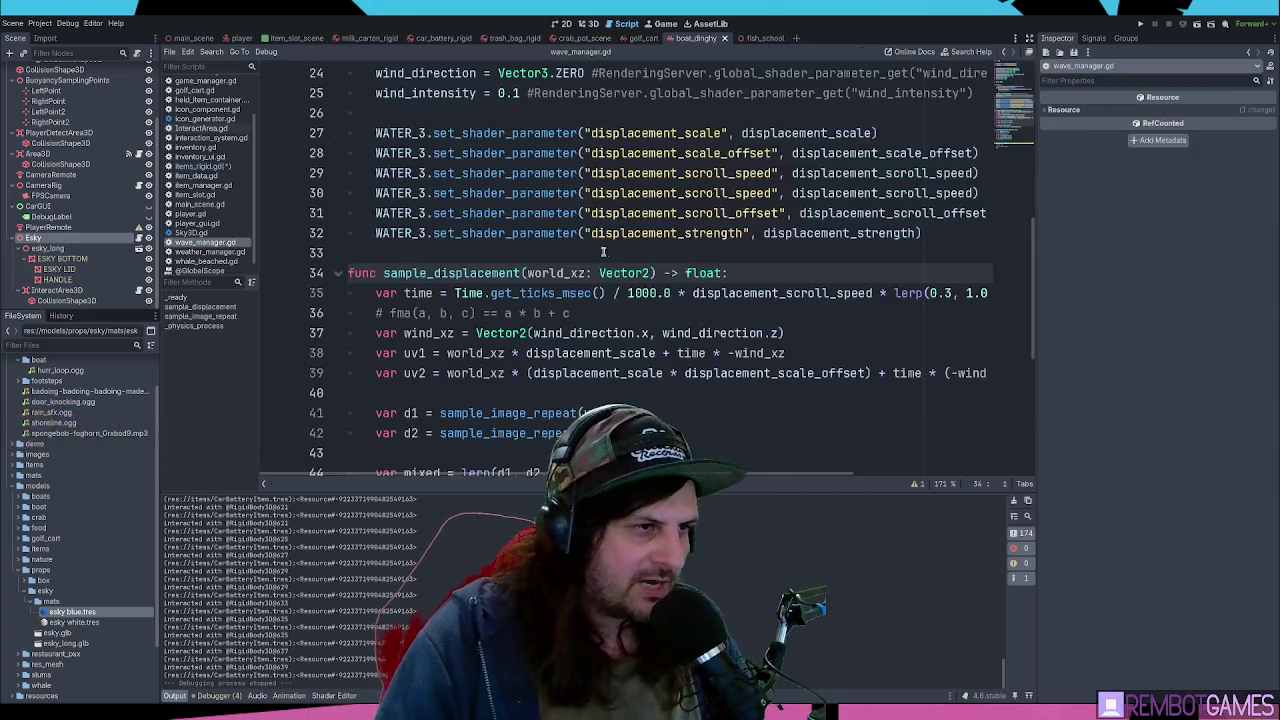
- Check that sample_displacement in wave_manager.gd returns float, then return to items_rigid.gd
{"action": "double_click", "coordinate": [706, 274]}
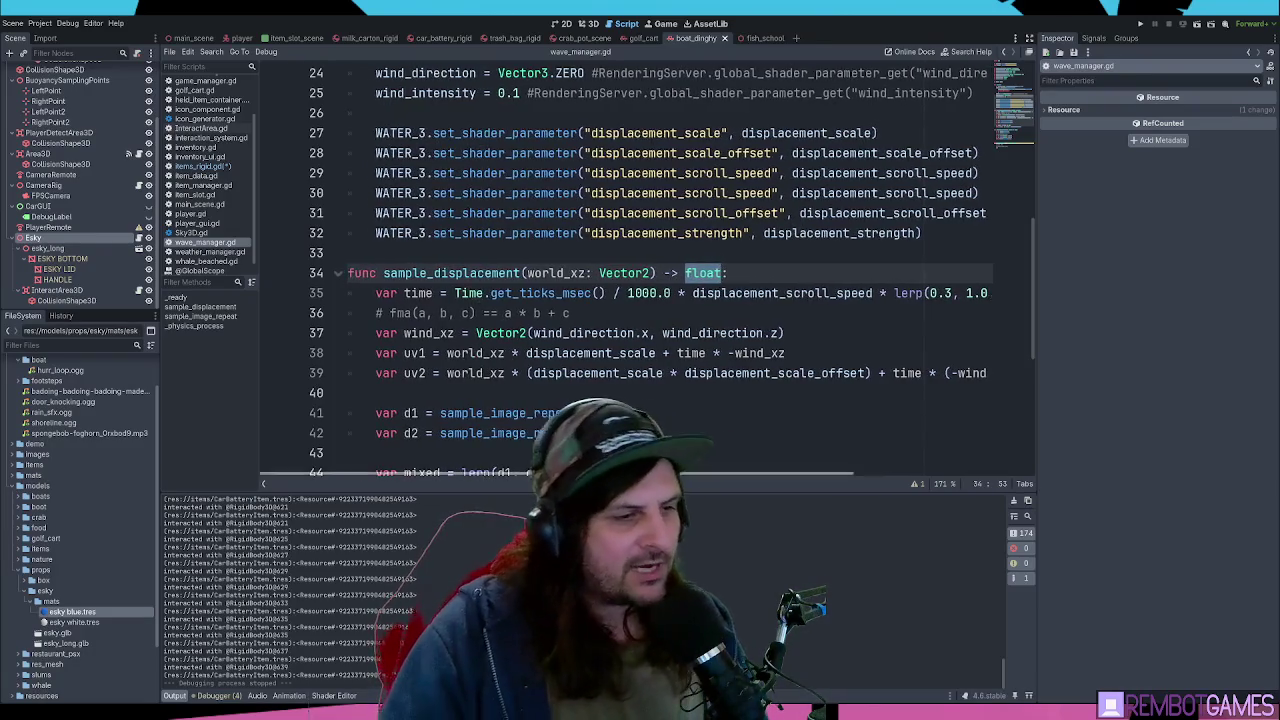
{"action": "left_click", "coordinate": [743, 272]}
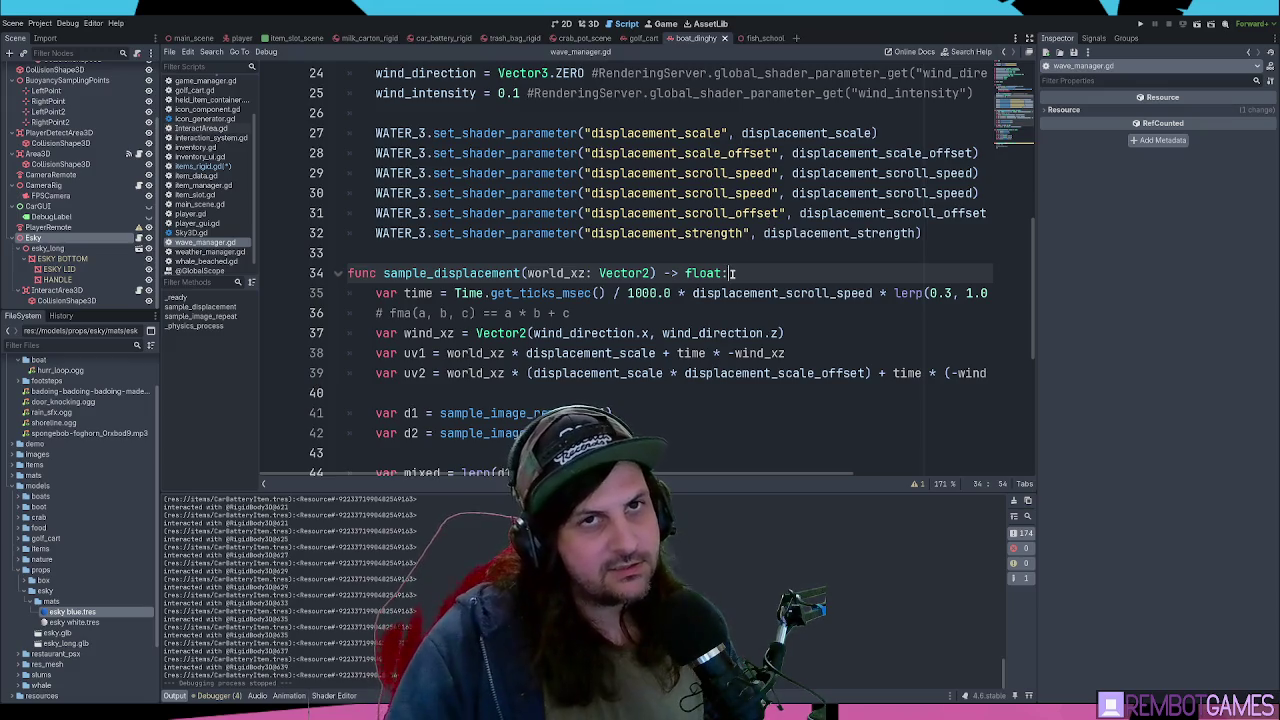
{"action": "key", "text": "alt+Left"}
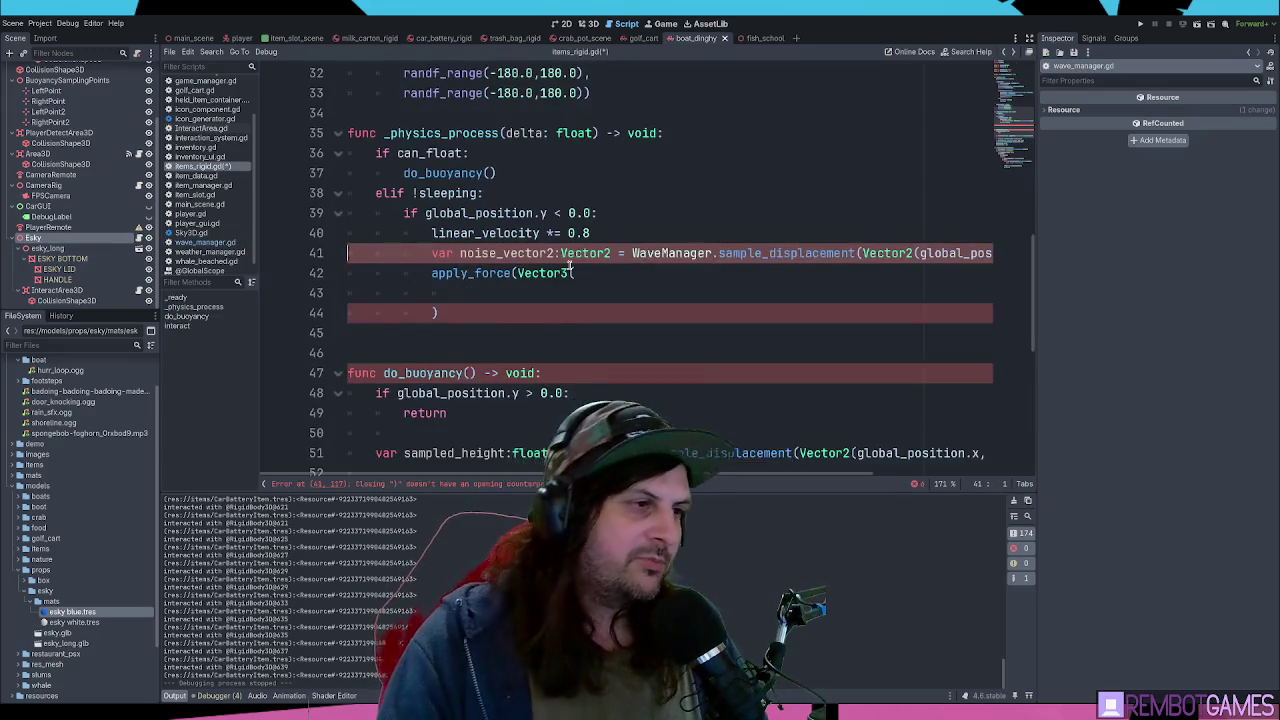
- Rename the variable to noise_float and change its type from Vector2 to float
{"action": "left_click_drag", "start_coordinate": [555, 253], "coordinate": [502, 253]}
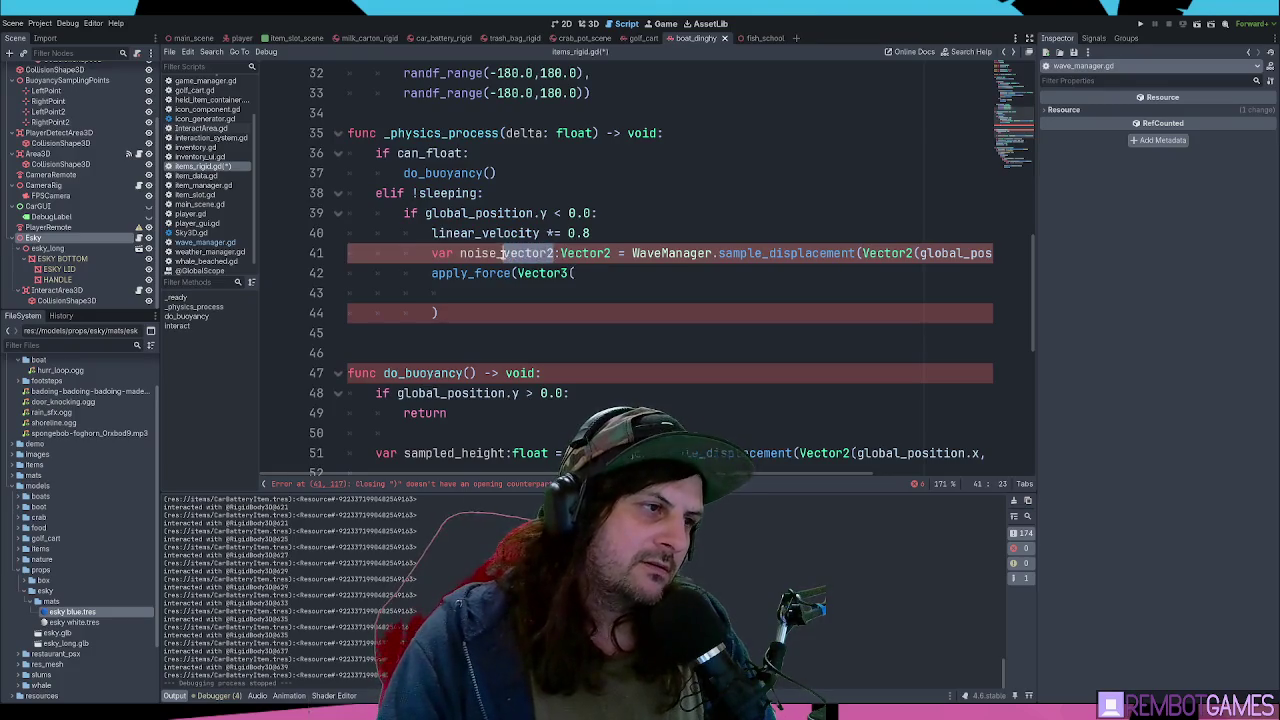
{"action": "type", "text": "float"}
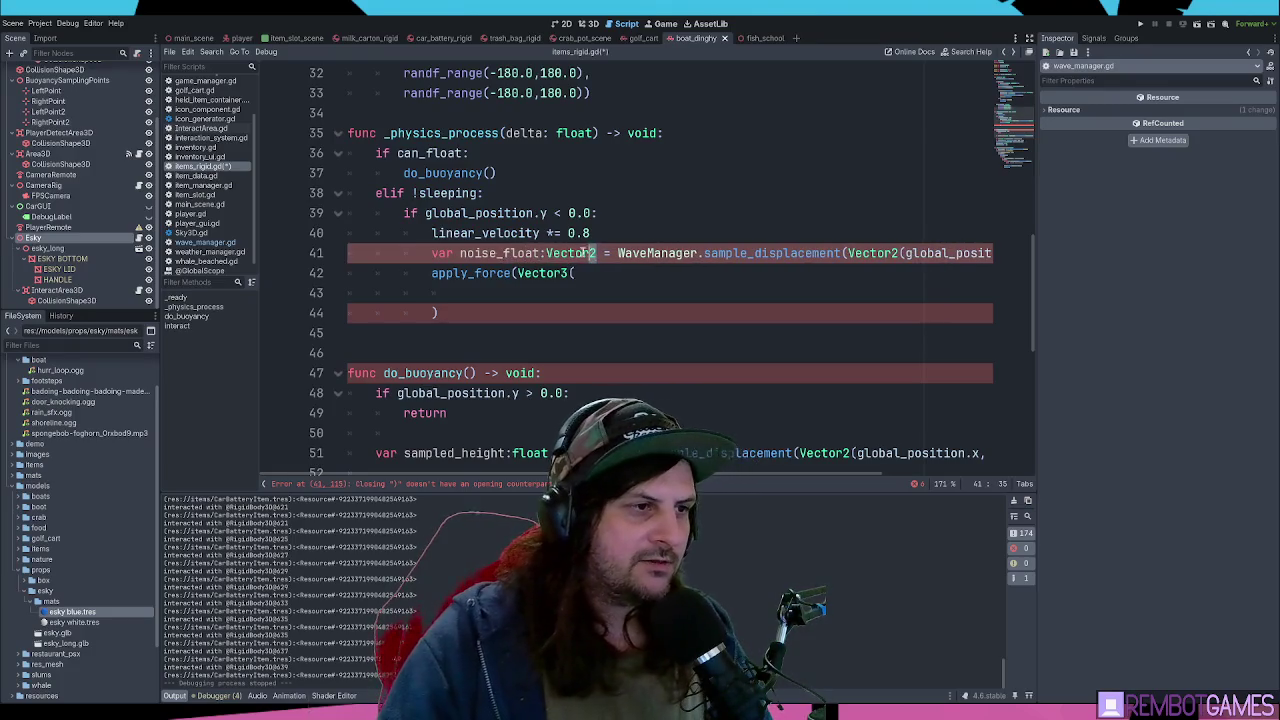
{"action": "double_click", "coordinate": [572, 253]}
{"action": "type", "text": "float"}
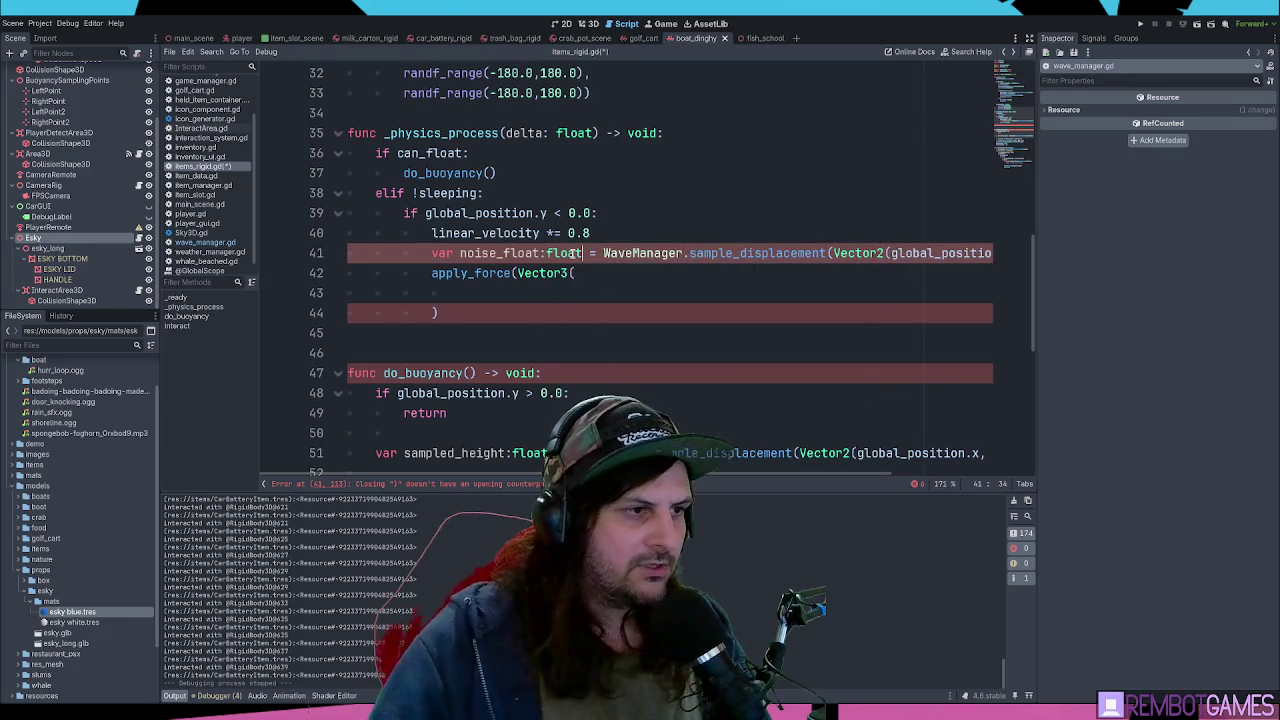
- Comment out the unfinished apply_force lines and add the missing closing parenthesis on line 41
{"action": "left_click", "coordinate": [652, 272]}
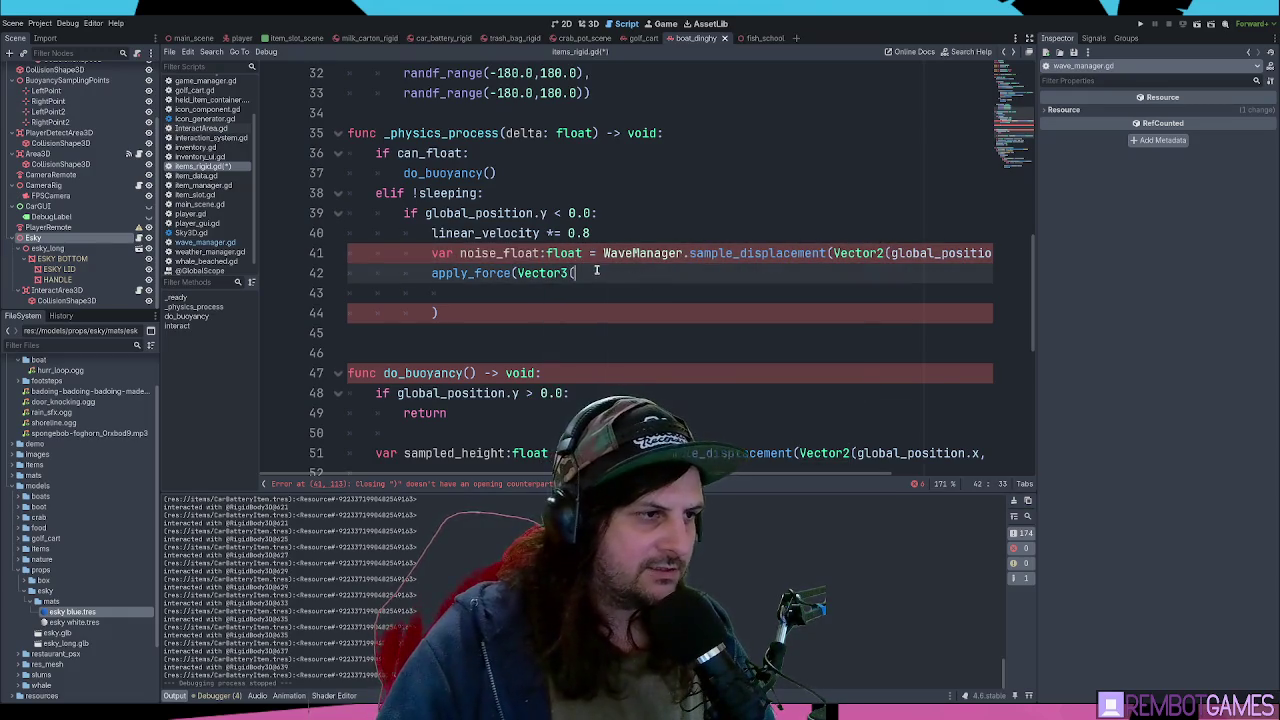
{"action": "key", "text": "ctrl+k"}
{"action": "key", "text": "Down"}
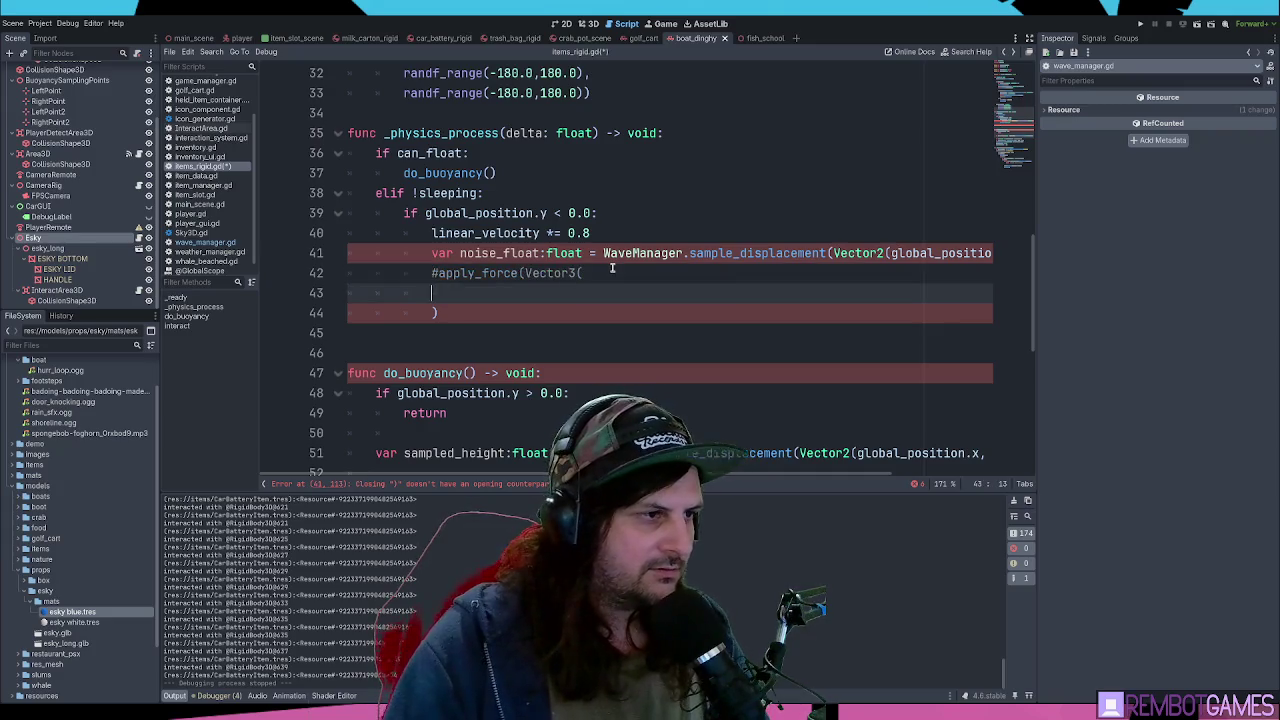
{"action": "key", "text": "Tab"}
{"action": "key", "text": "Down"}
{"action": "key", "text": "ctrl+k"}
{"action": "key", "text": "Up"}
{"action": "key", "text": "Up"}
{"action": "key", "text": "Up"}
{"action": "key", "text": "End"}
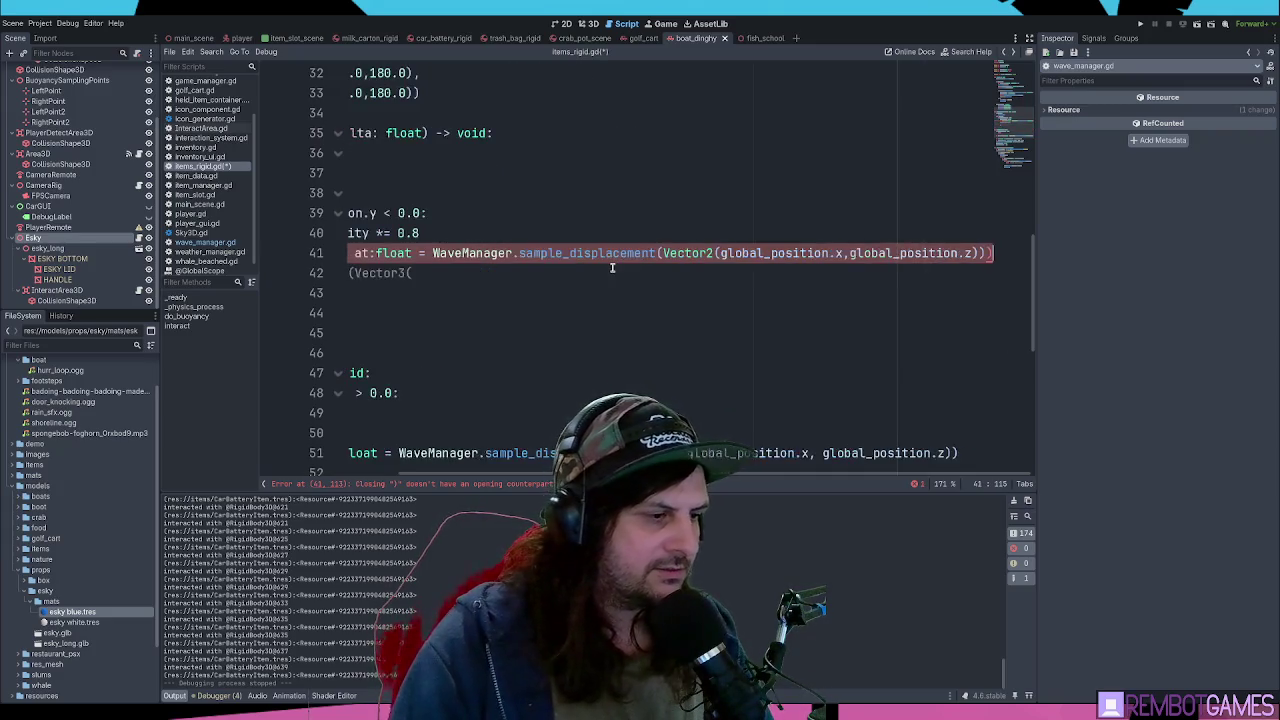
{"action": "key", "text": "BackSpace"}
{"action": "key", "text": "BackSpace"}
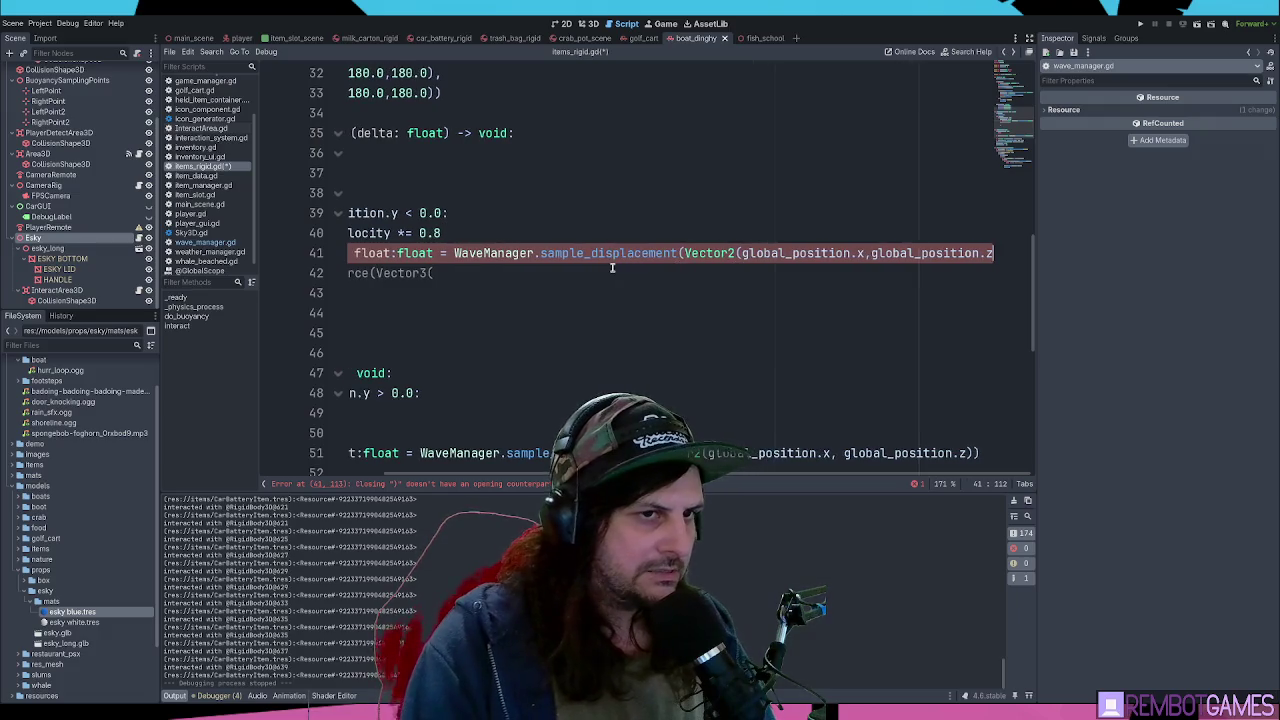
{"action": "type", "text": ")"}
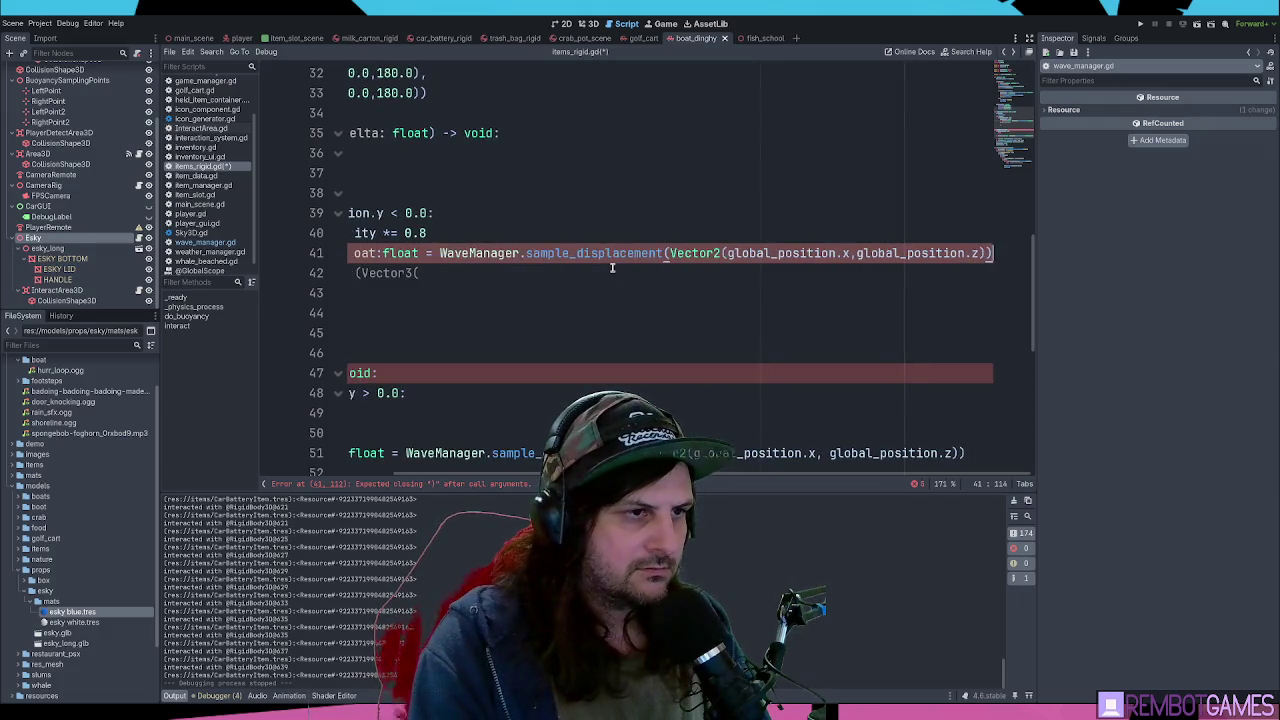
- Uncomment the apply_force lines again
{"action": "key", "text": "Home"}
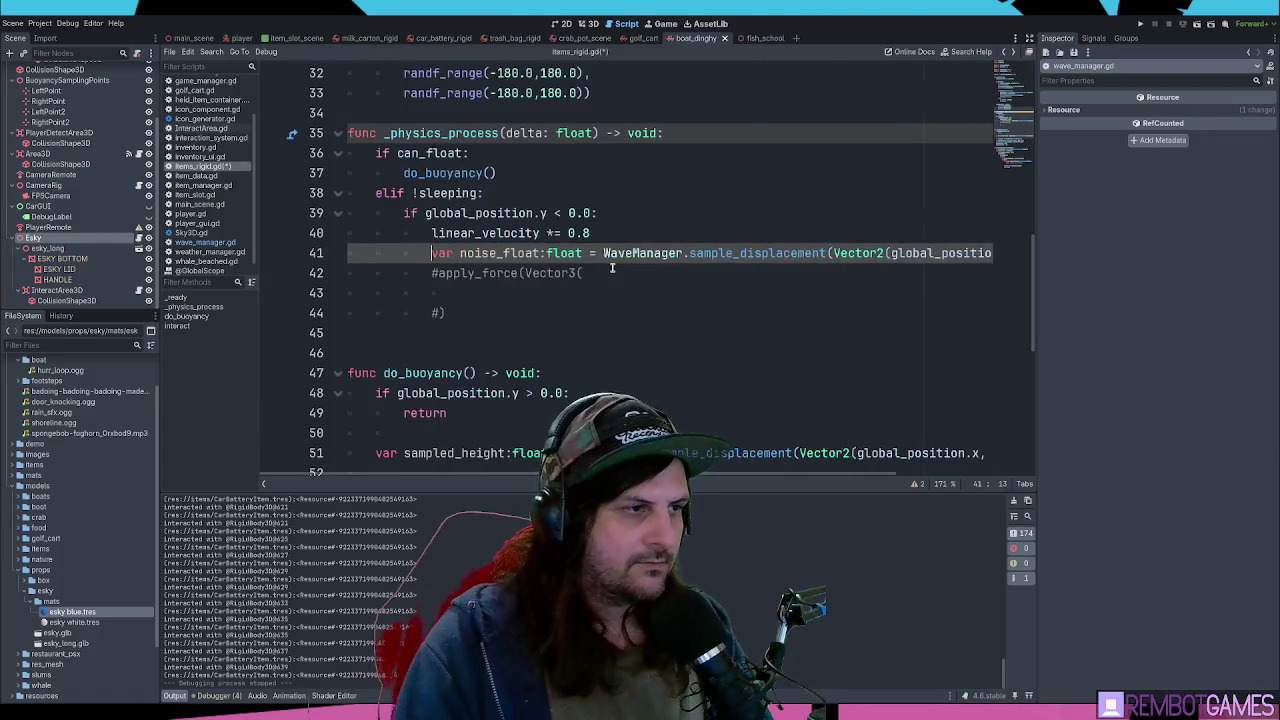
{"action": "key", "text": "Down"}
{"action": "key", "text": "ctrl+k"}
{"action": "key", "text": "Down"}
{"action": "key", "text": "Down"}
{"action": "key", "text": "ctrl+k"}
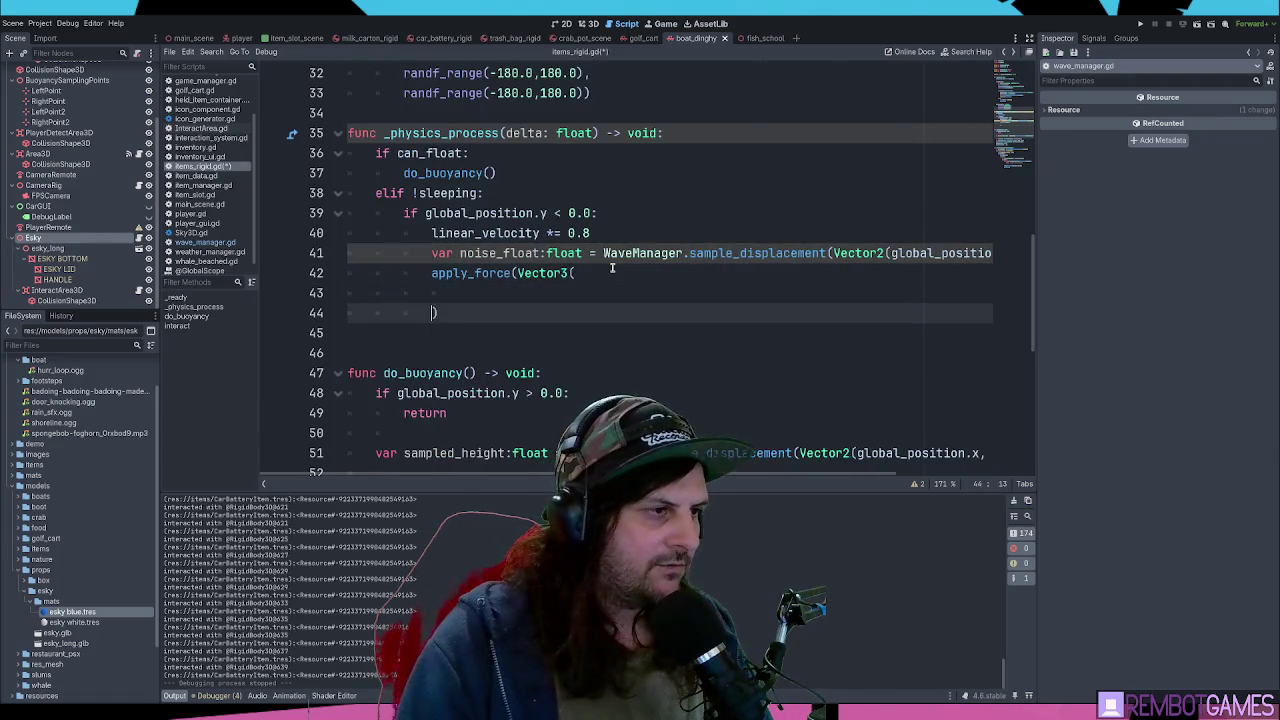
{"action": "key", "text": "Up"}
{"action": "key", "text": "Up"}
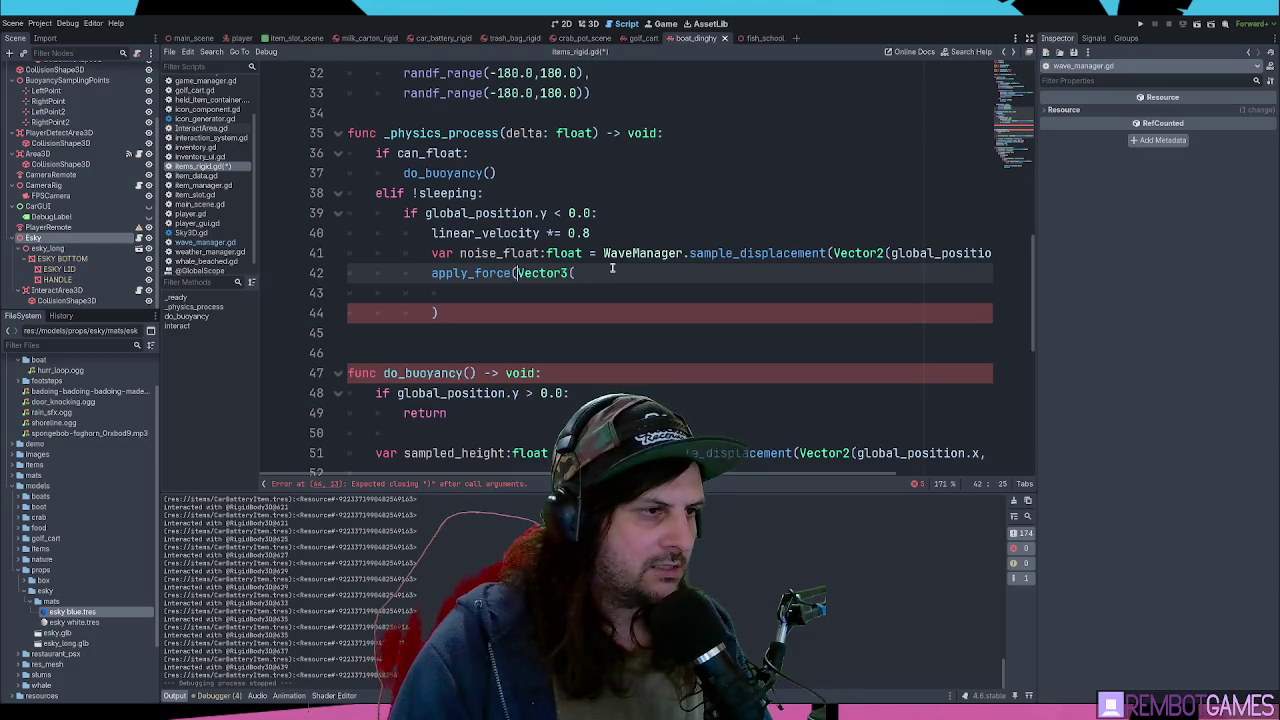
- Complete apply_force(Vector3(noise_float,0.0,noise_float)) on one line and run the game with F5
{"action": "key", "text": "End"}
{"action": "key", "text": "shift+Down"}
{"action": "key", "text": "shift+Down"}
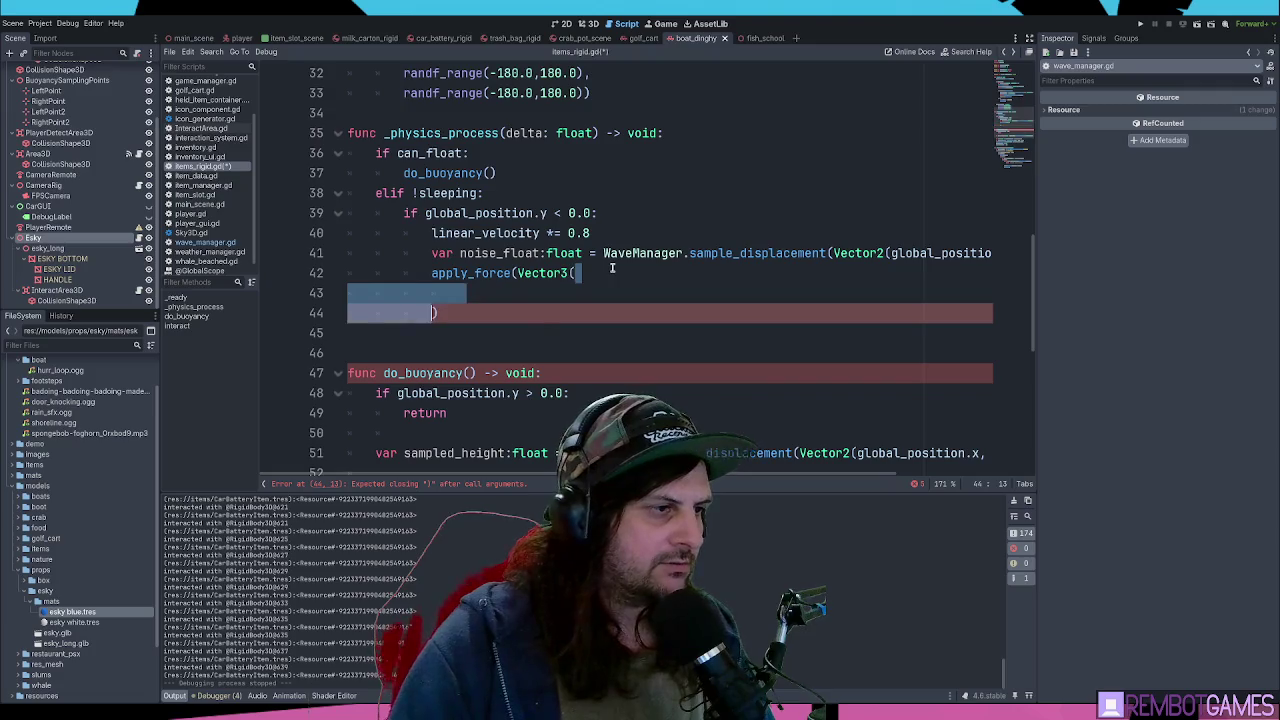
{"action": "key", "text": "BackSpace"}
{"action": "key", "text": "BackSpace"}
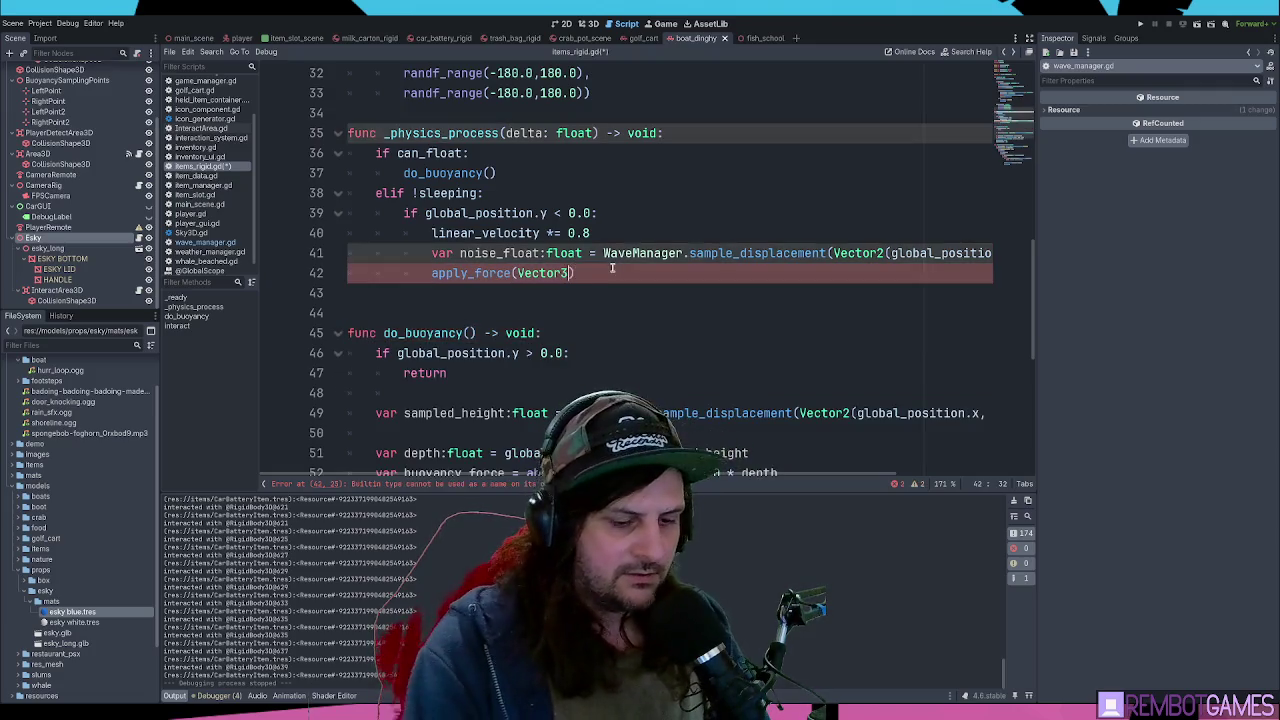
{"action": "type", "text": "(noise_float,"}
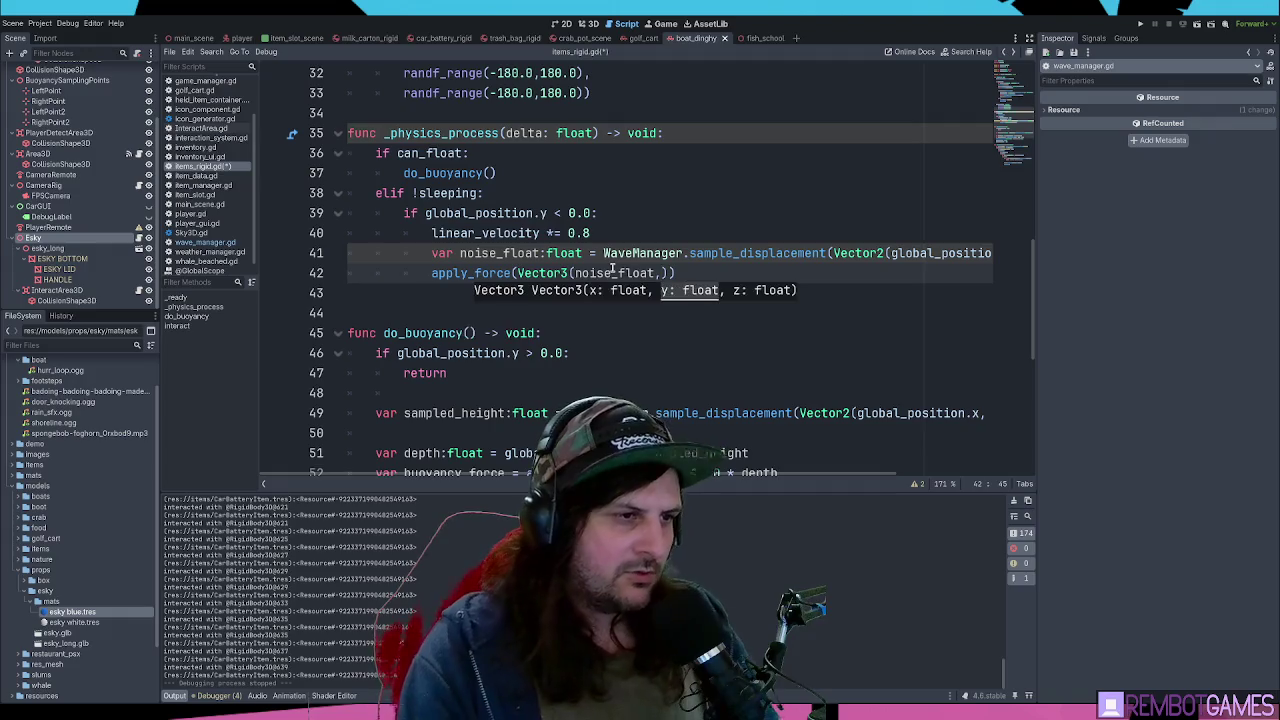
{"action": "type", "text": "0.0,"}
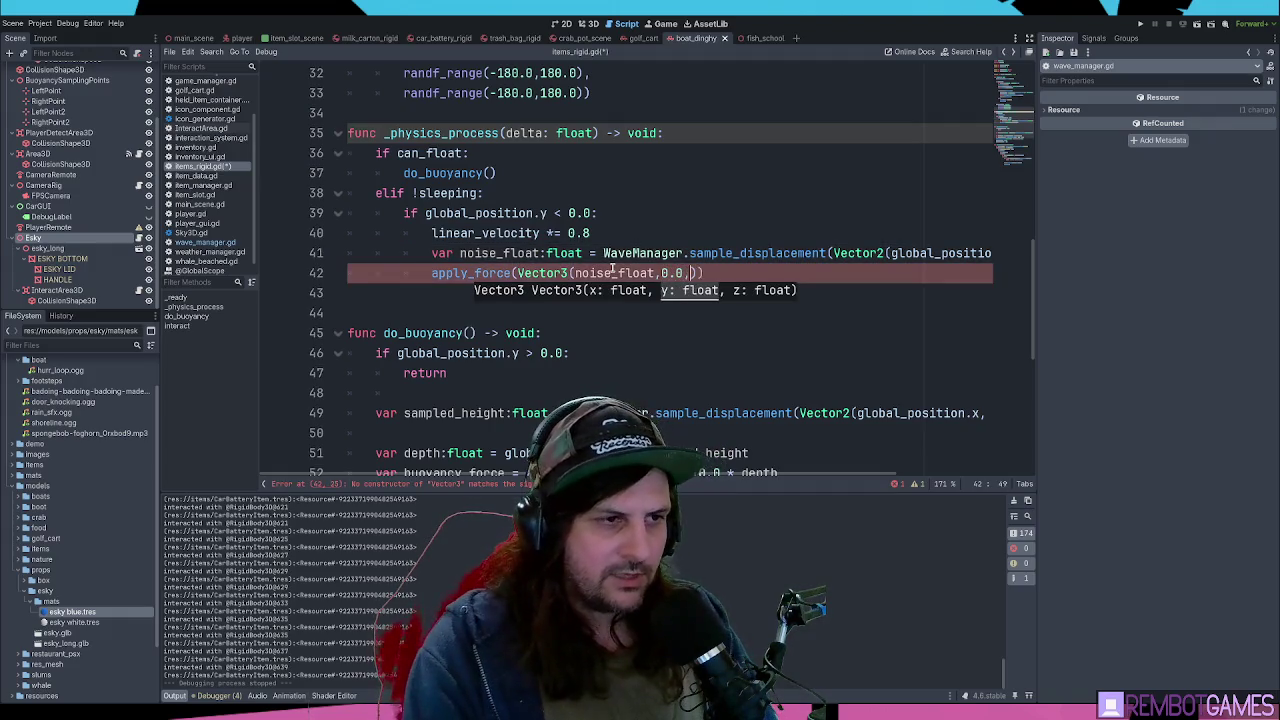
{"action": "type", "text": "noise_float"}
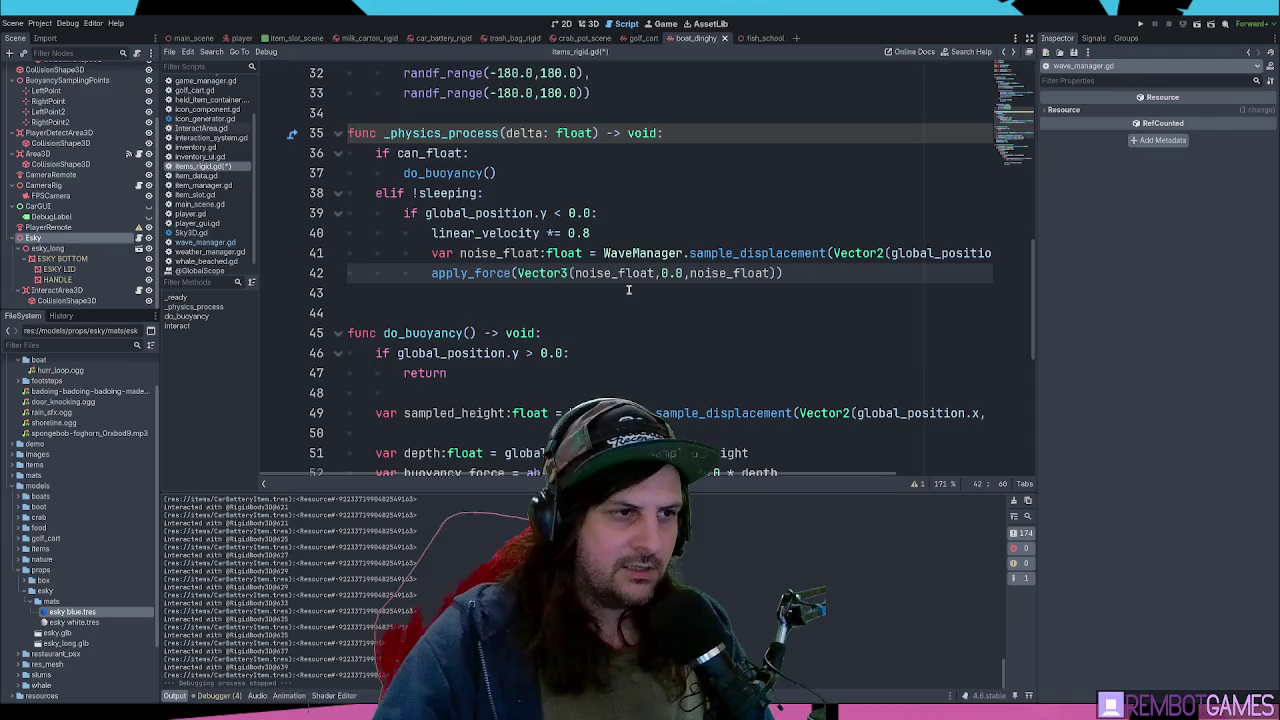
{"action": "left_click", "coordinate": [624, 273]}
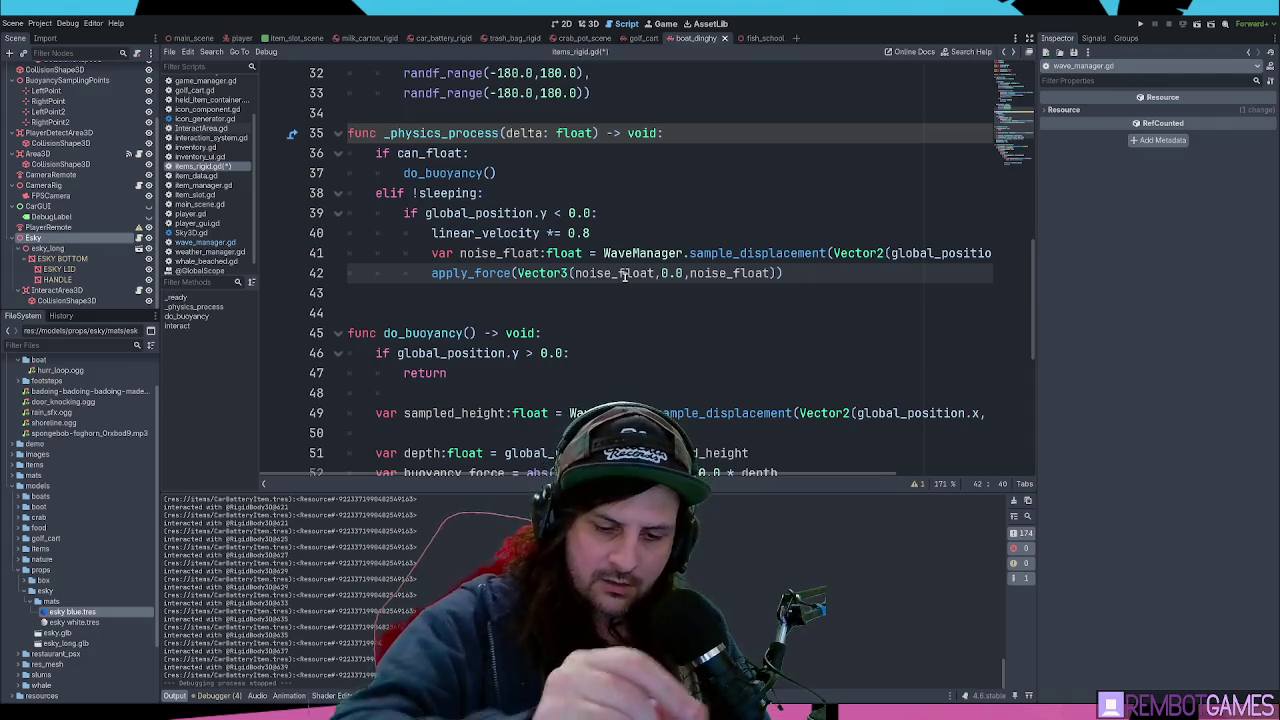
{"action": "left_click", "coordinate": [828, 268]}
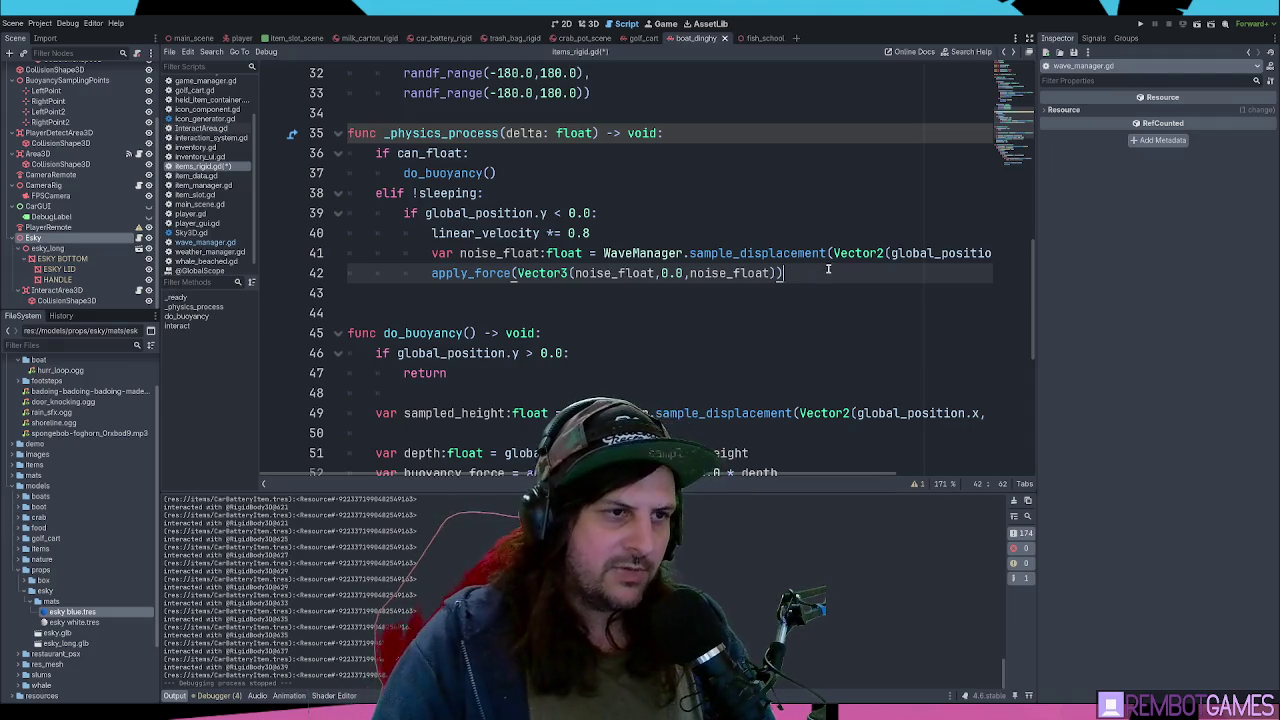
{"action": "key", "text": "F5"}
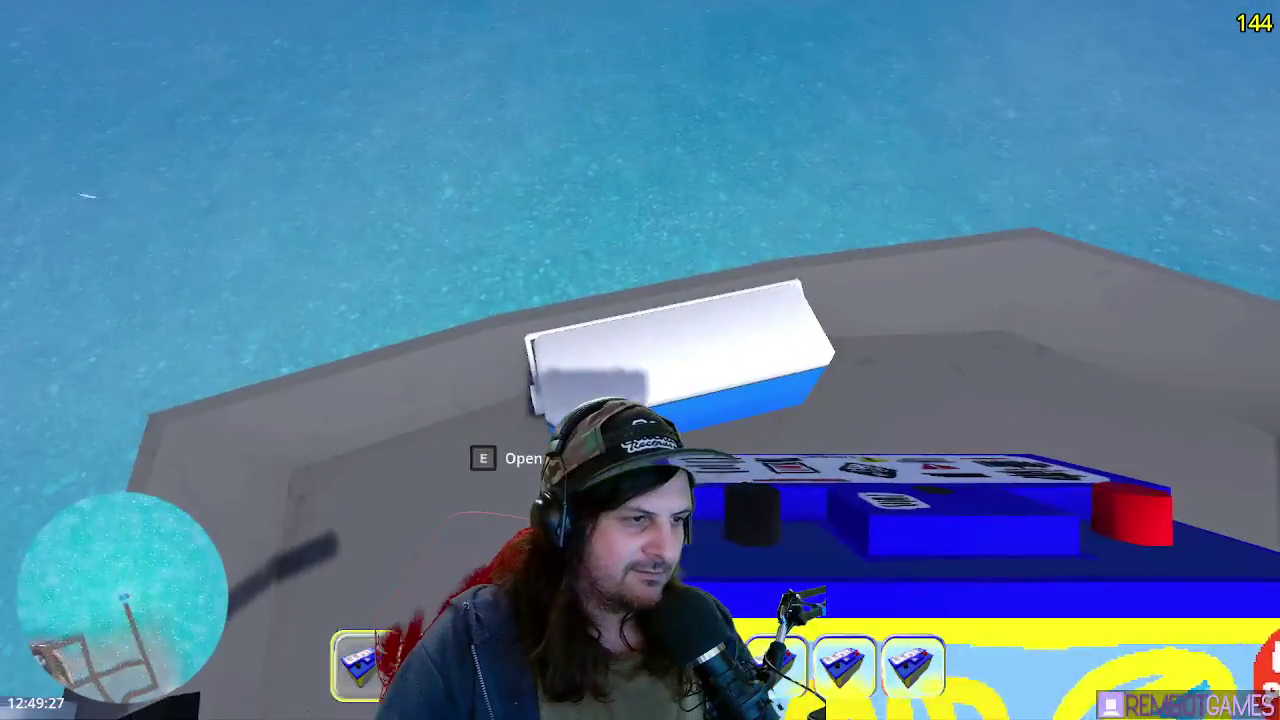
- Open the cooler with E and move each hotbar battery into its grid slots
{"action": "key", "text": "e"}
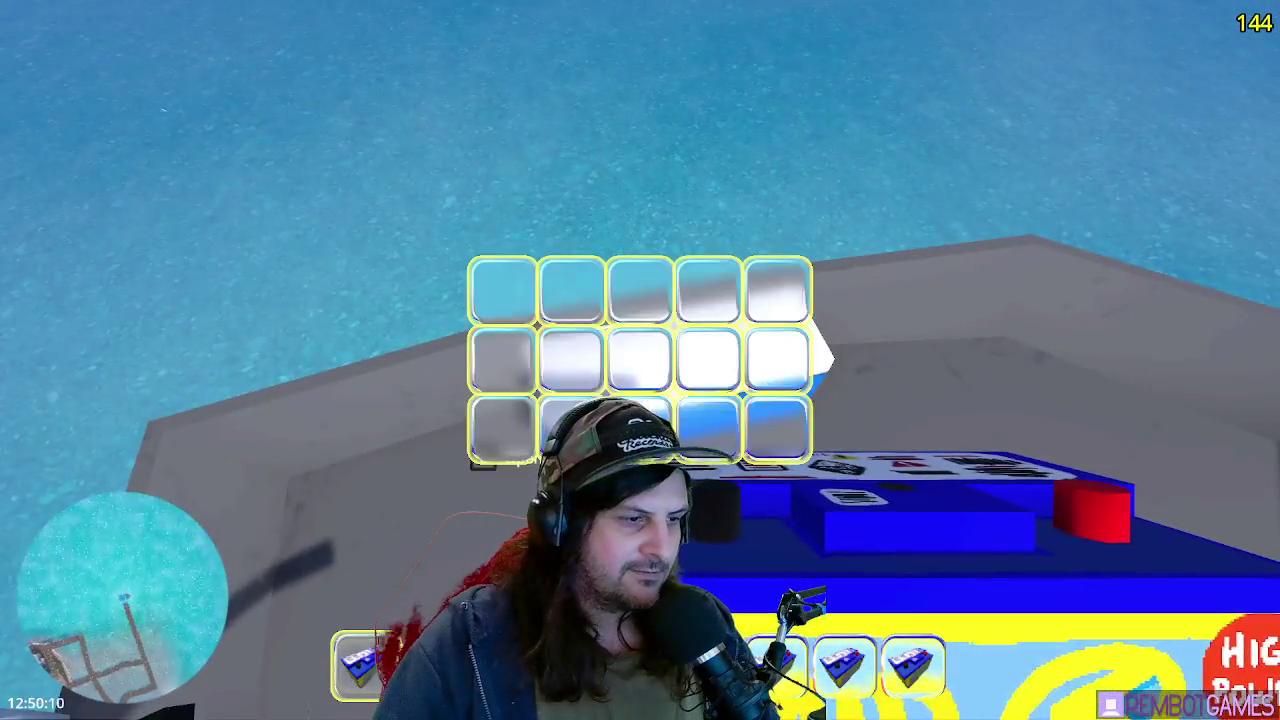
{"action": "mouse_move", "coordinate": [360, 660]}
{"action": "left_mouse_down"}
{"action": "mouse_move", "coordinate": [471, 433]}
{"action": "mouse_move", "coordinate": [488, 443]}
{"action": "left_mouse_up"}
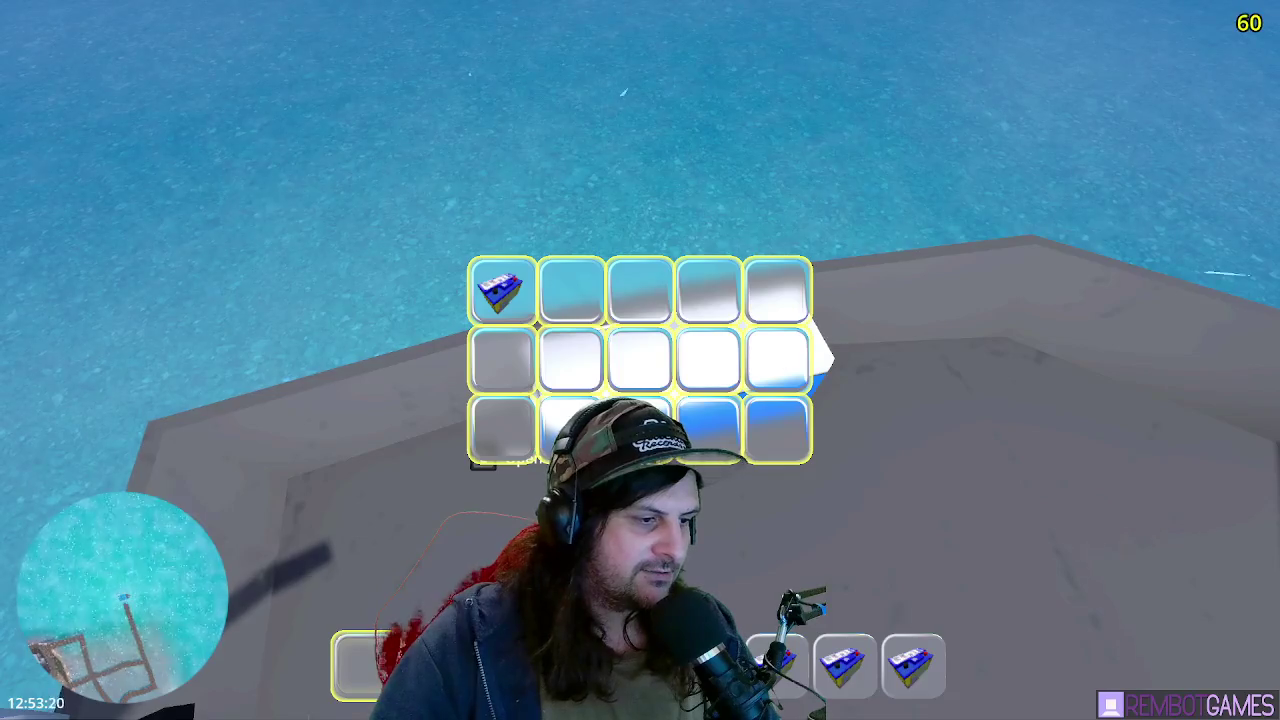
{"action": "left_click", "coordinate": [569, 312]}
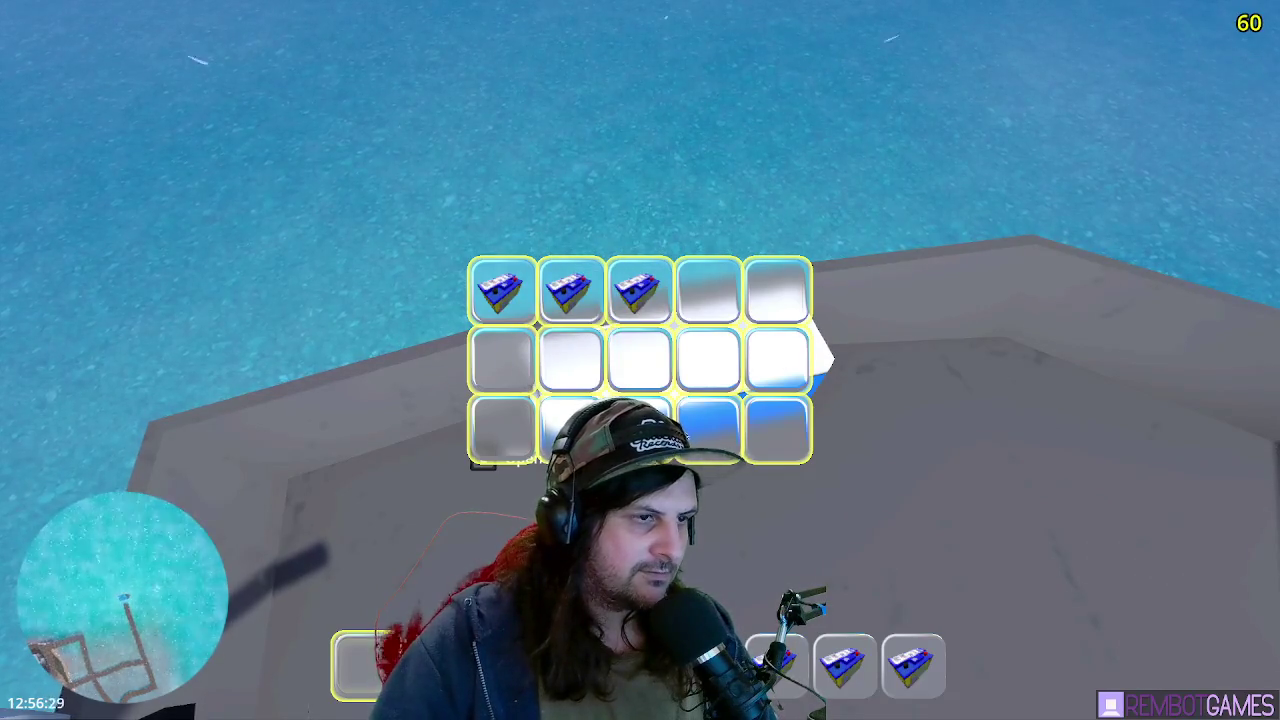
{"action": "left_click", "coordinate": [708, 290]}
{"action": "left_click_drag", "start_coordinate": [742, 295], "coordinate": [778, 292]}
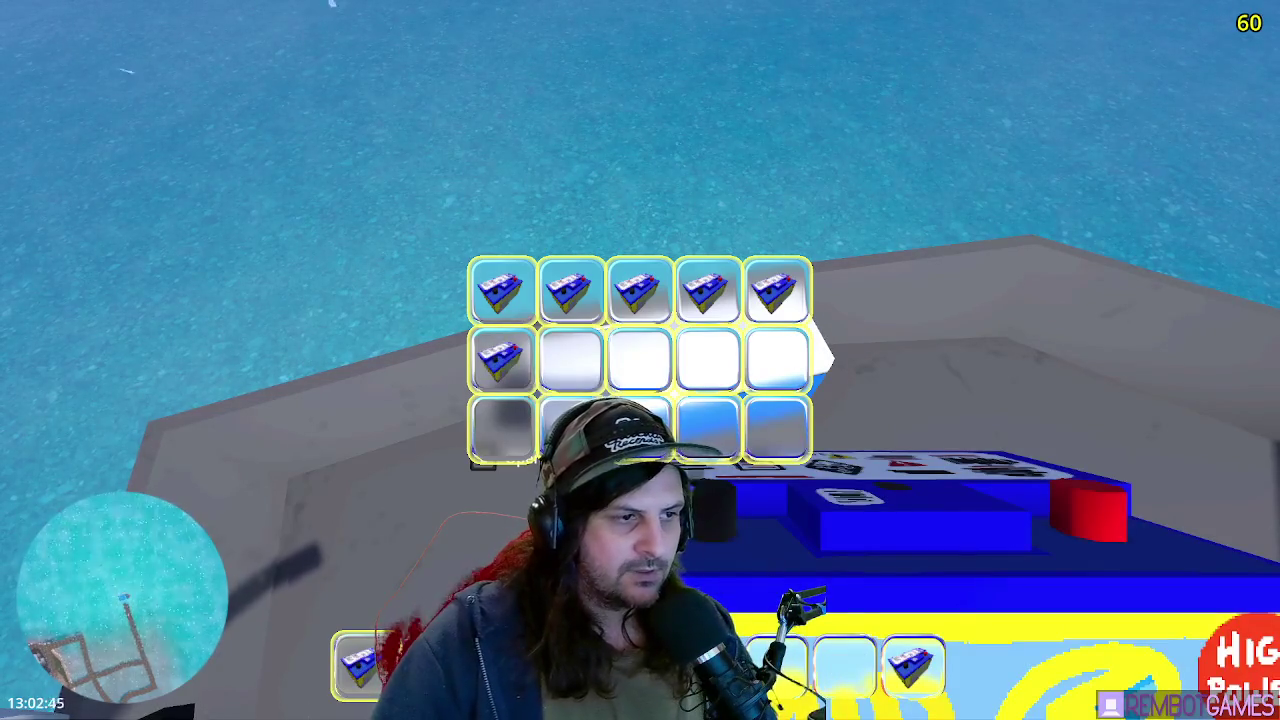
{"action": "left_click_drag", "start_coordinate": [912, 662], "coordinate": [807, 553]}
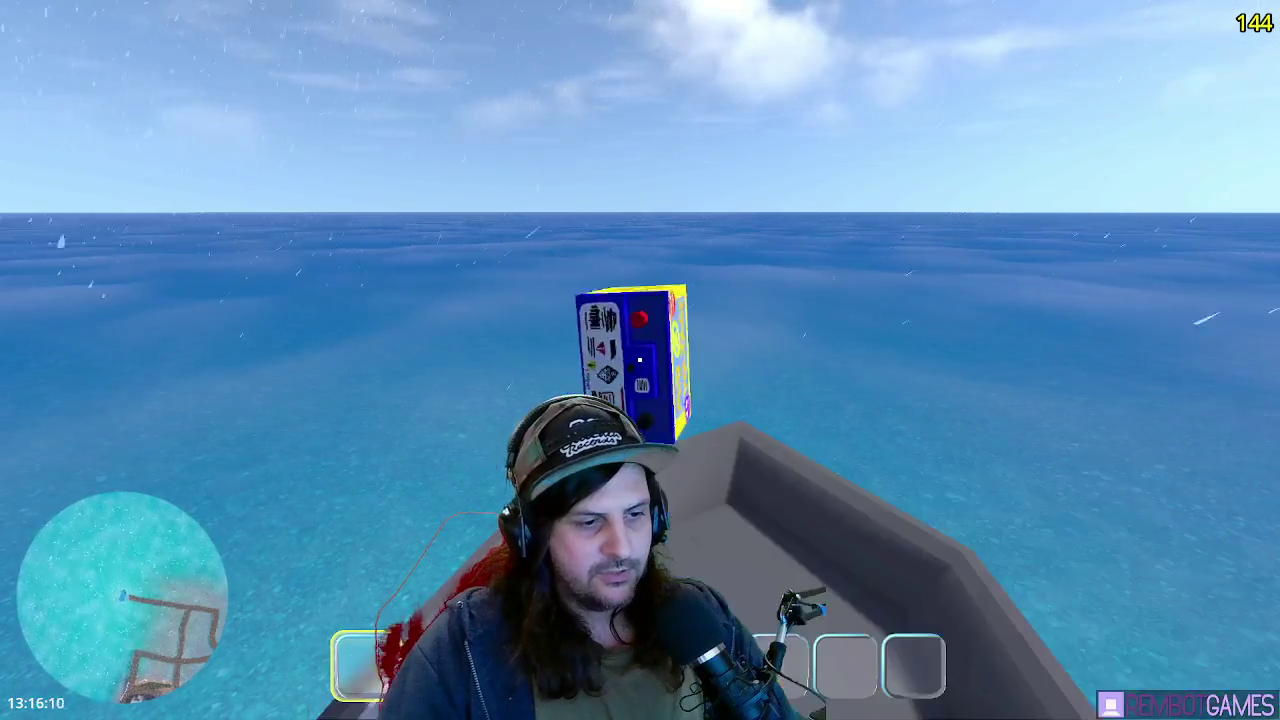
- Pick up the floating battery with E, dropping and grabbing it again until it's held
{"action": "key", "text": "e"}
{"action": "left_click", "coordinate": [639, 359]}
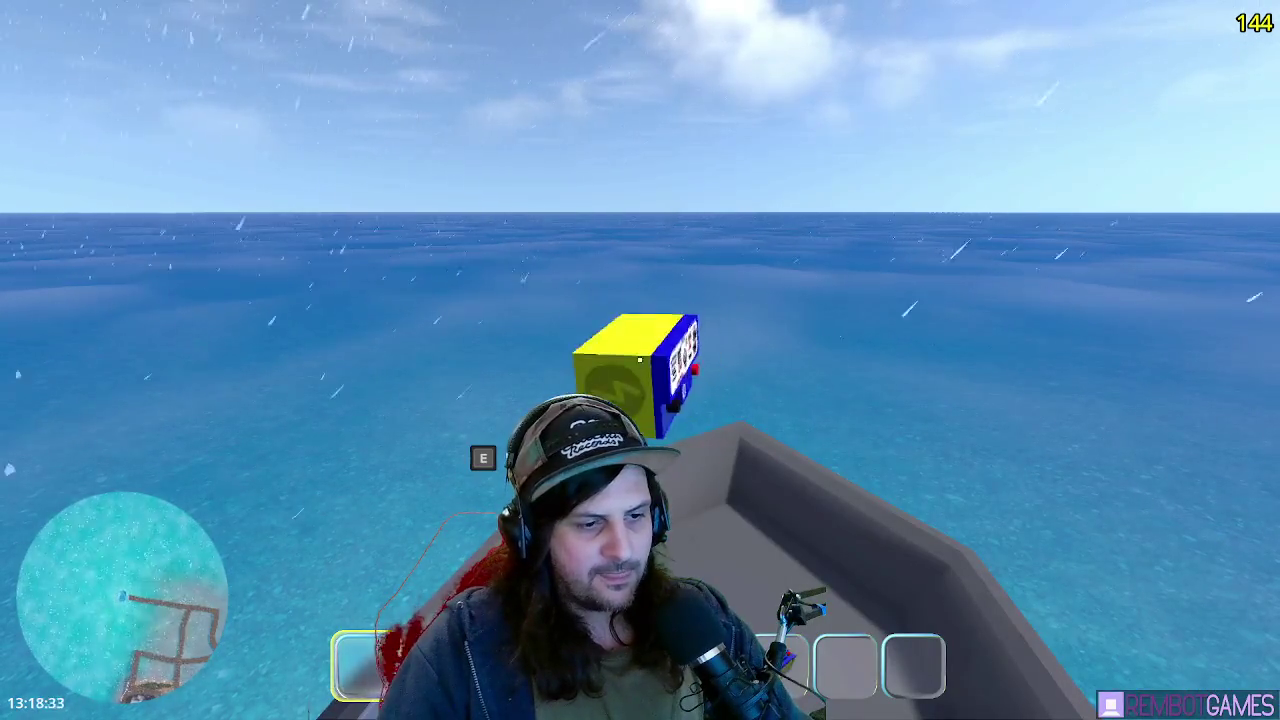
{"action": "key", "text": "e"}
{"action": "left_click", "coordinate": [639, 359]}
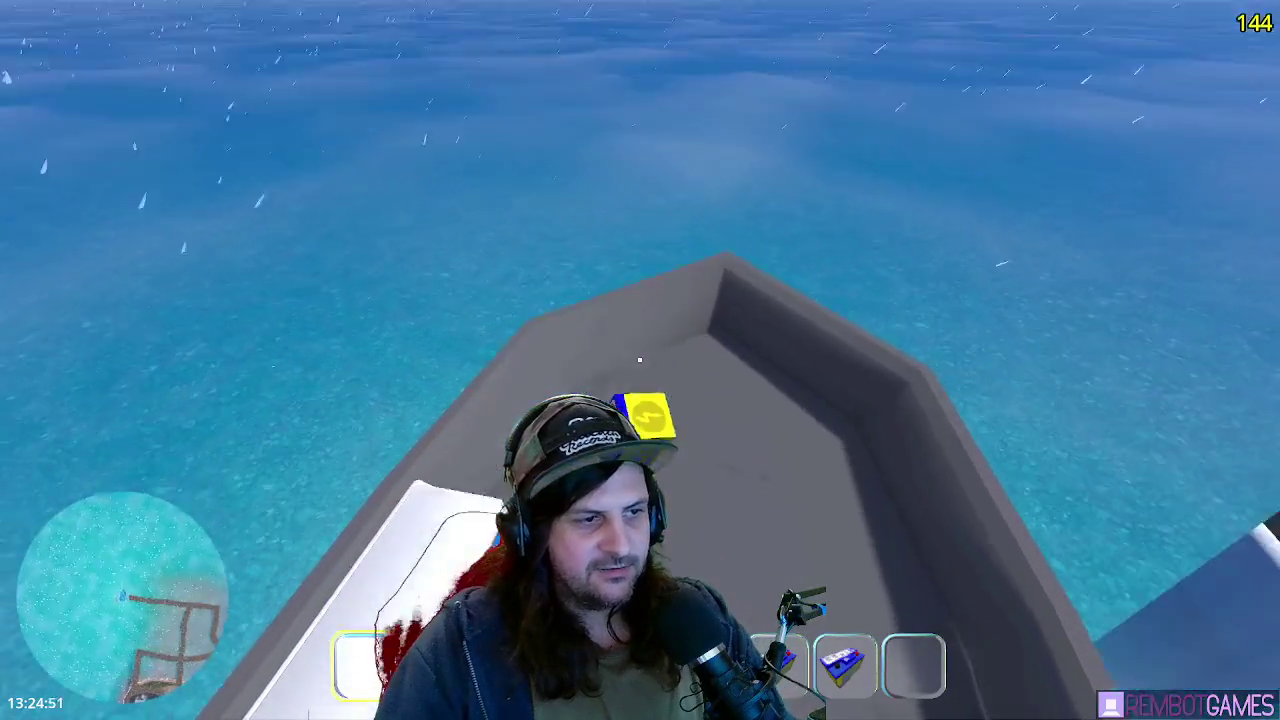
{"action": "key", "text": "e"}
{"action": "key", "text": "e"}
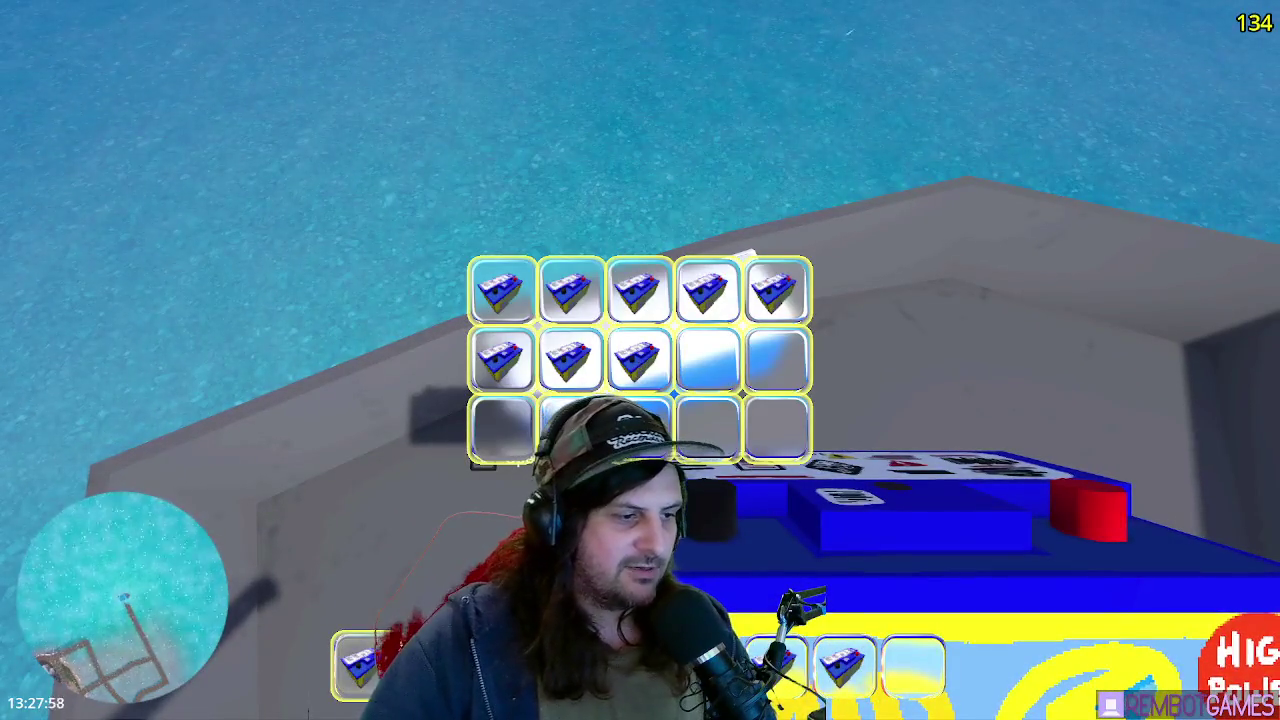
- Store batteries in row 2, columns 4 and 5, then close the cooler with E
{"action": "left_click", "coordinate": [704, 365]}
{"action": "left_click", "coordinate": [770, 387]}
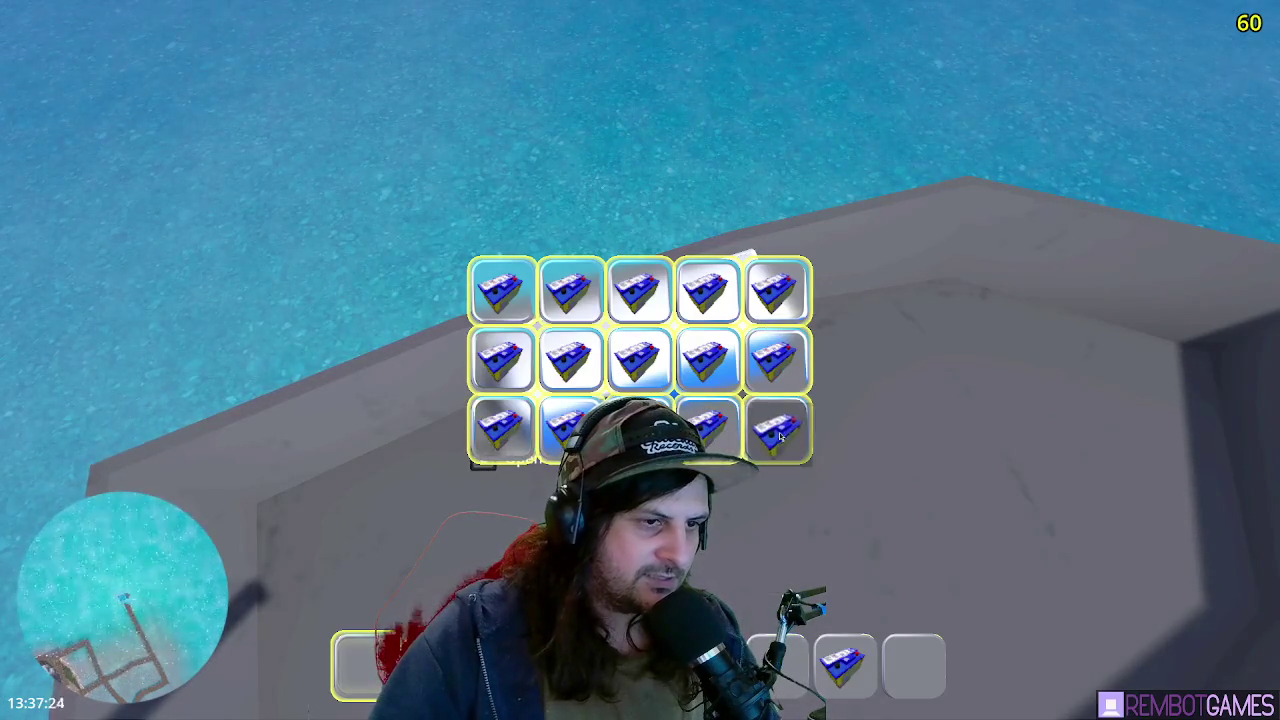
{"action": "key", "text": "e"}
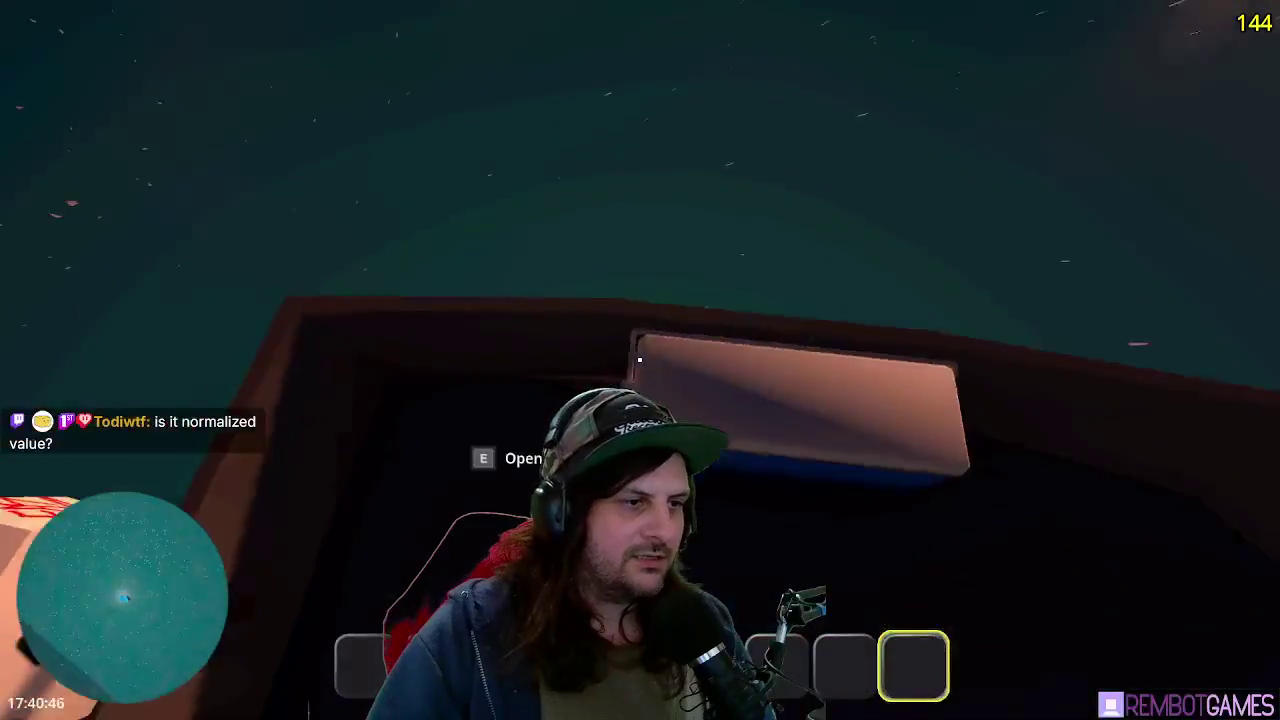
- Open the crate with E, move its top-left item to the first hotbar slot, and close it
{"action": "key", "text": "e"}
{"action": "left_click", "coordinate": [500, 292], "text": "shift"}
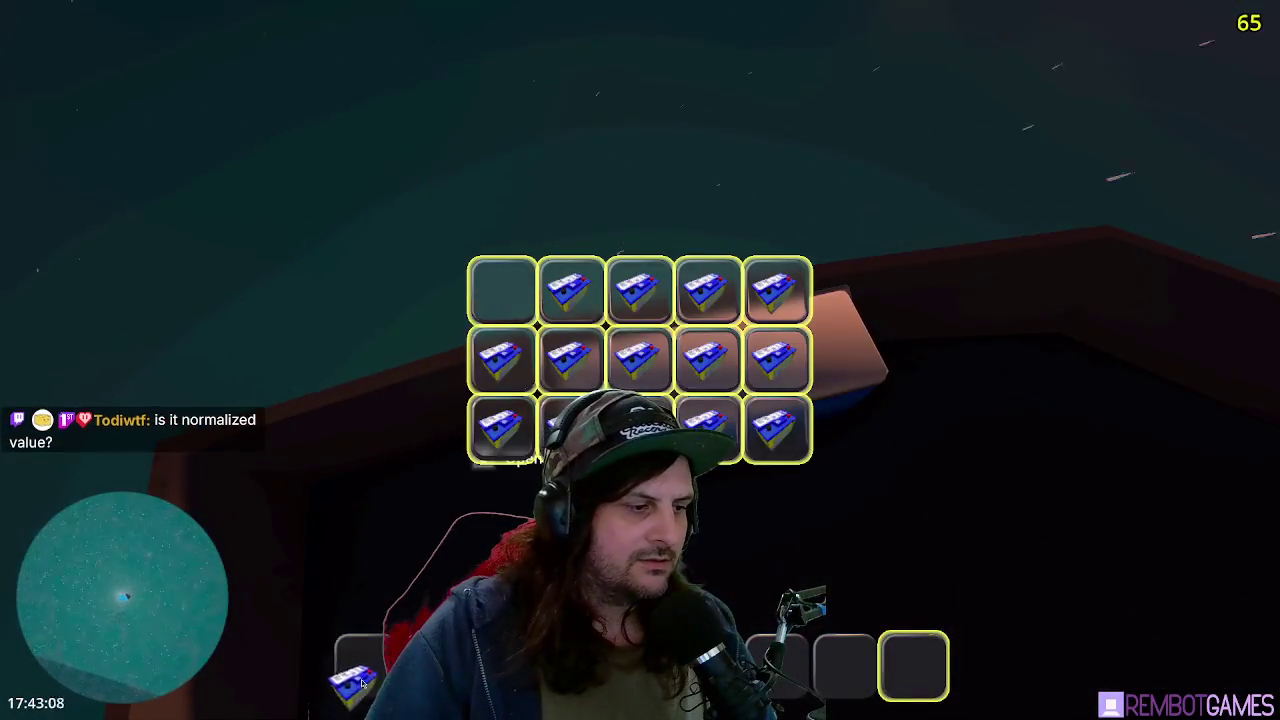
{"action": "key", "text": "e"}
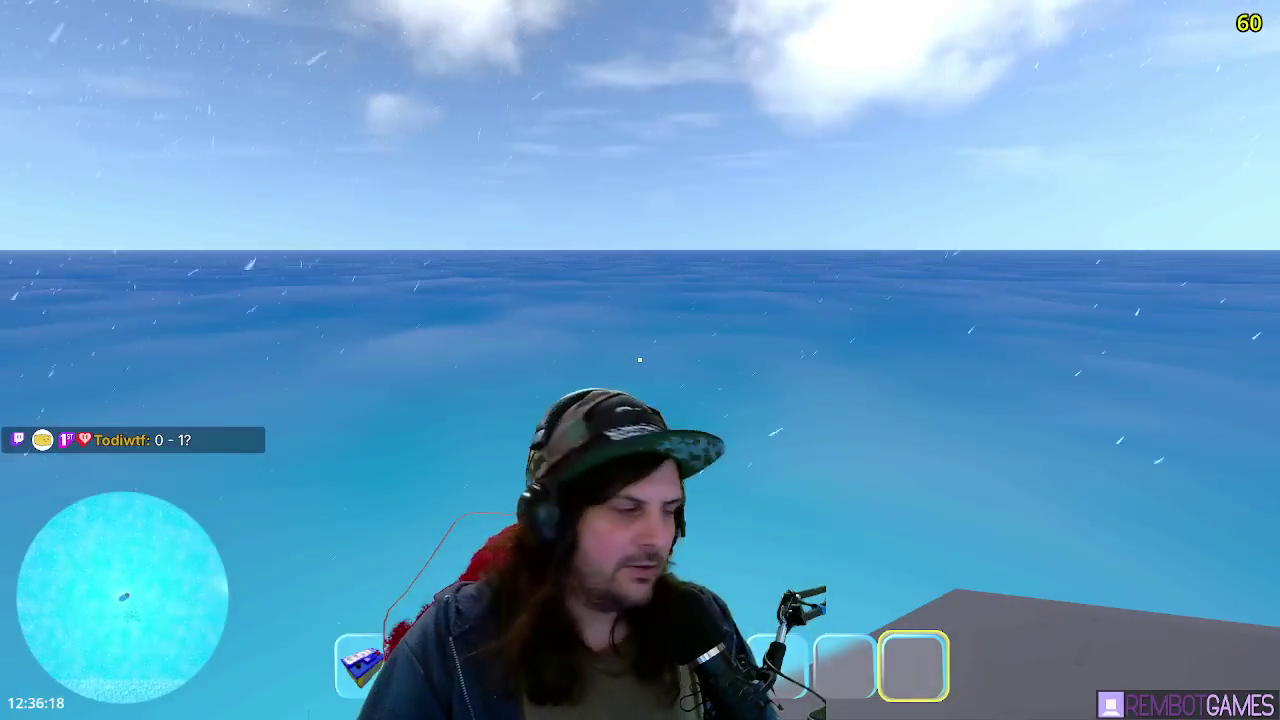
- Throw the building item from hotbar slot 1, then move a chest block into slot 1
{"action": "key", "text": "1"}
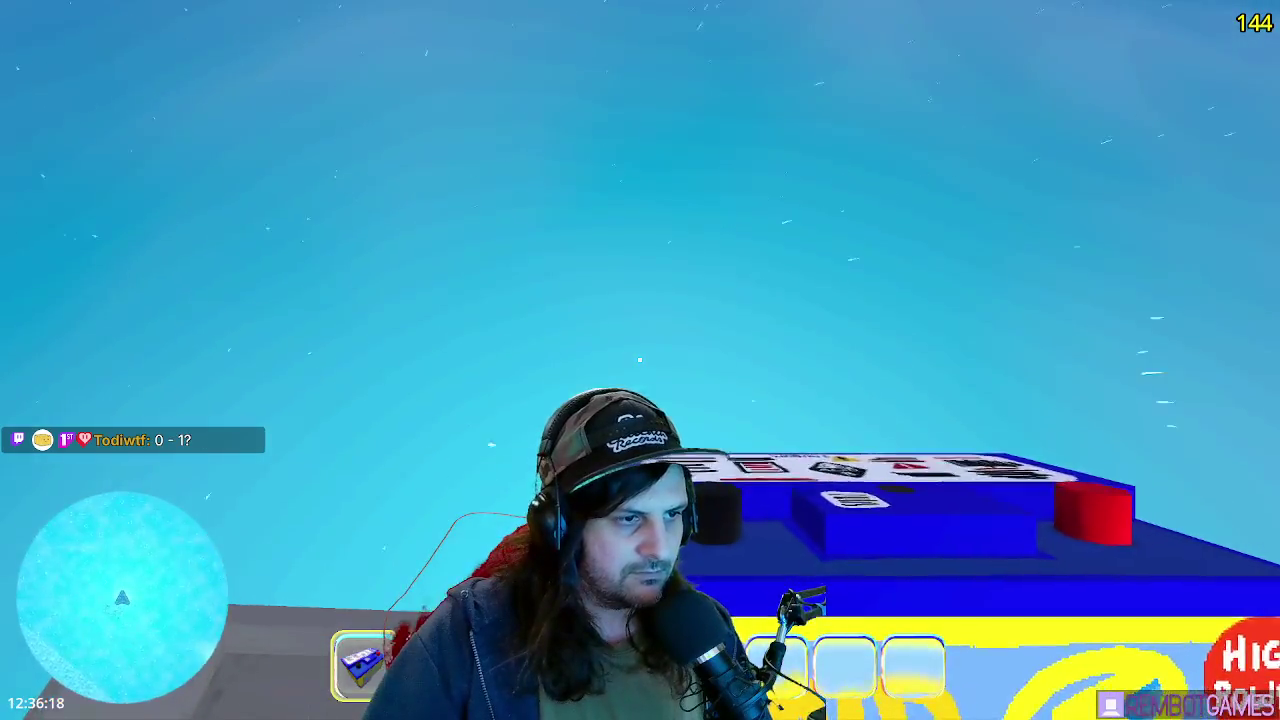
{"action": "left_click", "coordinate": [640, 360]}
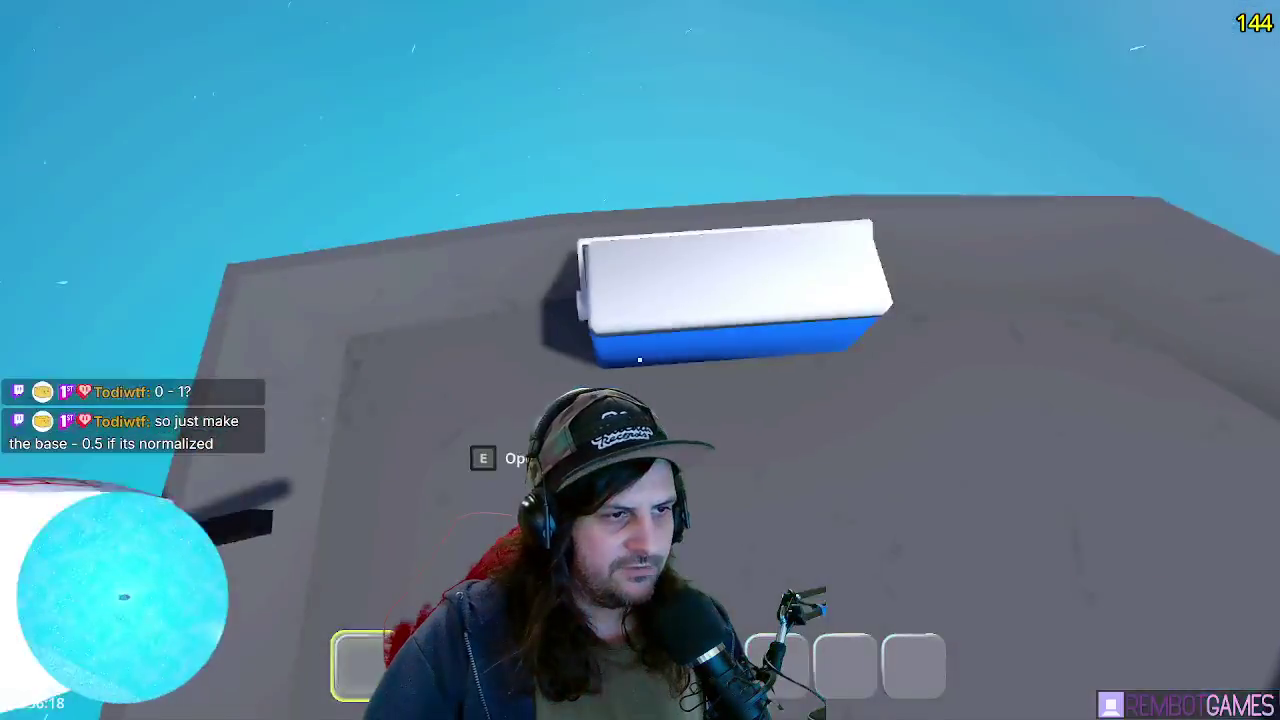
{"action": "key", "text": "e"}
{"action": "left_click_drag", "start_coordinate": [571, 290], "coordinate": [368, 670]}
{"action": "key", "text": "e"}
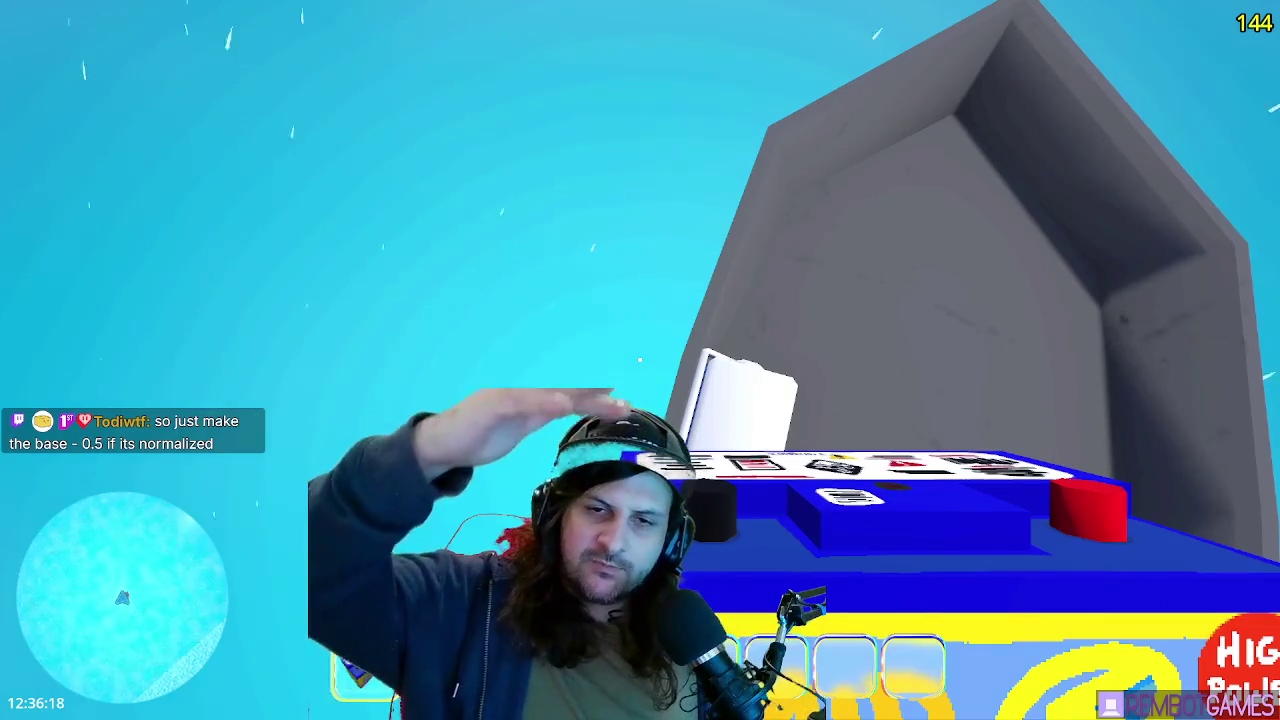
- Throw the held block skyward and drag another chest block into hotbar slot 1
{"action": "key", "text": "space"}
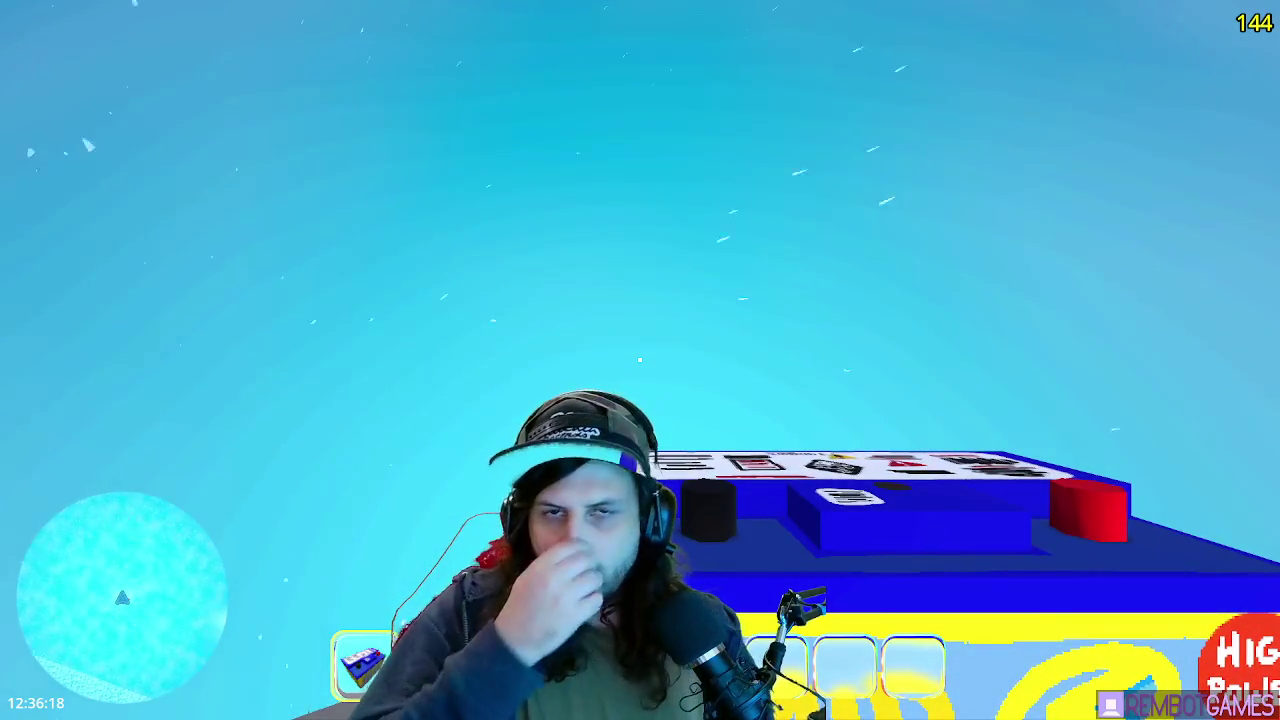
{"action": "left_click", "coordinate": [640, 360]}
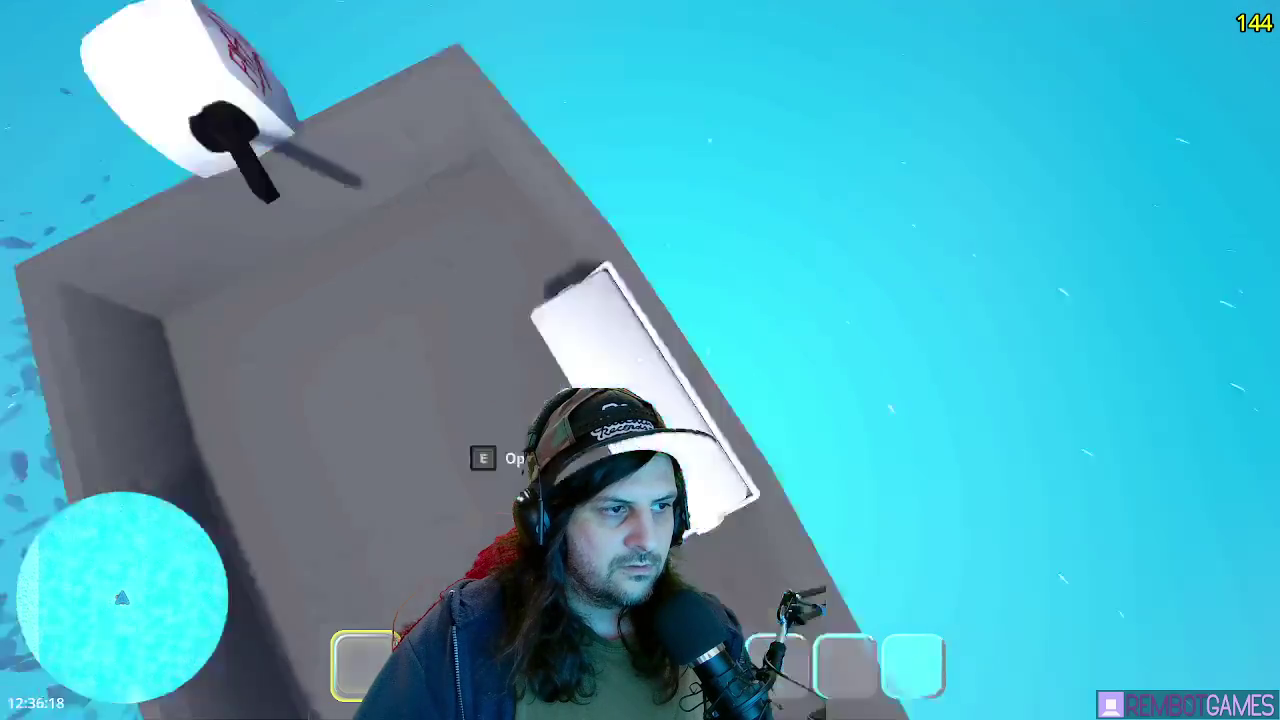
{"action": "key", "text": "e"}
{"action": "mouse_move", "coordinate": [640, 290]}
{"action": "left_mouse_down"}
{"action": "mouse_move", "coordinate": [320, 515]}
{"action": "mouse_move", "coordinate": [365, 665]}
{"action": "left_mouse_up"}
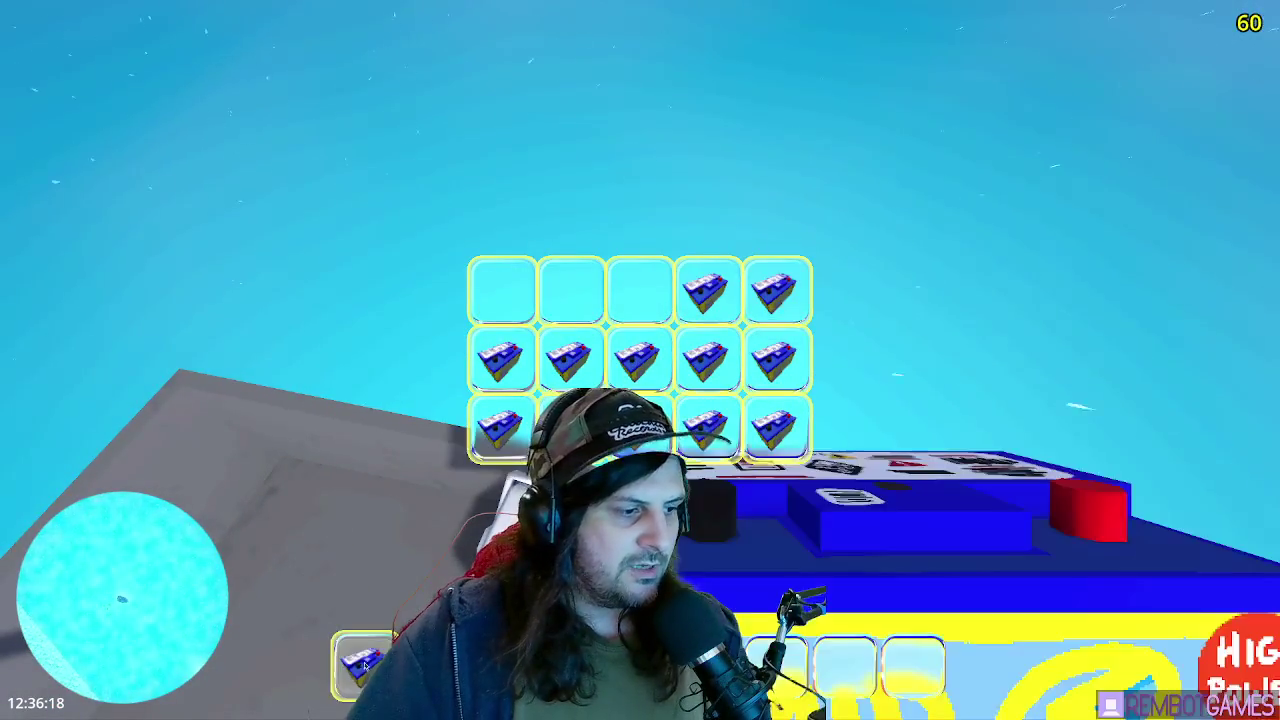
- Close the cooler and drop the Mid Voltage battery from hotbar slot 1 with Q
{"action": "key", "text": "e"}
{"action": "key", "text": "q"}
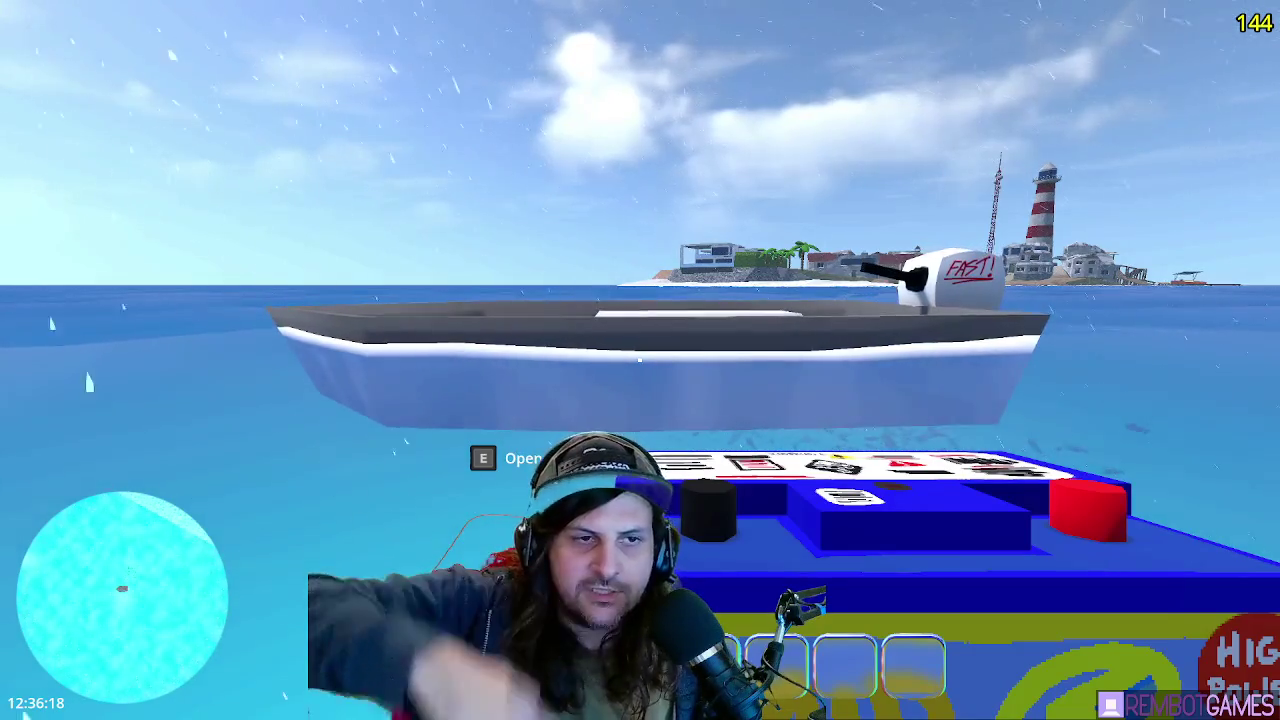
- Turn away from the boat and dive beneath the water surface
{"action": "key", "text": "d"}
{"action": "key", "text": "w"}
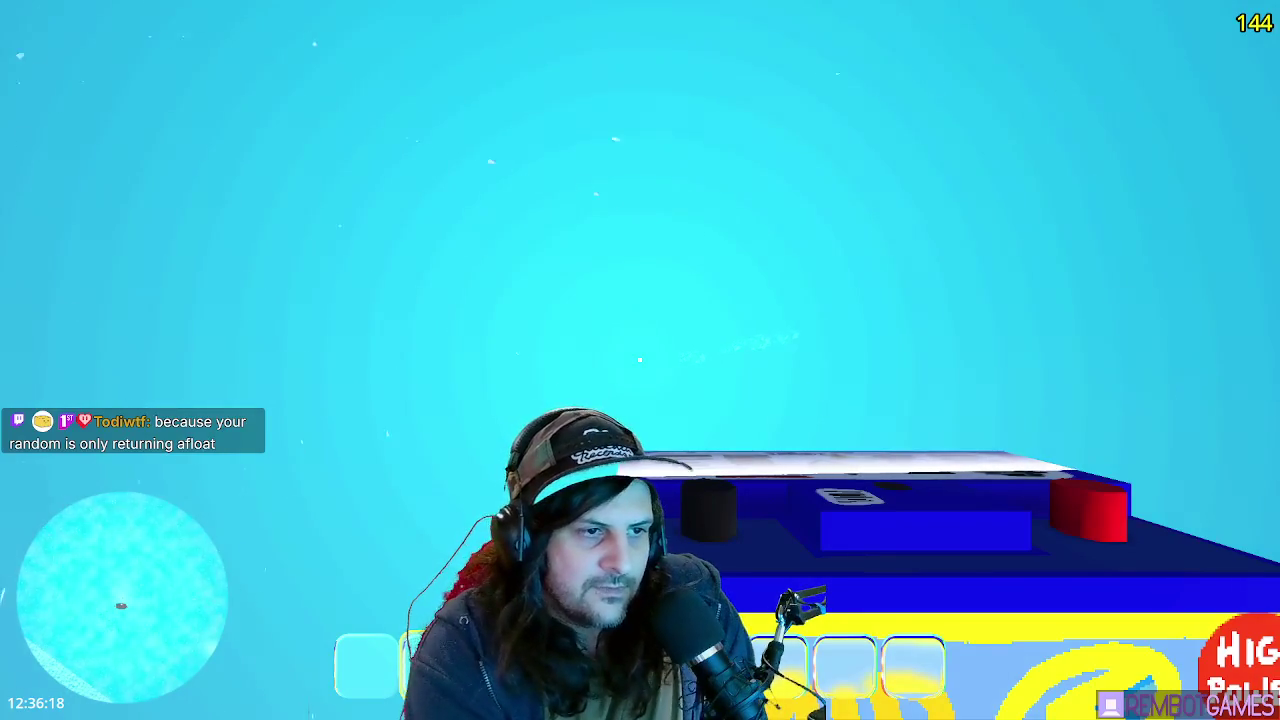
- Stop the game and keep the remove_item_at line 309 in player.gd commented out with #
{"action": "key", "text": "F8"}
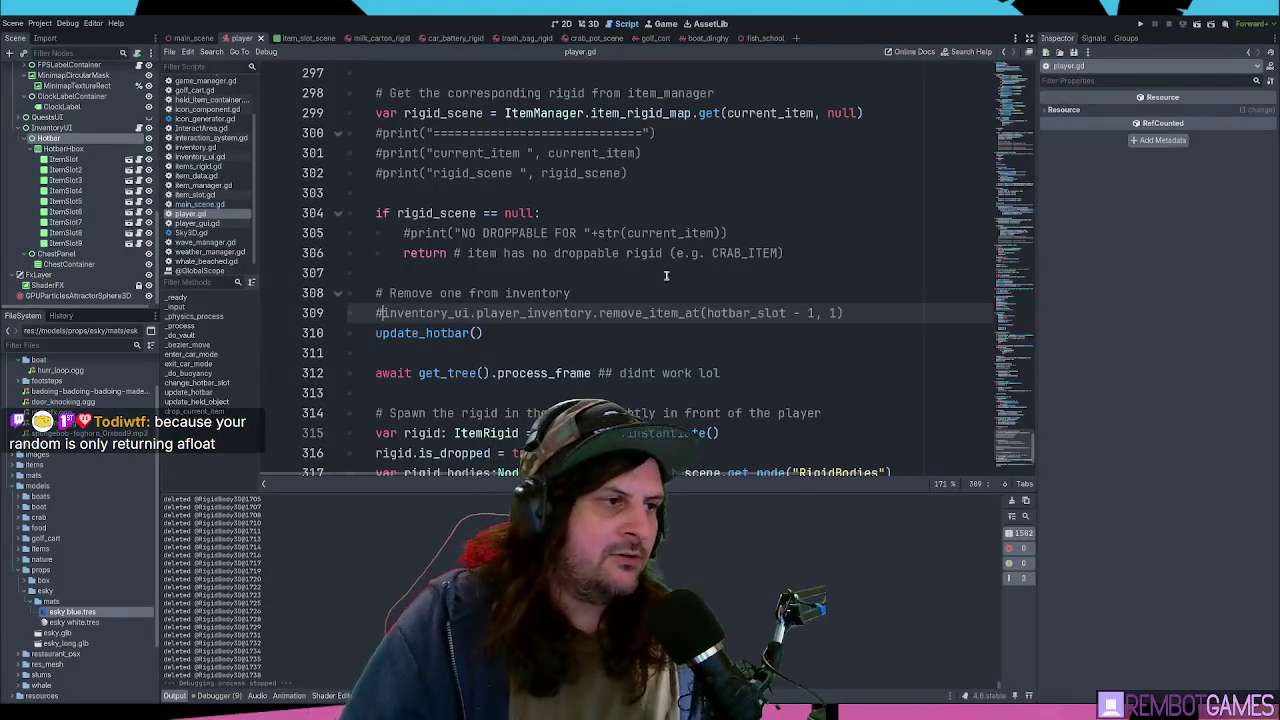
{"action": "left_click", "coordinate": [555, 330]}
{"action": "key", "text": "Up"}
{"action": "key", "text": "Home"}
{"action": "key", "text": "Delete"}
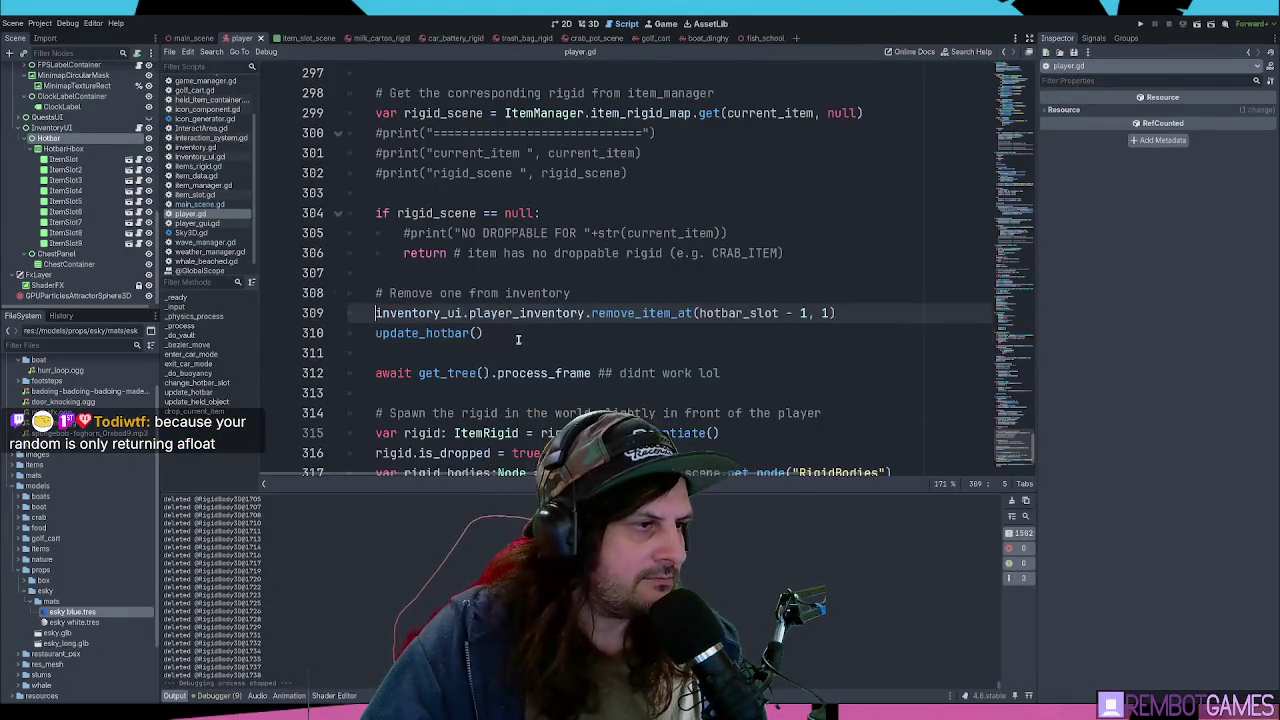
{"action": "type", "text": "#"}
{"action": "left_click", "coordinate": [534, 331]}
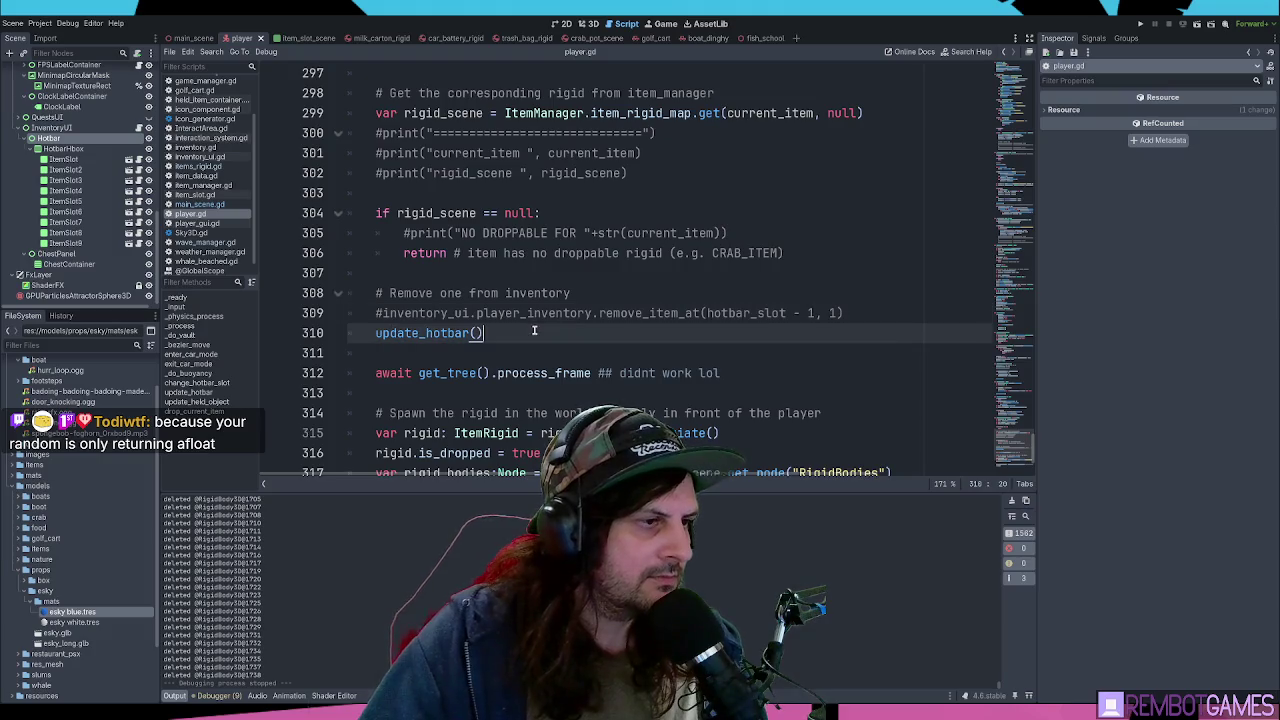
{"action": "scroll", "coordinate": [545, 313], "scroll_direction": "up", "scroll_amount": 1}
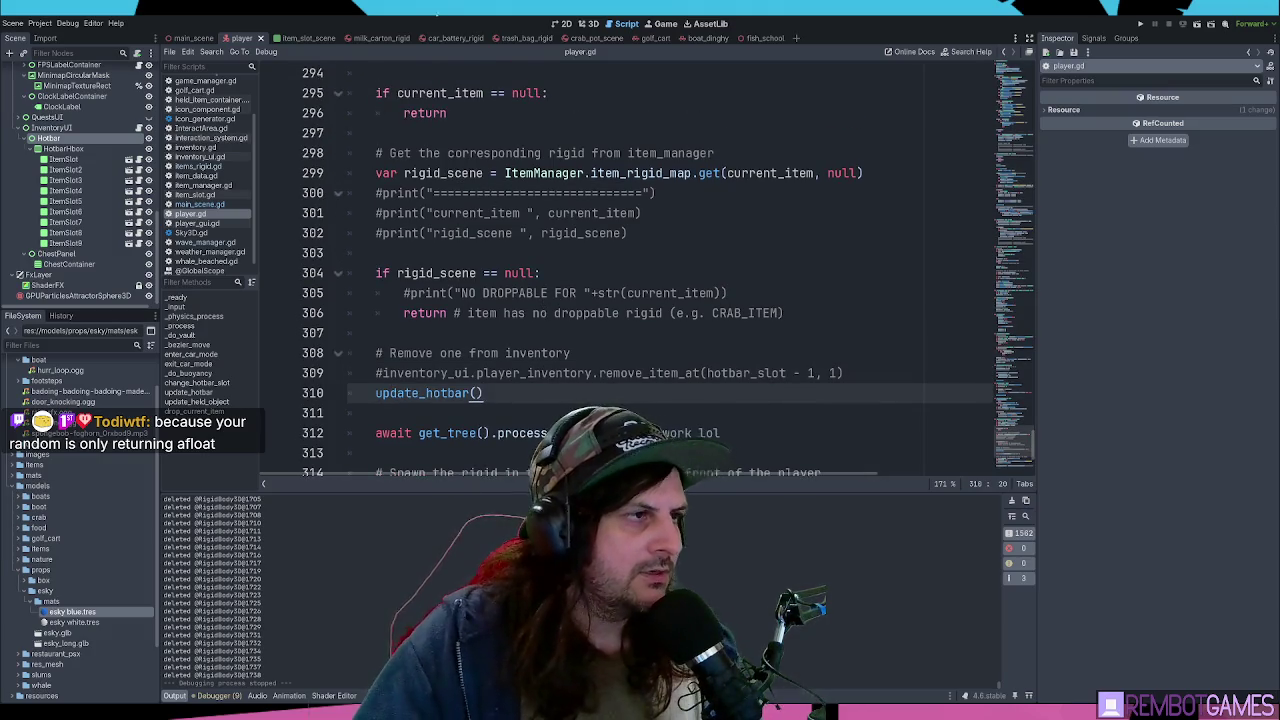
{"action": "scroll", "coordinate": [455, 68], "scroll_direction": "down", "scroll_amount": 2}
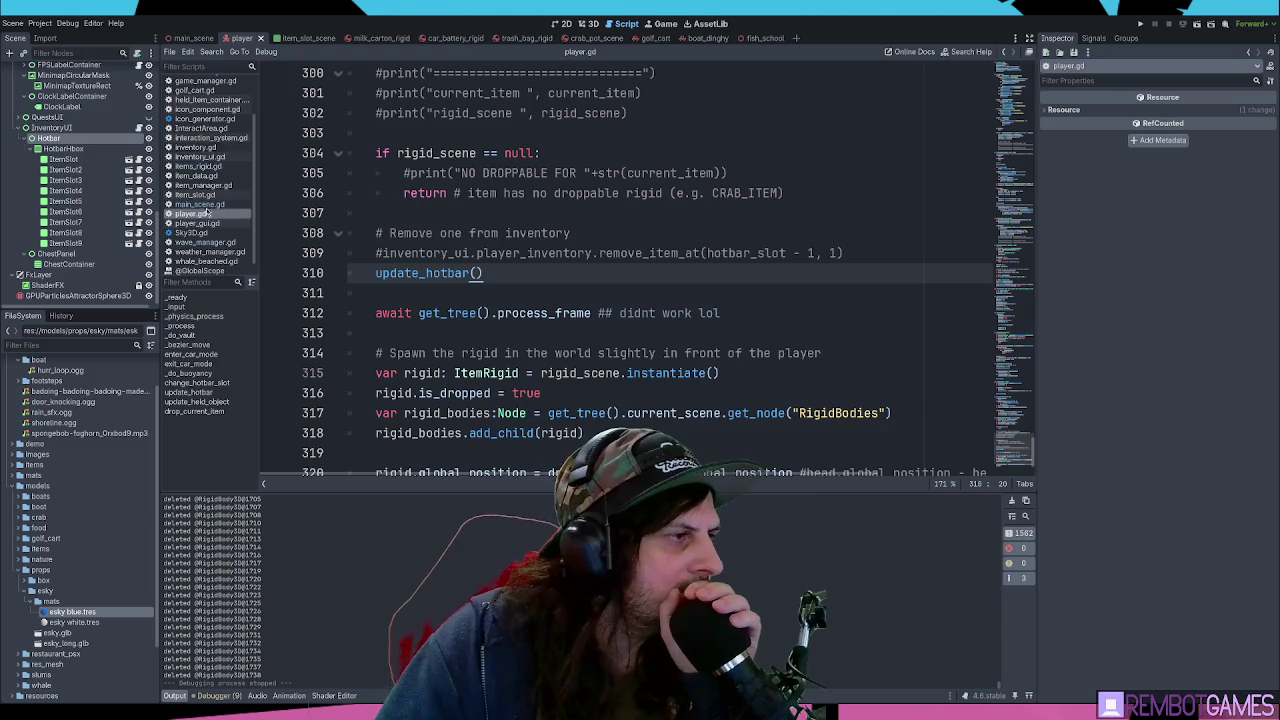
- Open items_rigid.gd and drag the splitters to give the code editor more width
{"action": "left_click", "coordinate": [197, 166]}
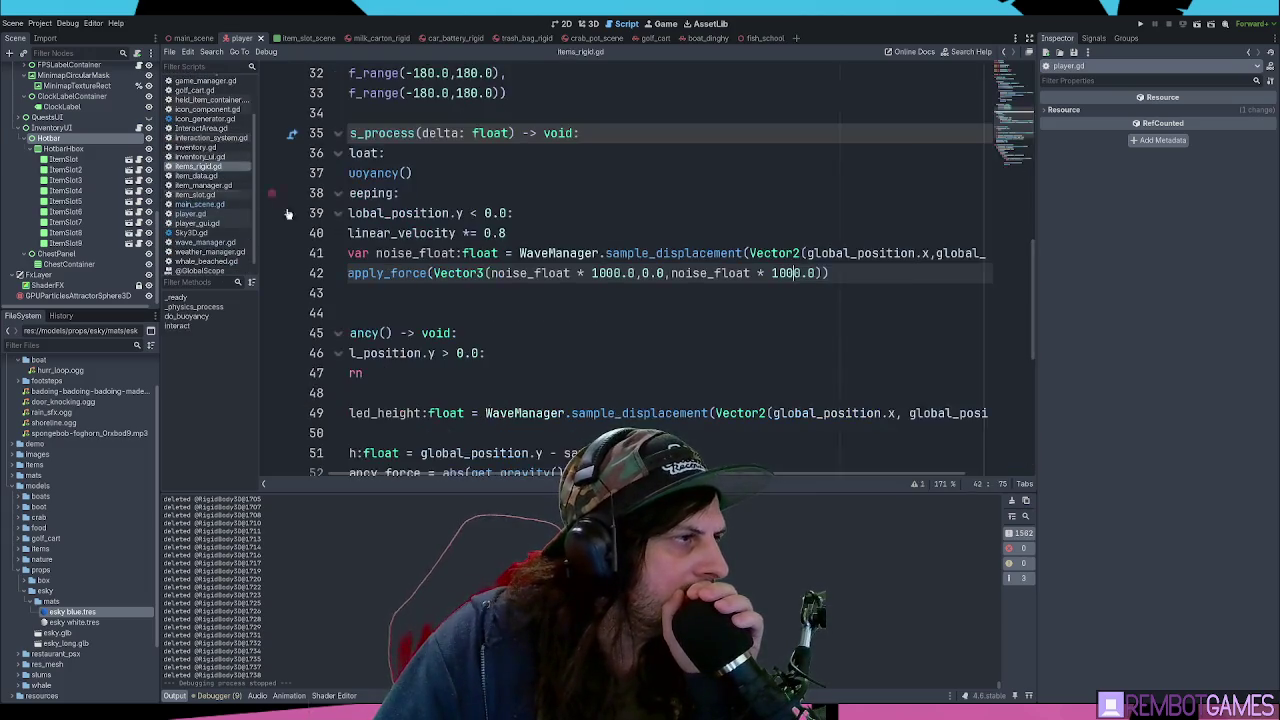
{"action": "scroll", "coordinate": [640, 273], "scroll_direction": "left", "scroll_amount": 2}
{"action": "left_click", "coordinate": [640, 273]}
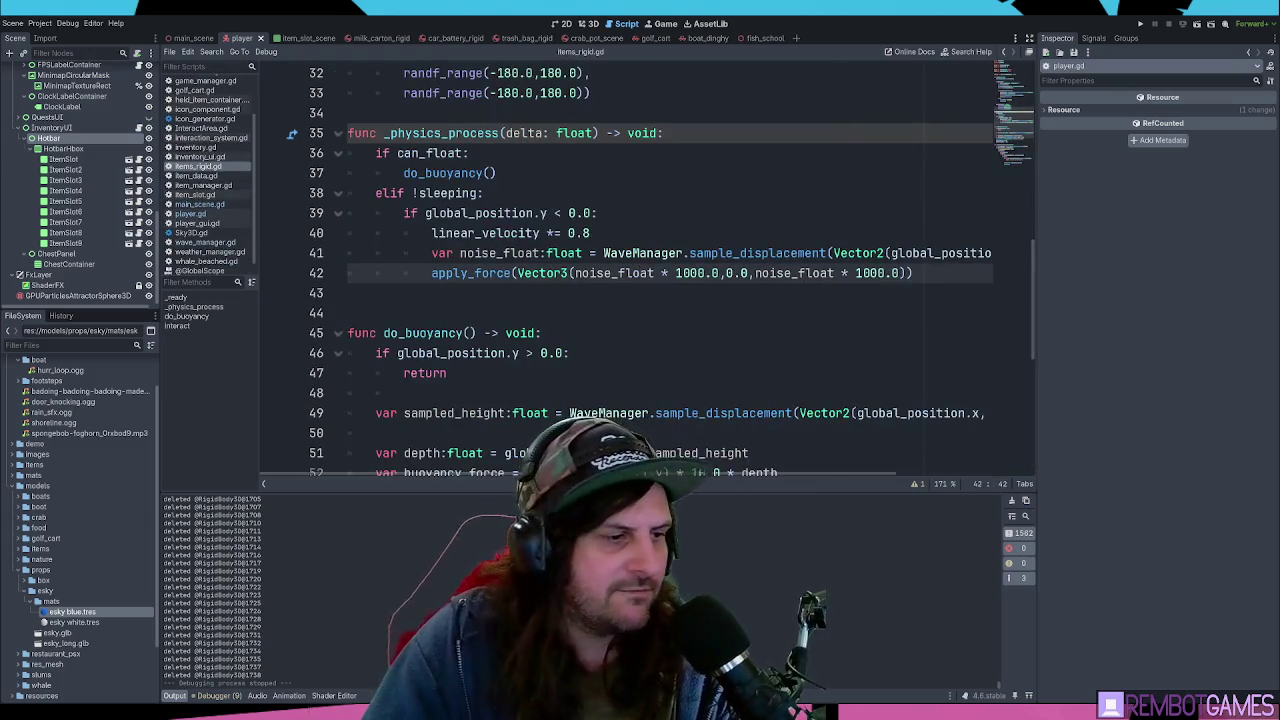
{"action": "left_click_drag", "start_coordinate": [1037, 298], "coordinate": [1150, 298]}
{"action": "mouse_move", "coordinate": [460, 253]}
{"action": "left_mouse_down"}
{"action": "mouse_move", "coordinate": [1087, 250]}
{"action": "mouse_move", "coordinate": [837, 253]}
{"action": "left_mouse_up"}
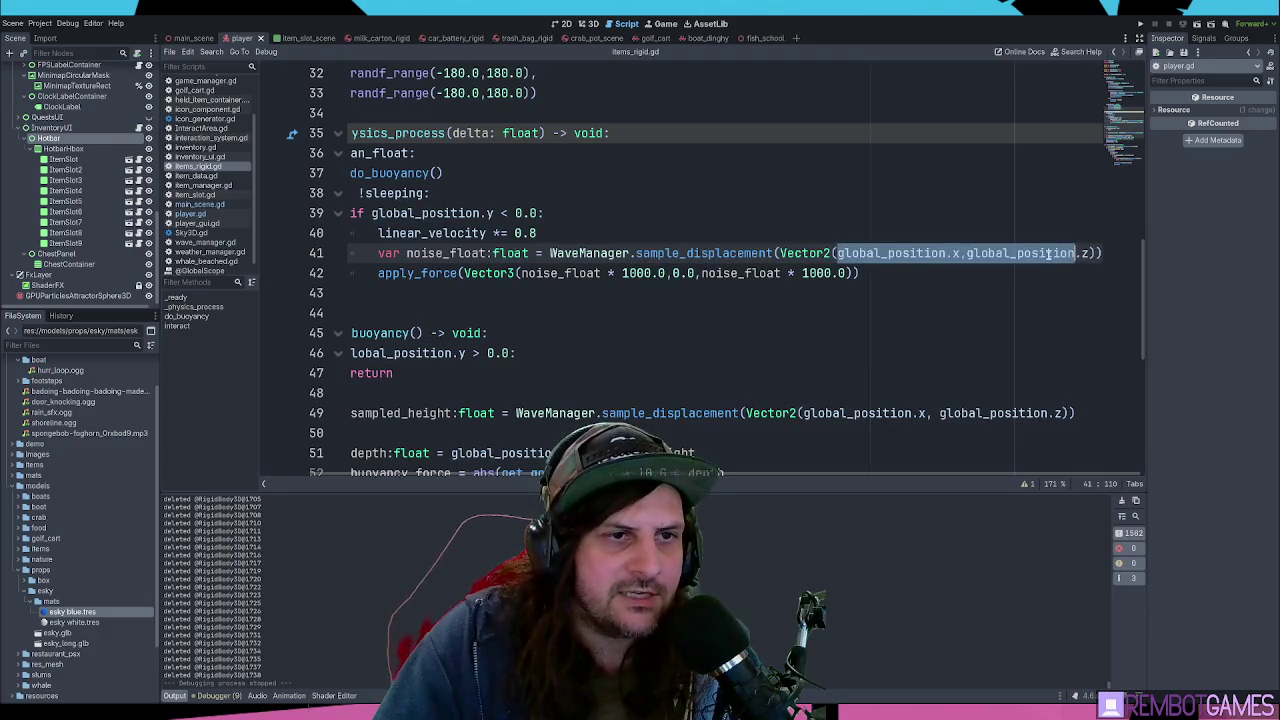
- Inspect global_position, sample_displacement and the noise_float * 1000.0 terms on lines 41–42
{"action": "double_click", "coordinate": [1045, 253]}
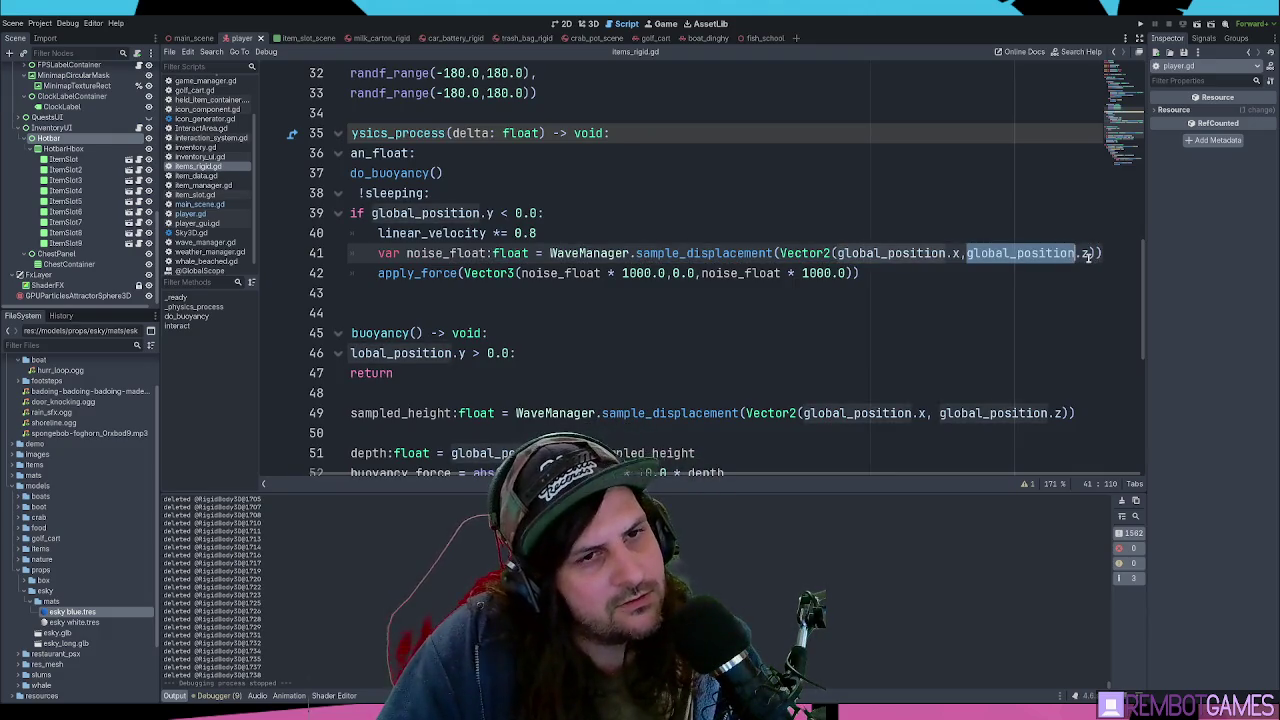
{"action": "left_click", "coordinate": [1088, 254]}
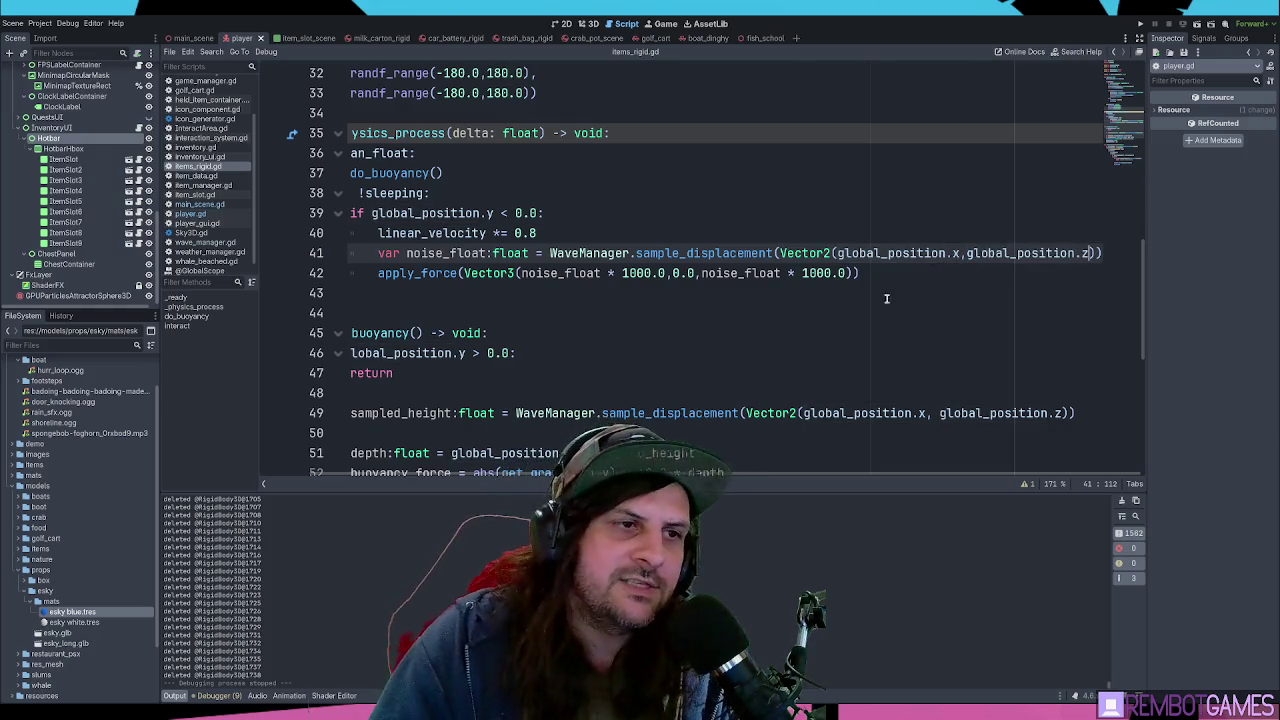
{"action": "scroll", "coordinate": [765, 475], "scroll_direction": "left", "scroll_amount": 2}
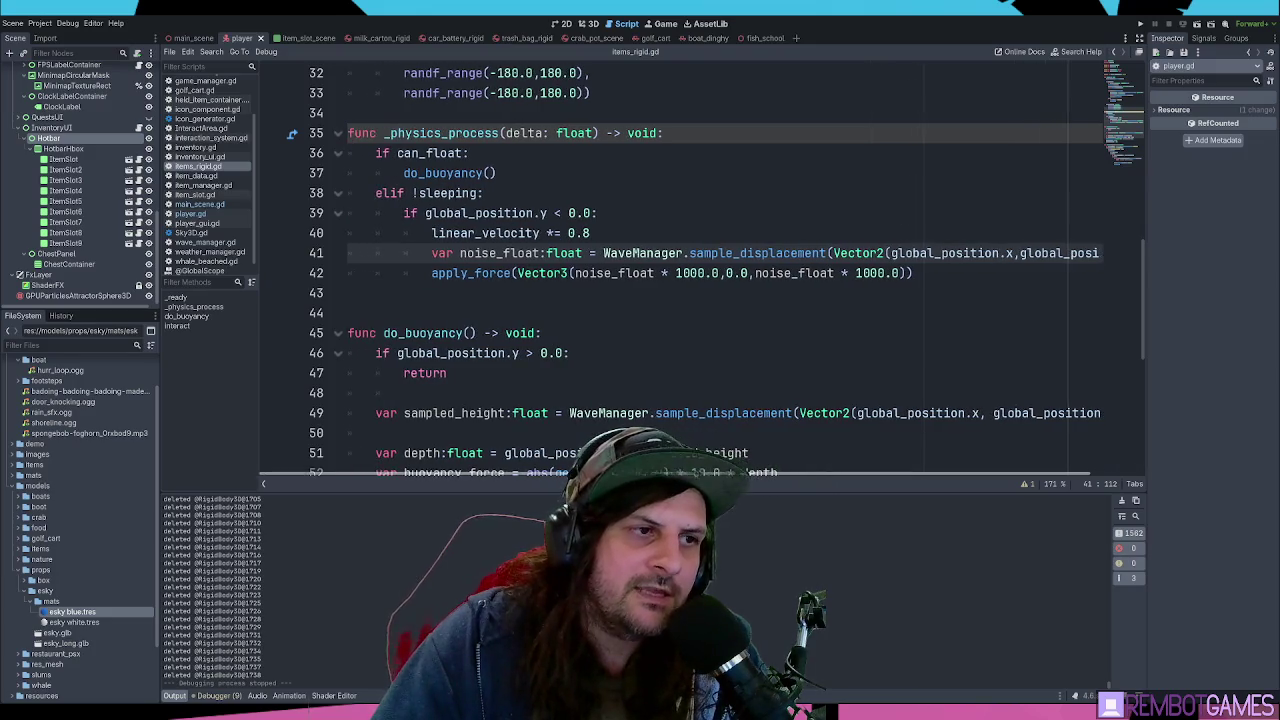
{"action": "double_click", "coordinate": [794, 273]}
{"action": "double_click", "coordinate": [615, 273]}
{"action": "left_click_drag", "start_coordinate": [620, 273], "coordinate": [897, 273]}
{"action": "left_click", "coordinate": [737, 253]}
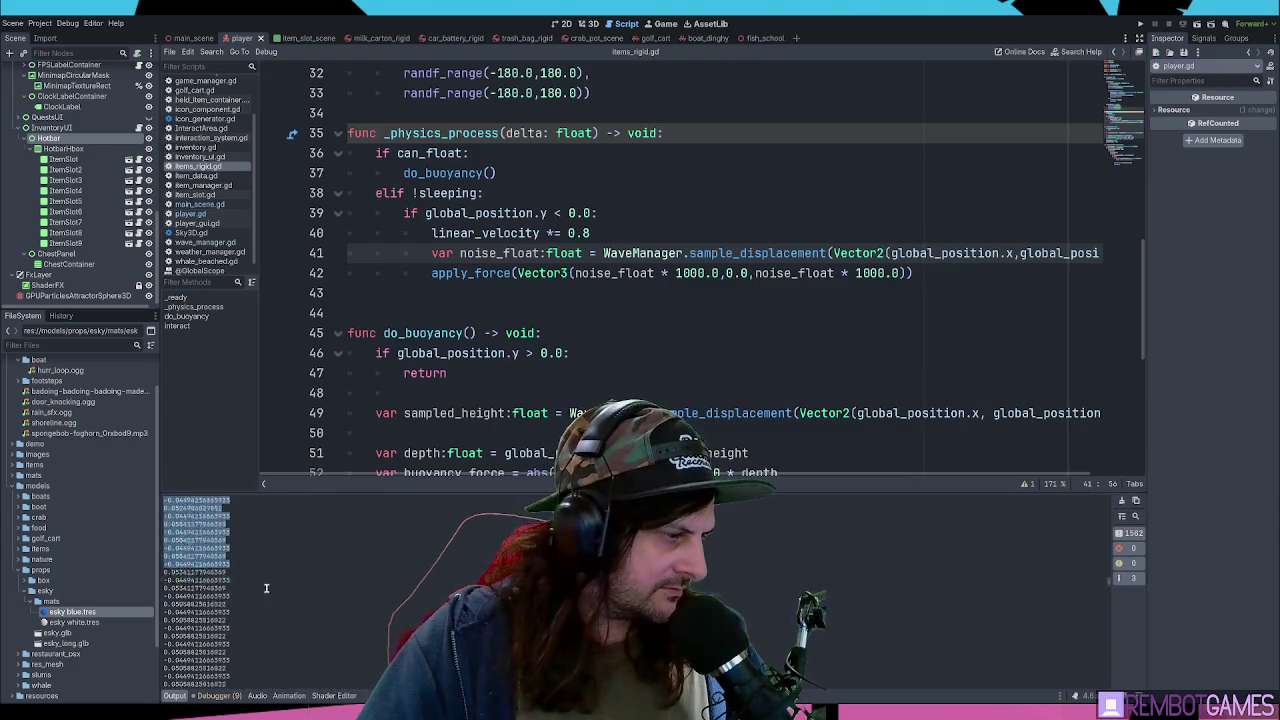
- Select printed noise values in the Output log, then revisit noise_float and sample_displacement
{"action": "left_click_drag", "start_coordinate": [280, 563], "coordinate": [281, 553]}
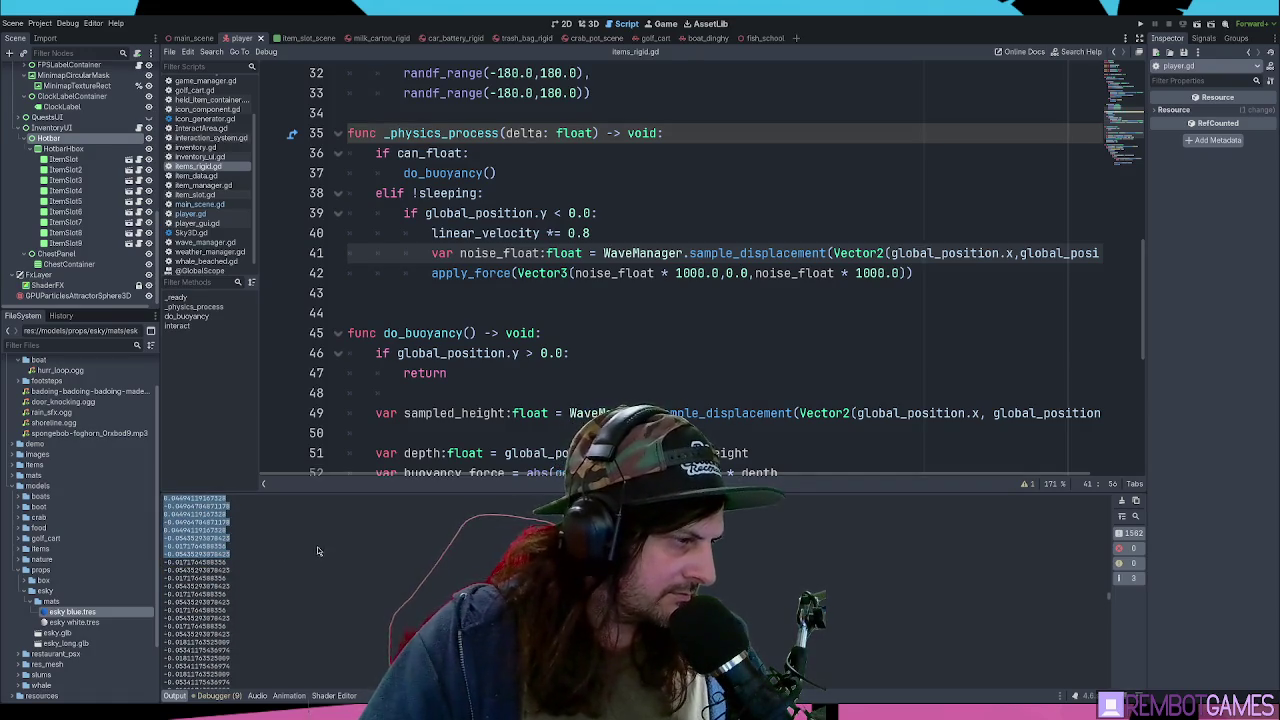
{"action": "left_click", "coordinate": [307, 544]}
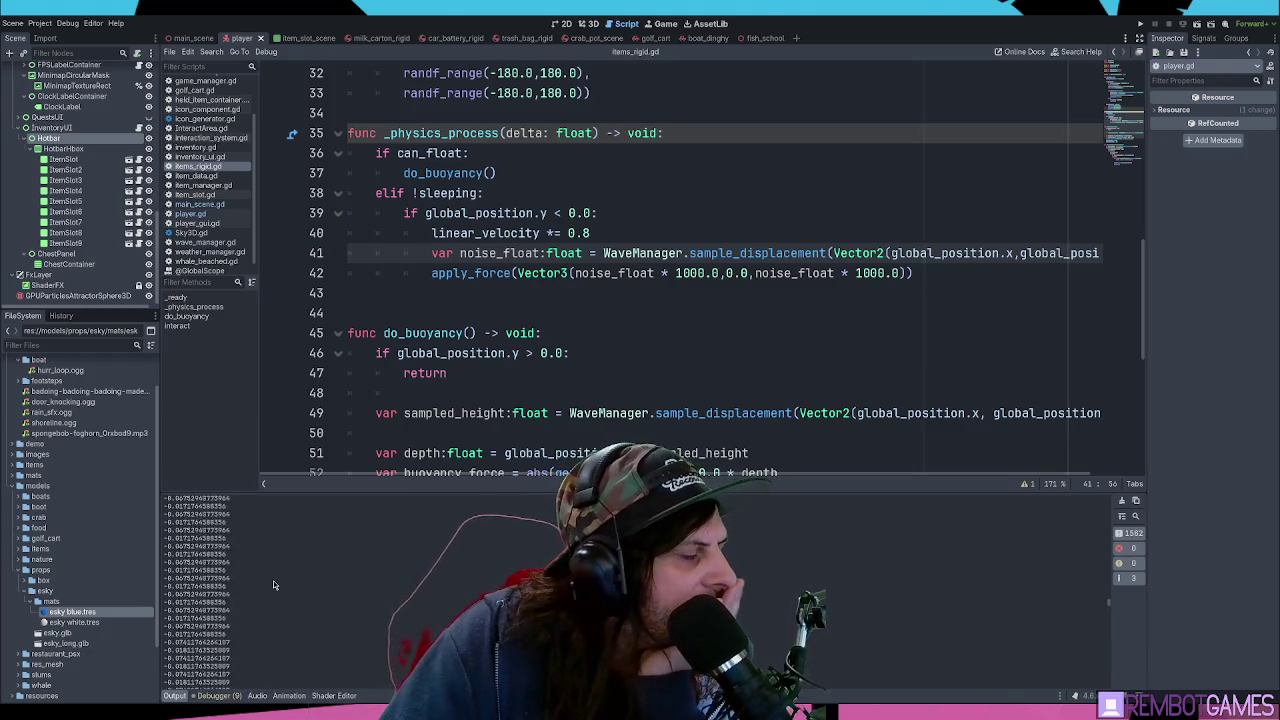
{"action": "key", "text": "ctrl+a"}
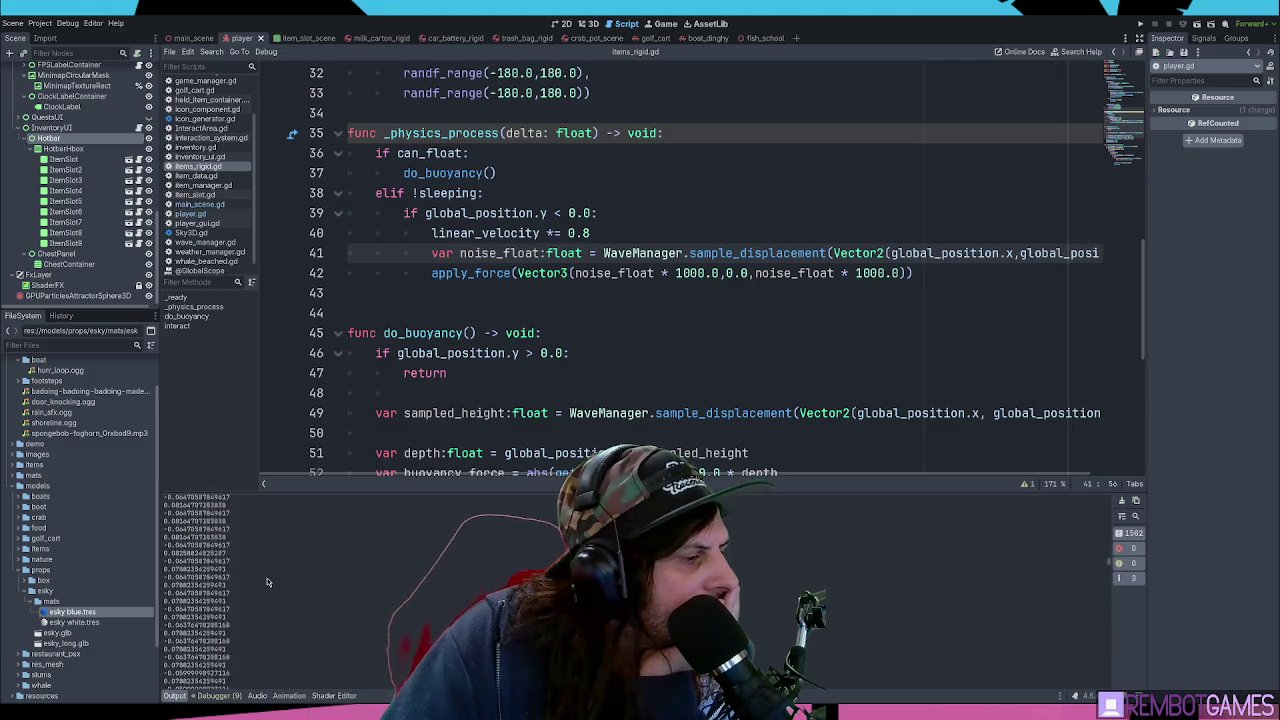
{"action": "left_click_drag", "start_coordinate": [254, 537], "coordinate": [249, 565]}
{"action": "left_click", "coordinate": [250, 566]}
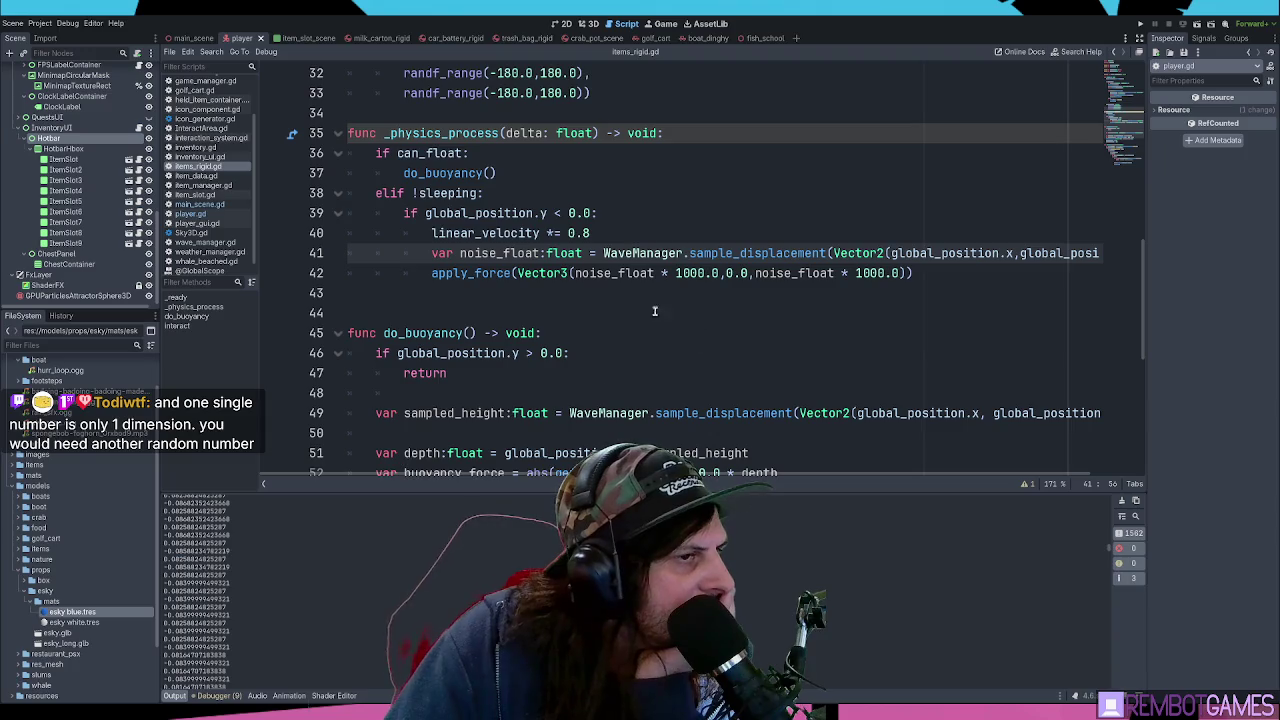
{"action": "left_click", "coordinate": [626, 273]}
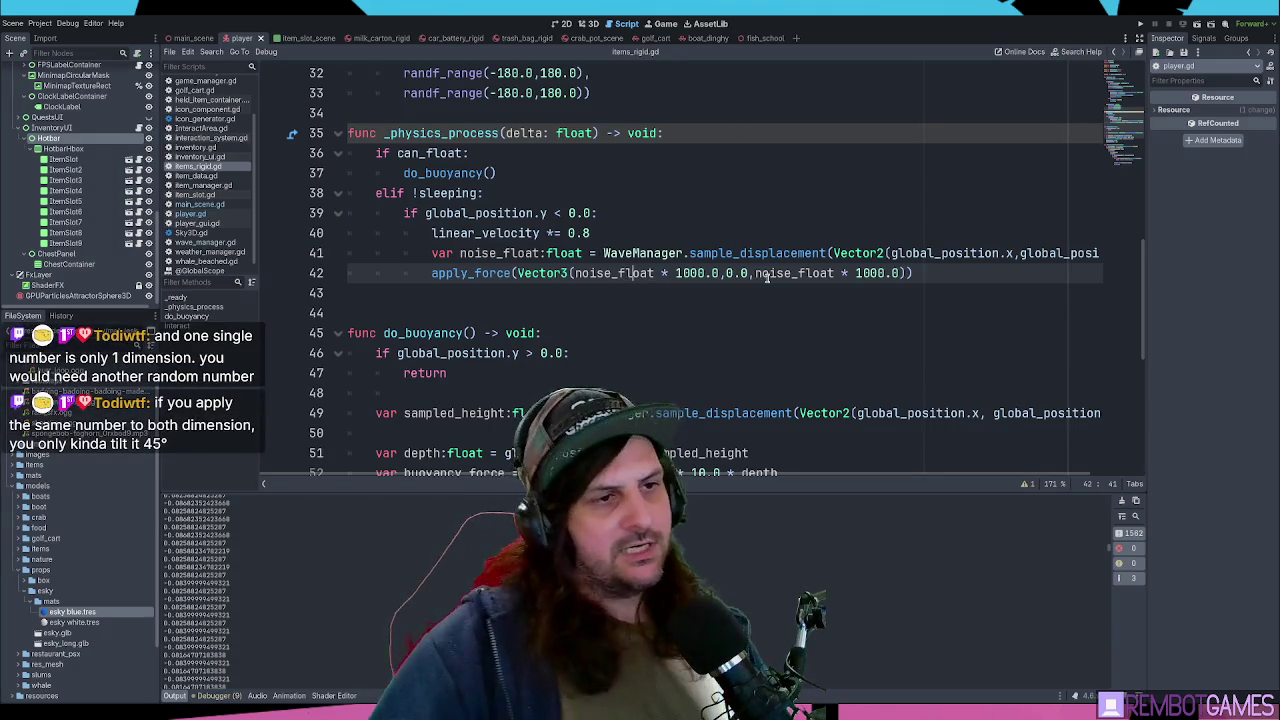
{"action": "left_click", "coordinate": [822, 253]}
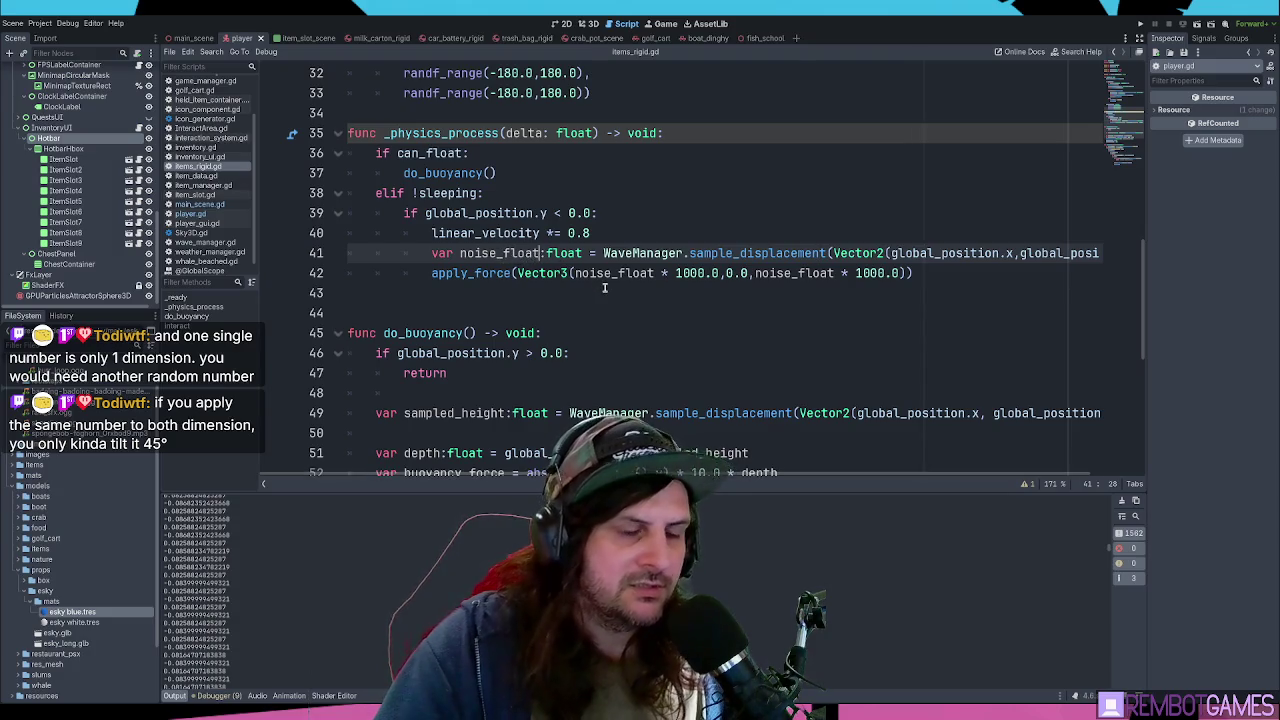
- Rename noise_float to noise_float_1 and duplicate it as noise_float_2 with x/z positions swapped
{"action": "type", "text": "_1"}
{"action": "key", "text": "ctrl+shift+d"}
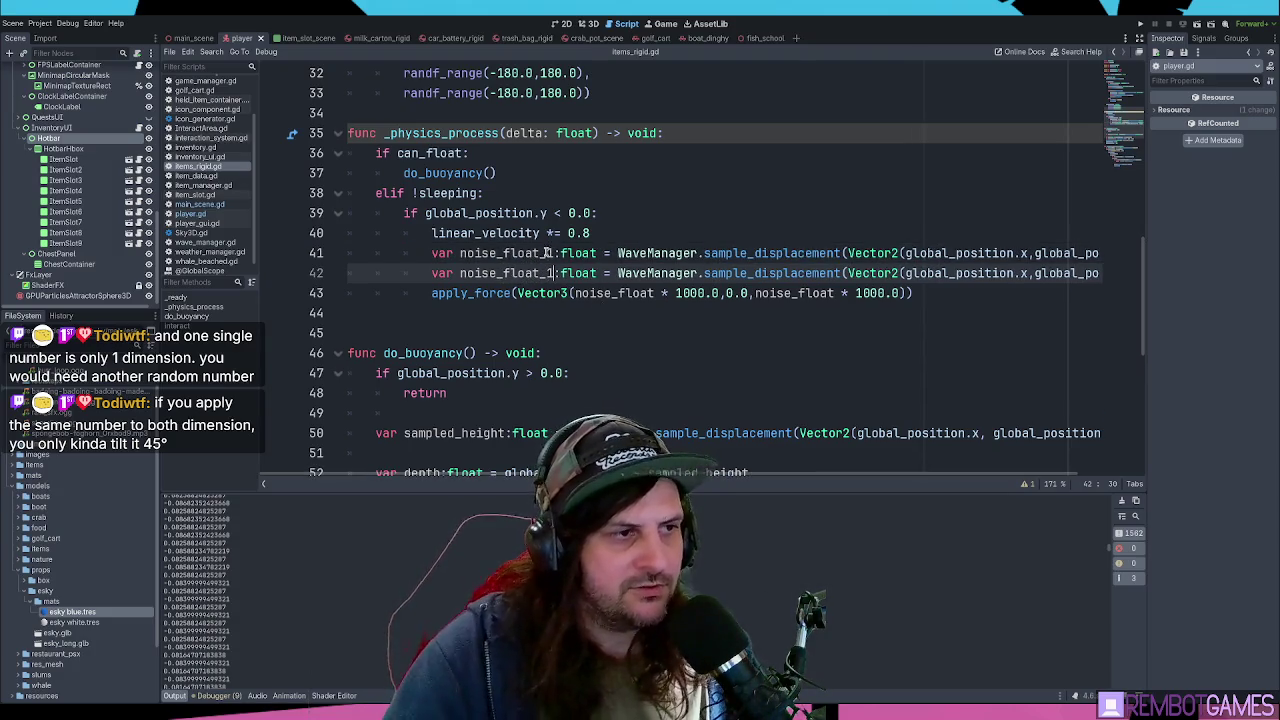
{"action": "key", "text": "BackSpace"}
{"action": "type", "text": "2"}
{"action": "left_click", "coordinate": [704, 273]}
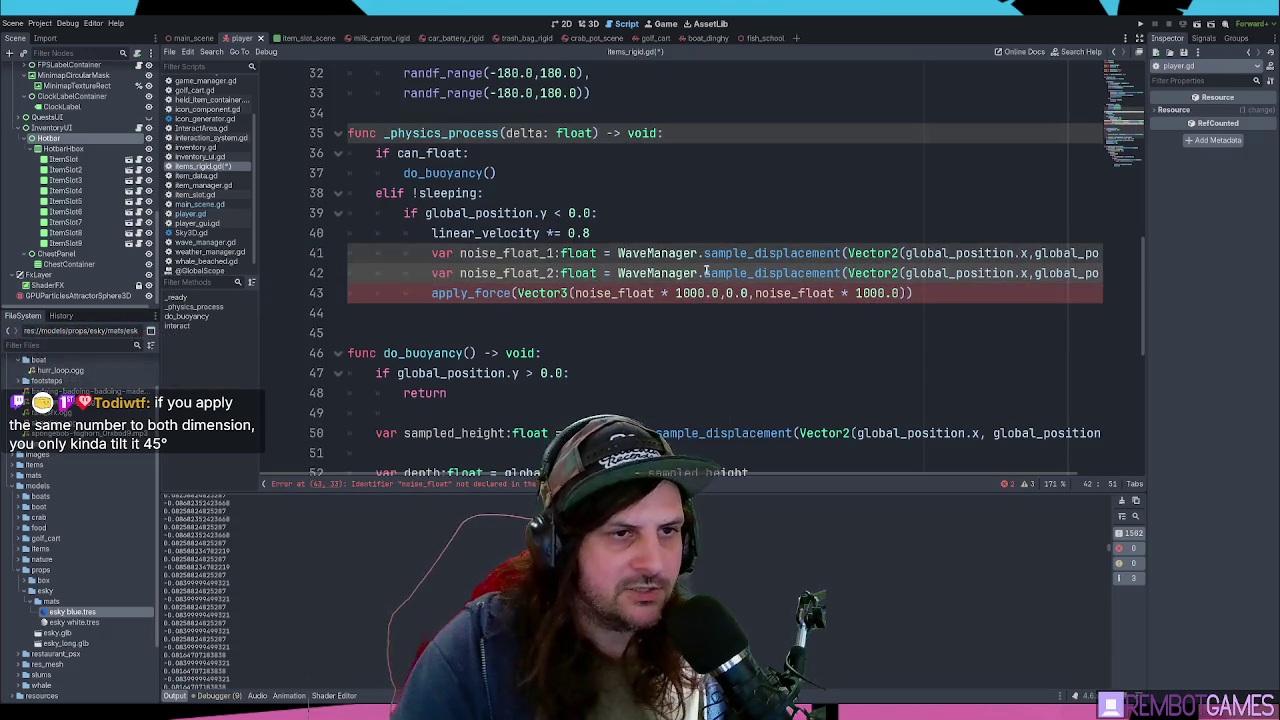
{"action": "key", "text": "End"}
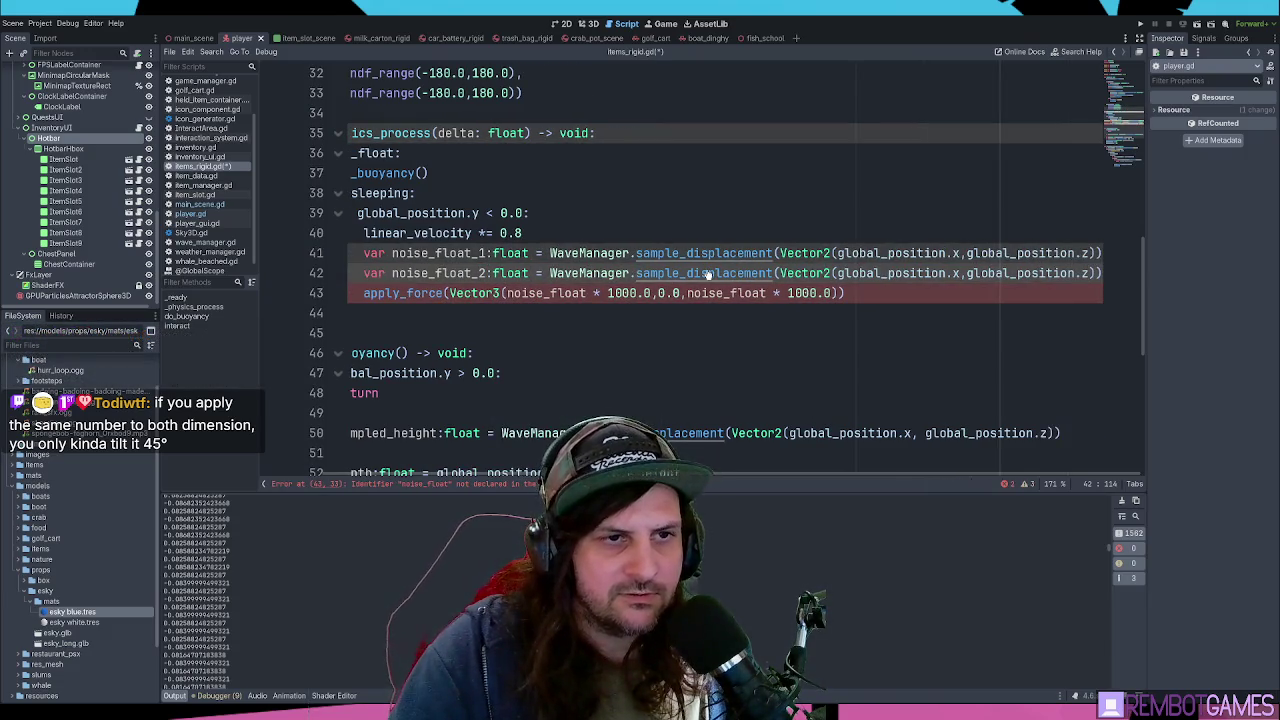
{"action": "key", "text": "ctrl+shift+Left"}
{"action": "key", "text": "ctrl+shift+Left"}
{"action": "key", "text": "ctrl+shift+Left"}
{"action": "key", "text": "shift+Right"}
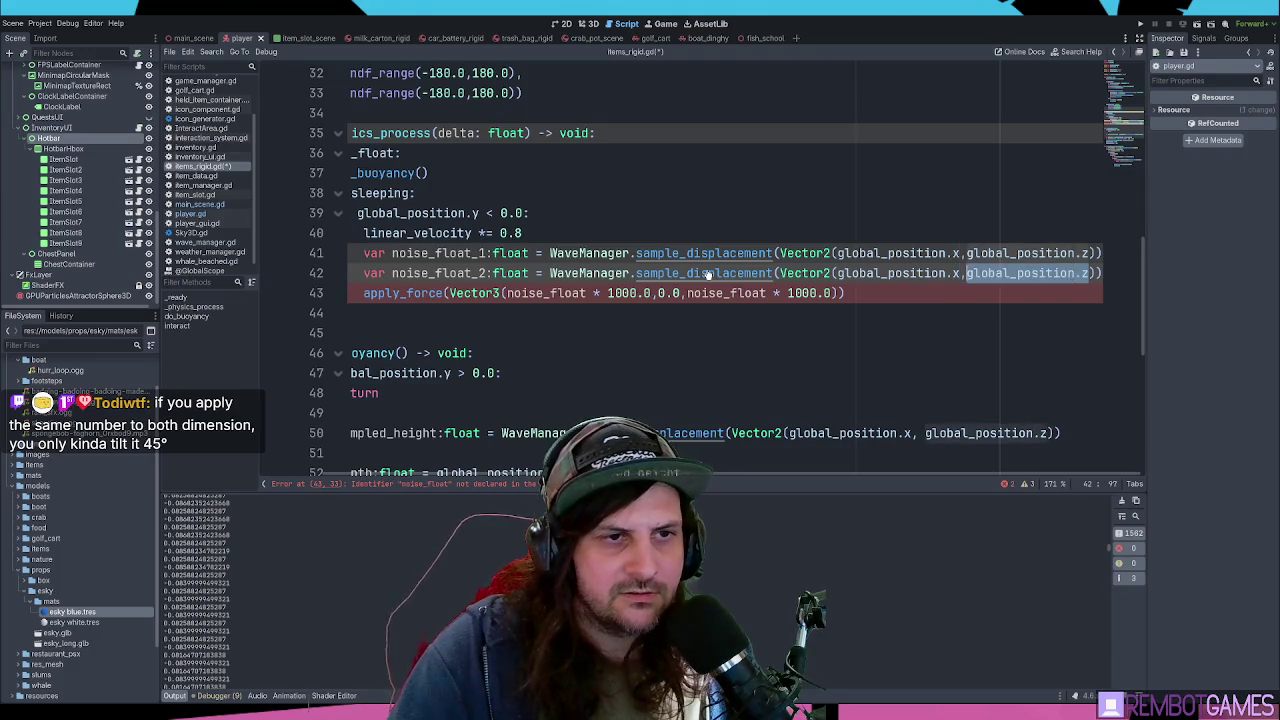
{"action": "left_click", "coordinate": [951, 273]}
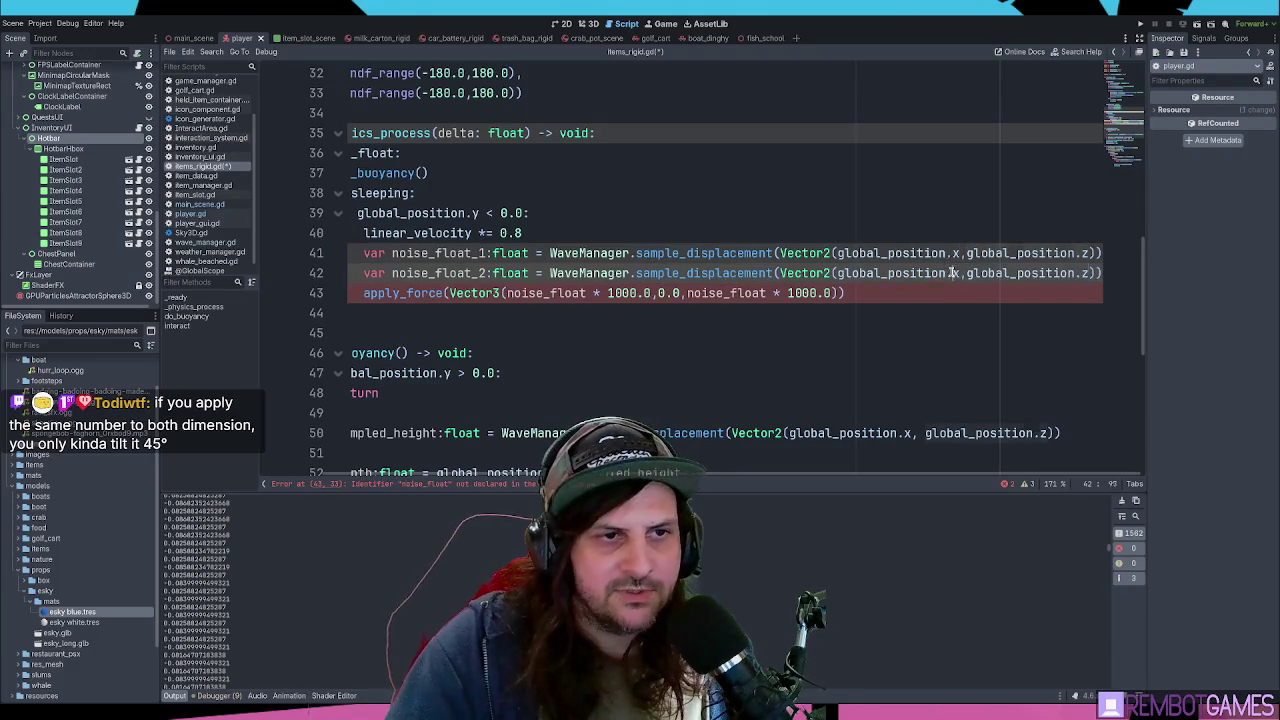
{"action": "type", "text": "z"}
{"action": "left_click", "coordinate": [1086, 273]}
{"action": "type", "text": "x"}
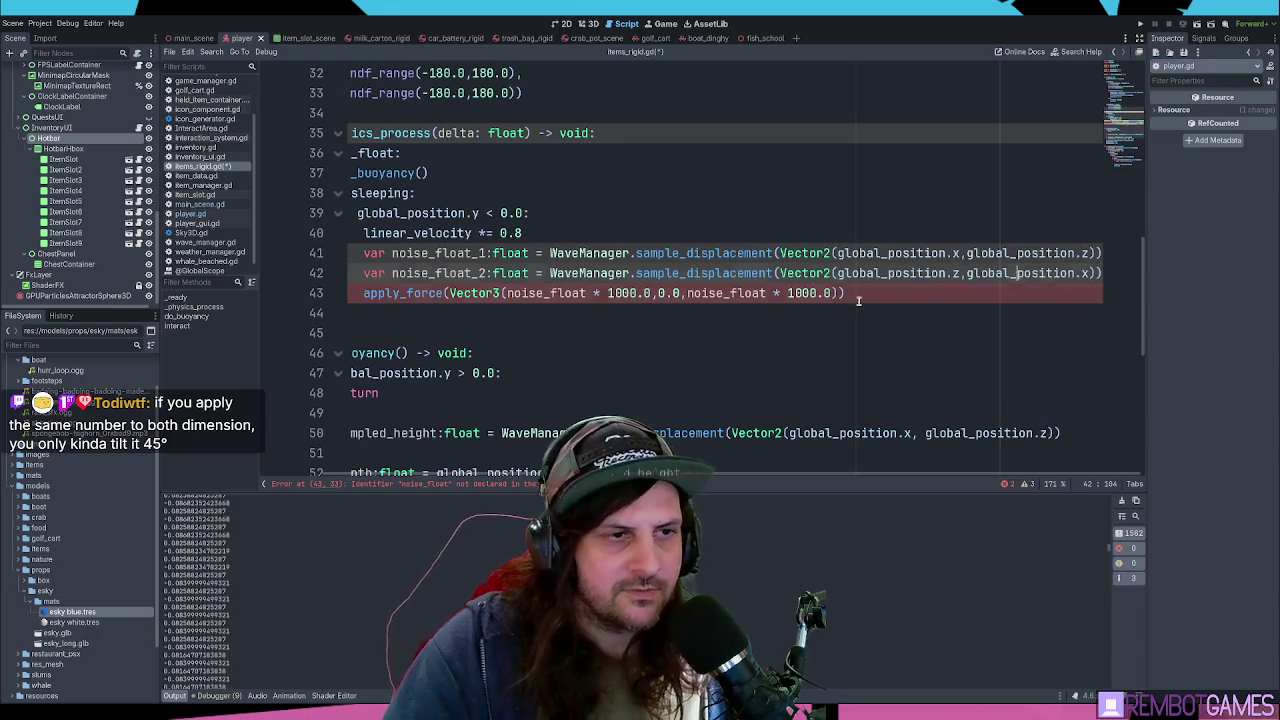
- Make apply_force use noise_float_1 for x and noise_float_2 for z, then save and run with F5
{"action": "left_click", "coordinate": [858, 301]}
{"action": "type", "text": "_1"}
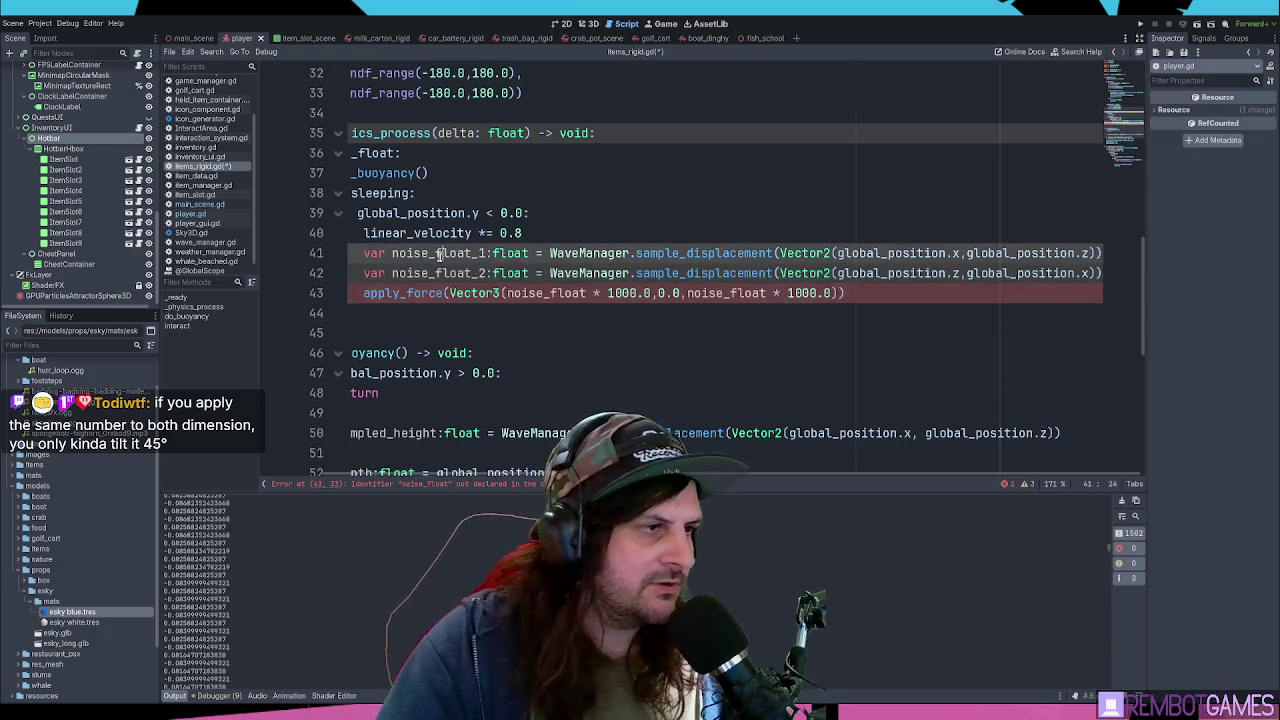
{"action": "type", "text": "_1"}
{"action": "double_click", "coordinate": [478, 273]}
{"action": "left_click", "coordinate": [781, 293]}
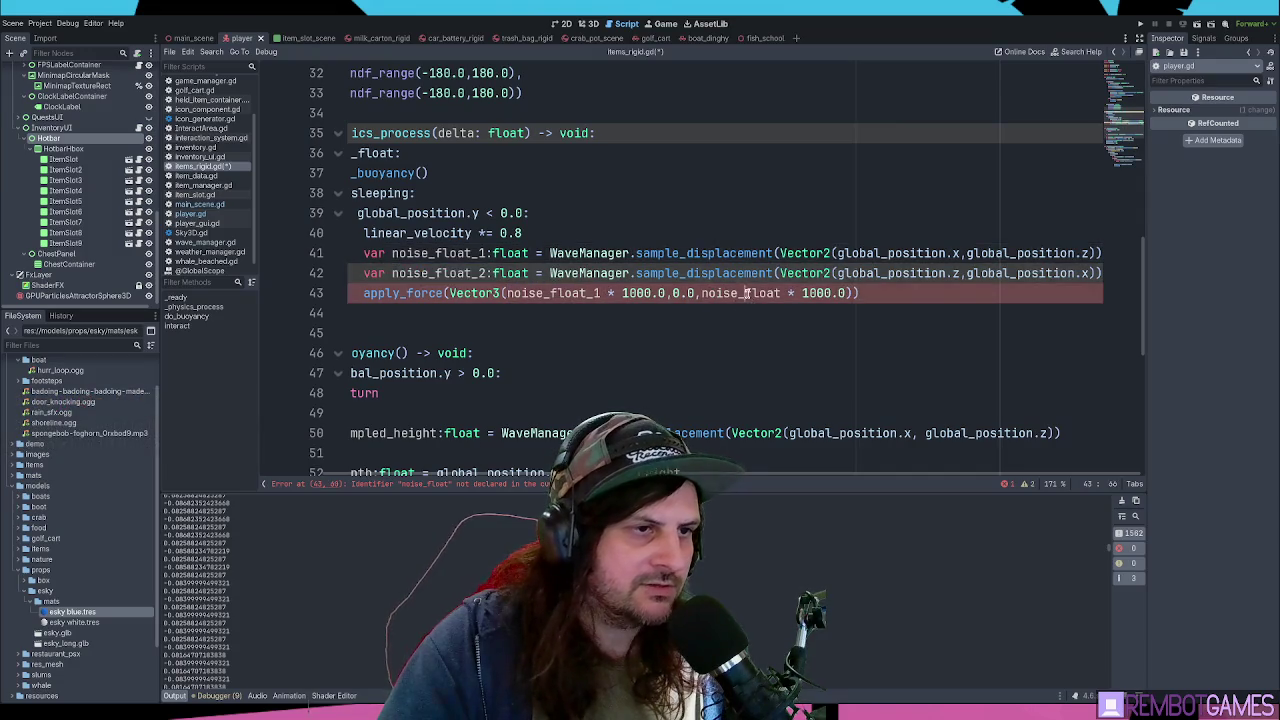
{"action": "type", "text": "_2"}
{"action": "left_click", "coordinate": [937, 298]}
{"action": "key", "text": "F5"}
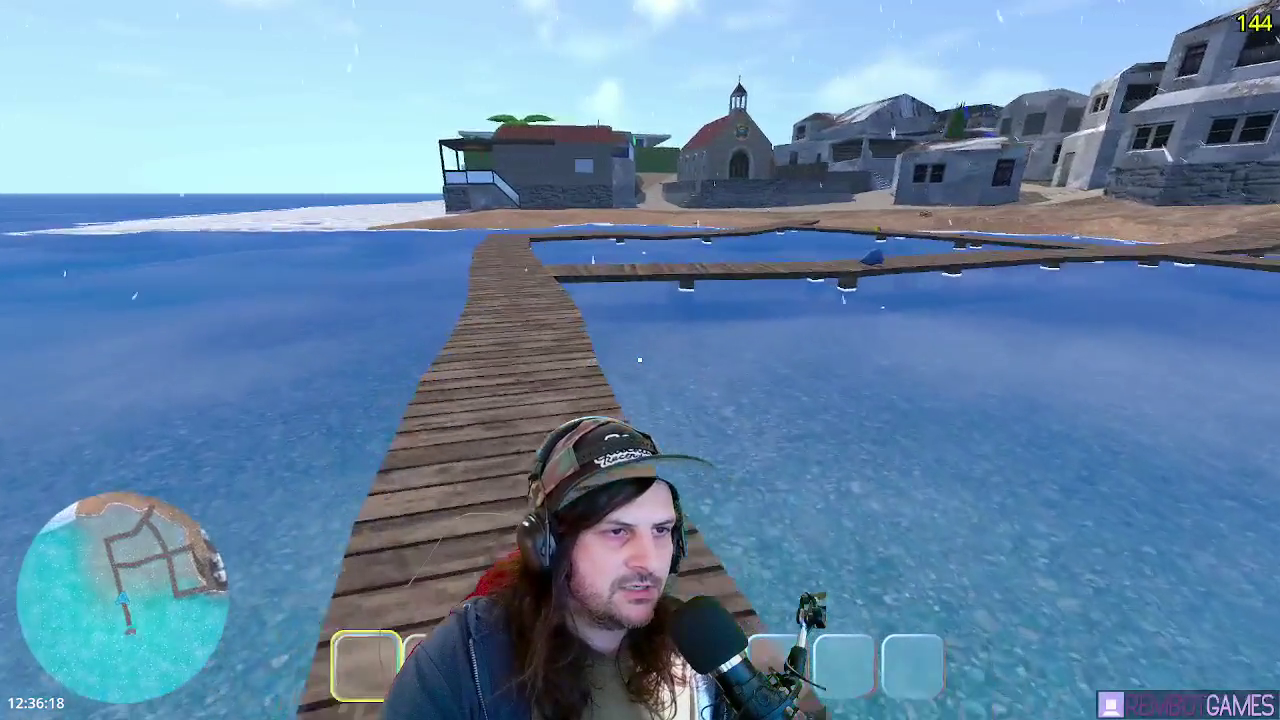
- Walk forward along the boardwalk toward the seaside village dock
{"action": "key", "text": "w"}
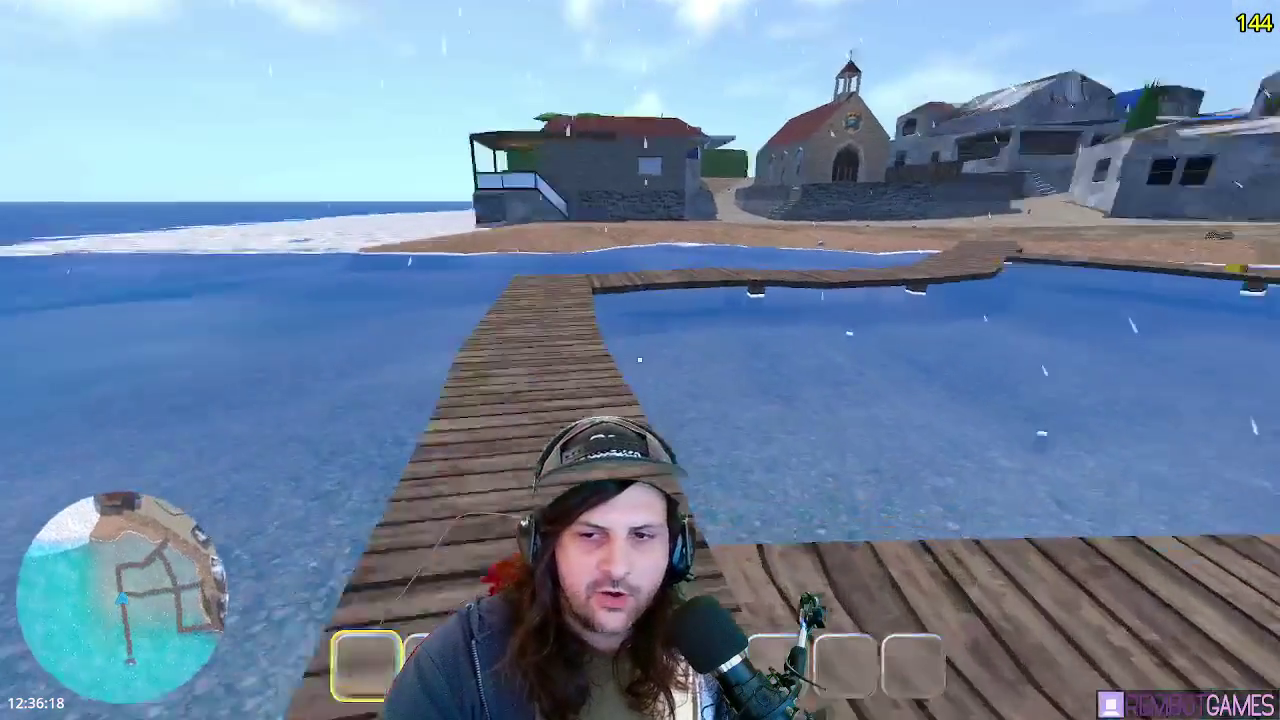
{"action": "key", "text": "w"}
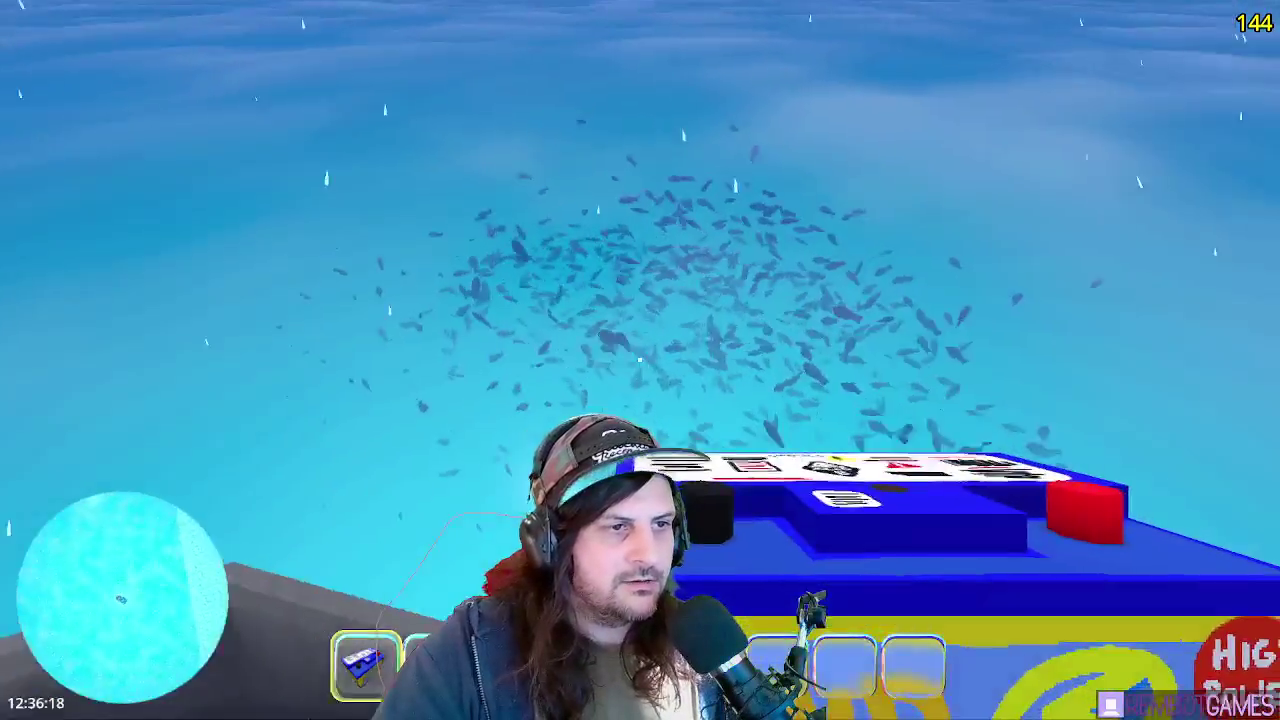
- Stop the game with F8, returning to player.gd's item-drop code
{"action": "left_click", "coordinate": [640, 360]}
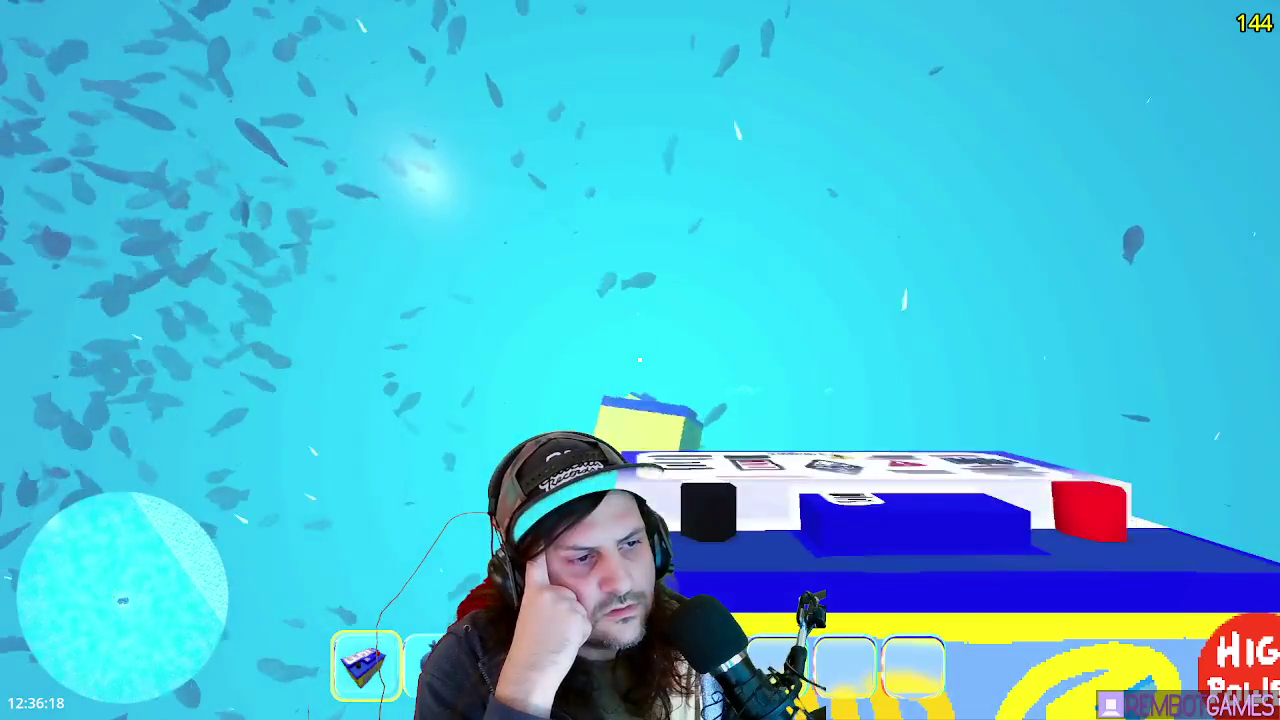
{"action": "key", "text": "F8"}
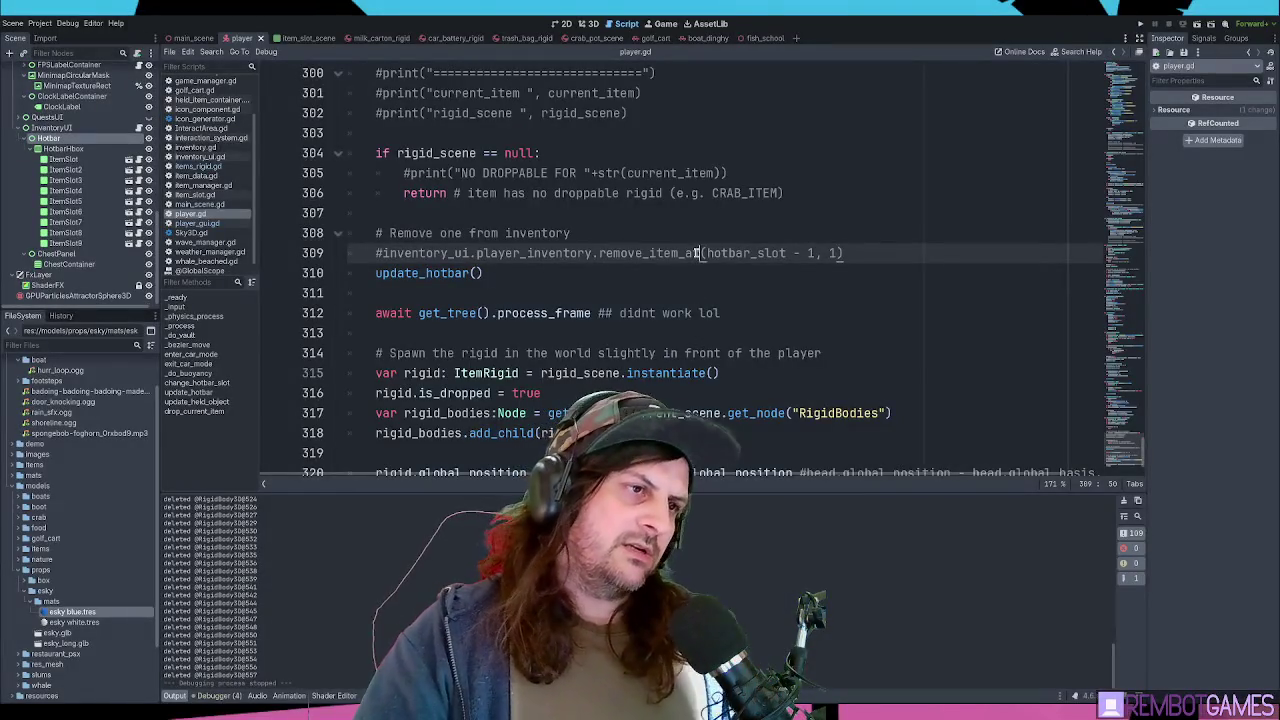
- Put the caret at the end of line 309 and relaunch the game with F5
{"action": "left_click", "coordinate": [885, 254]}
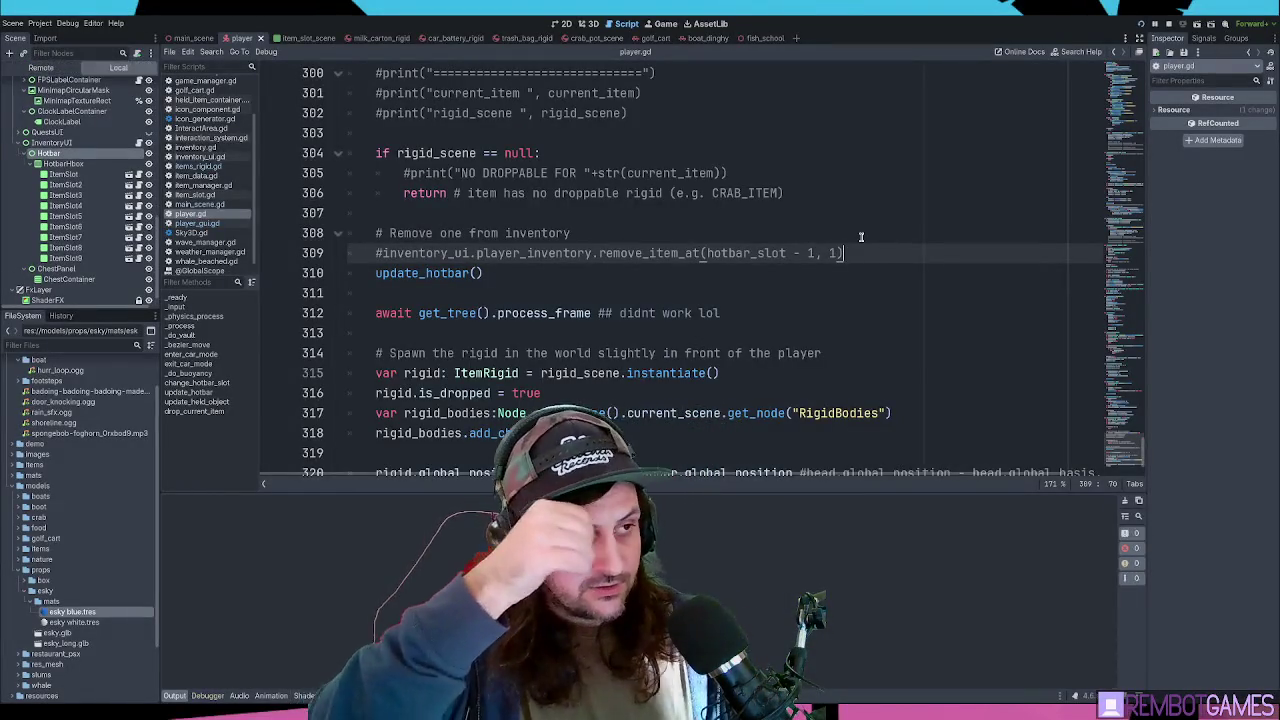
{"action": "key", "text": "F5"}
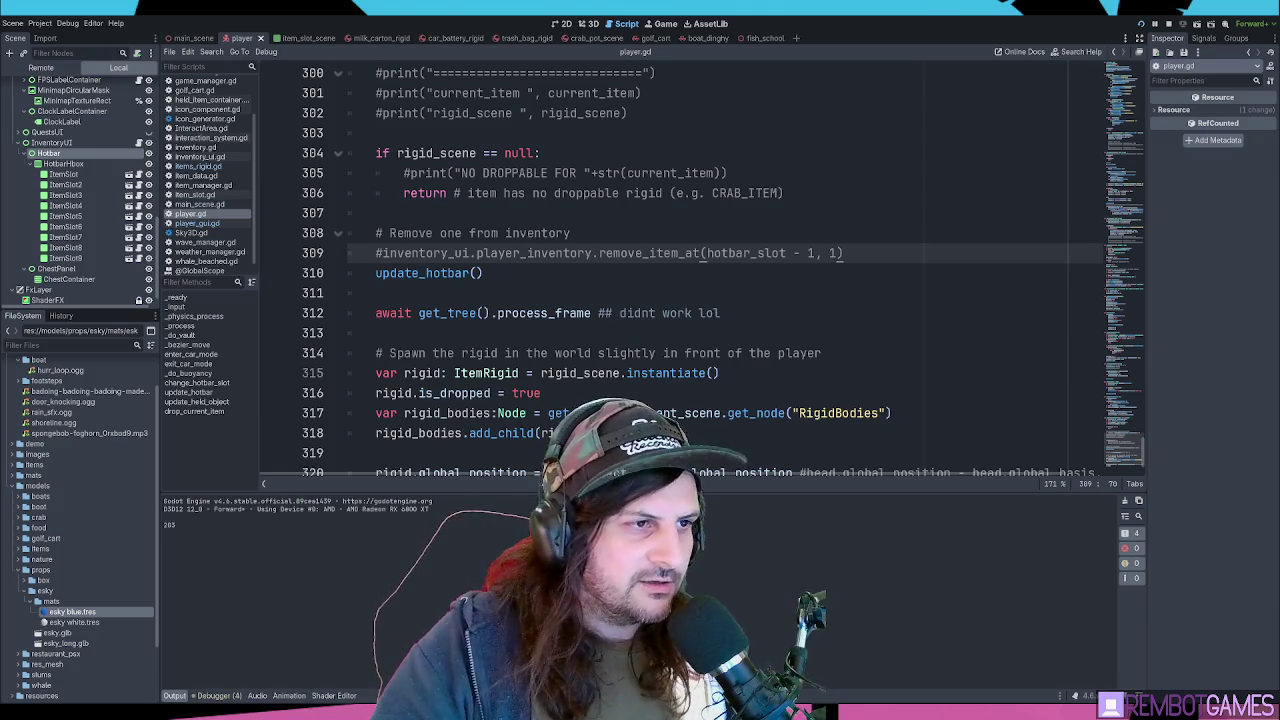
- Walk across the boardwalk to the cobblestone square and pick up the yellow item
{"action": "key", "text": "w"}
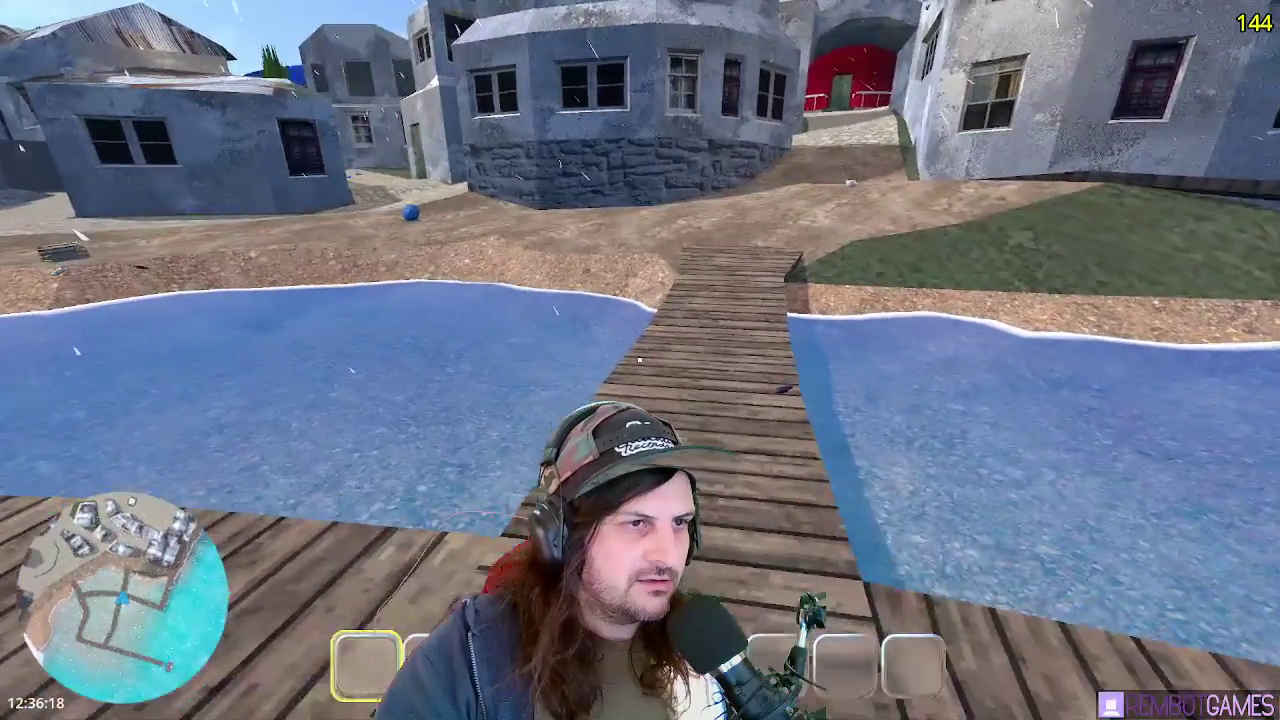
{"action": "mouse_move", "coordinate": [640, 360]}
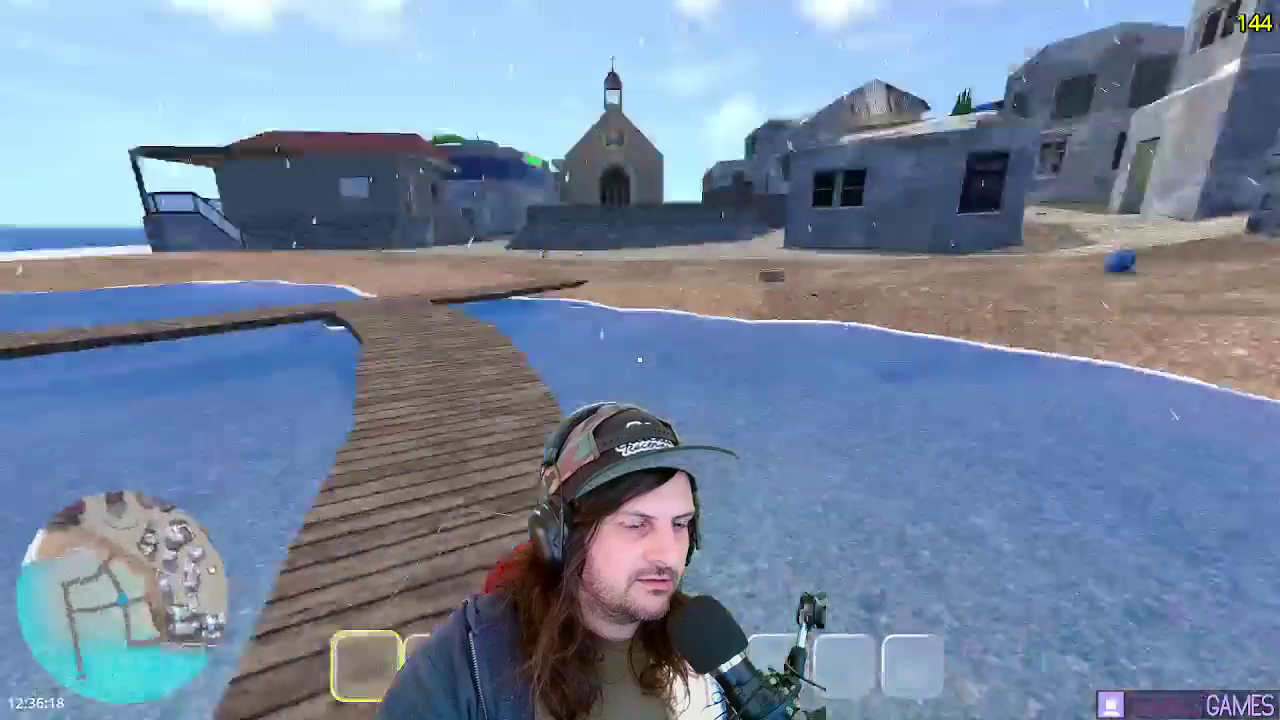
{"action": "key", "text": "w"}
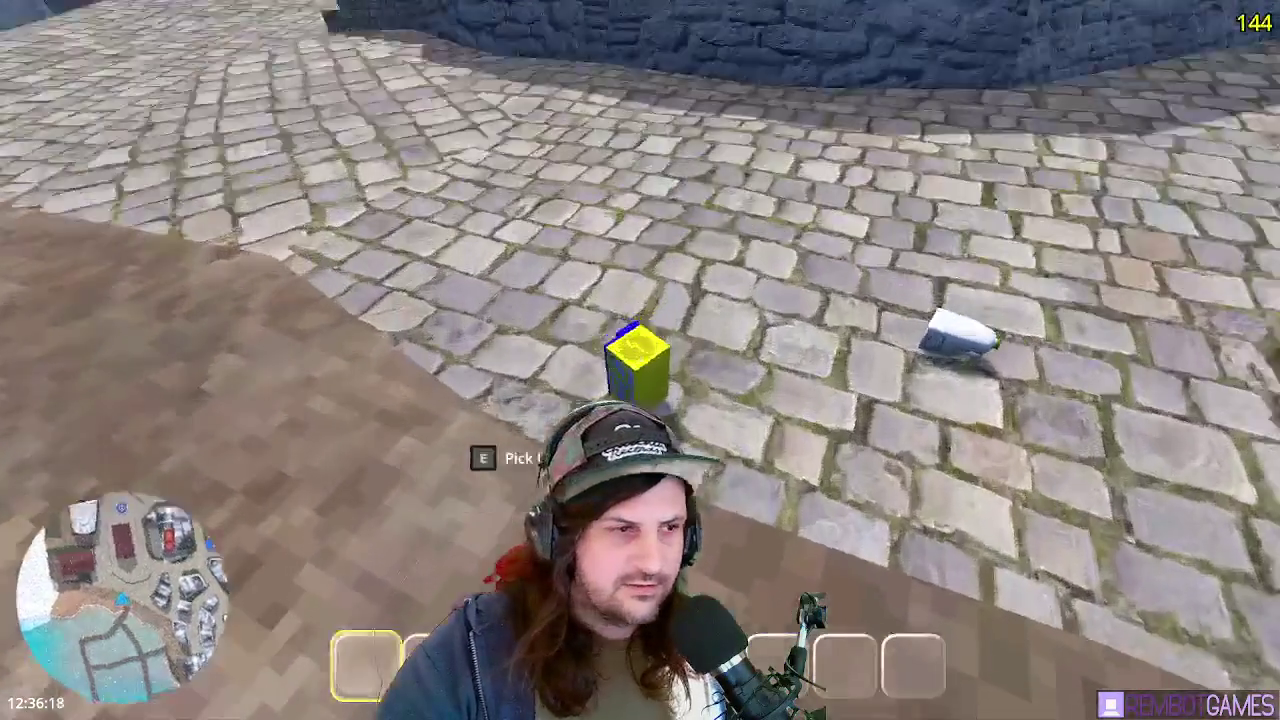
{"action": "key", "text": "e"}
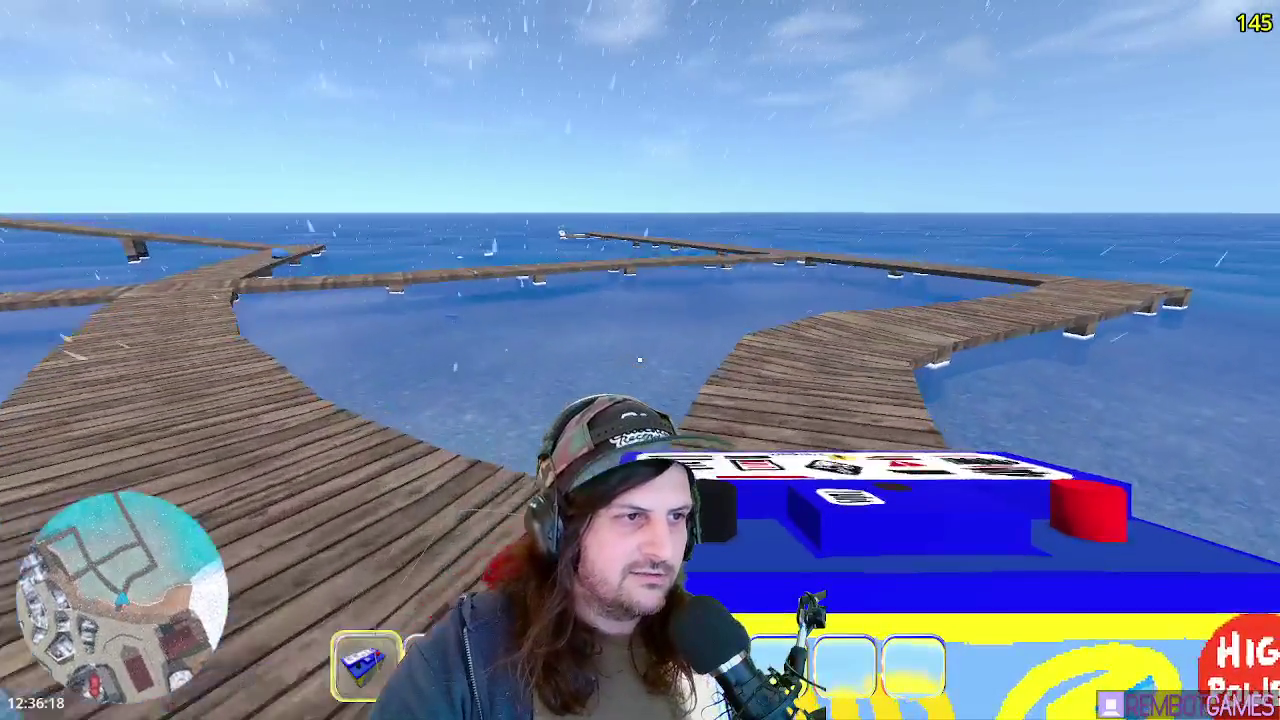
- Walk back down the boardwalk onto the boat and sit in its seat
{"action": "key", "text": "w"}
{"action": "key", "text": "w"}
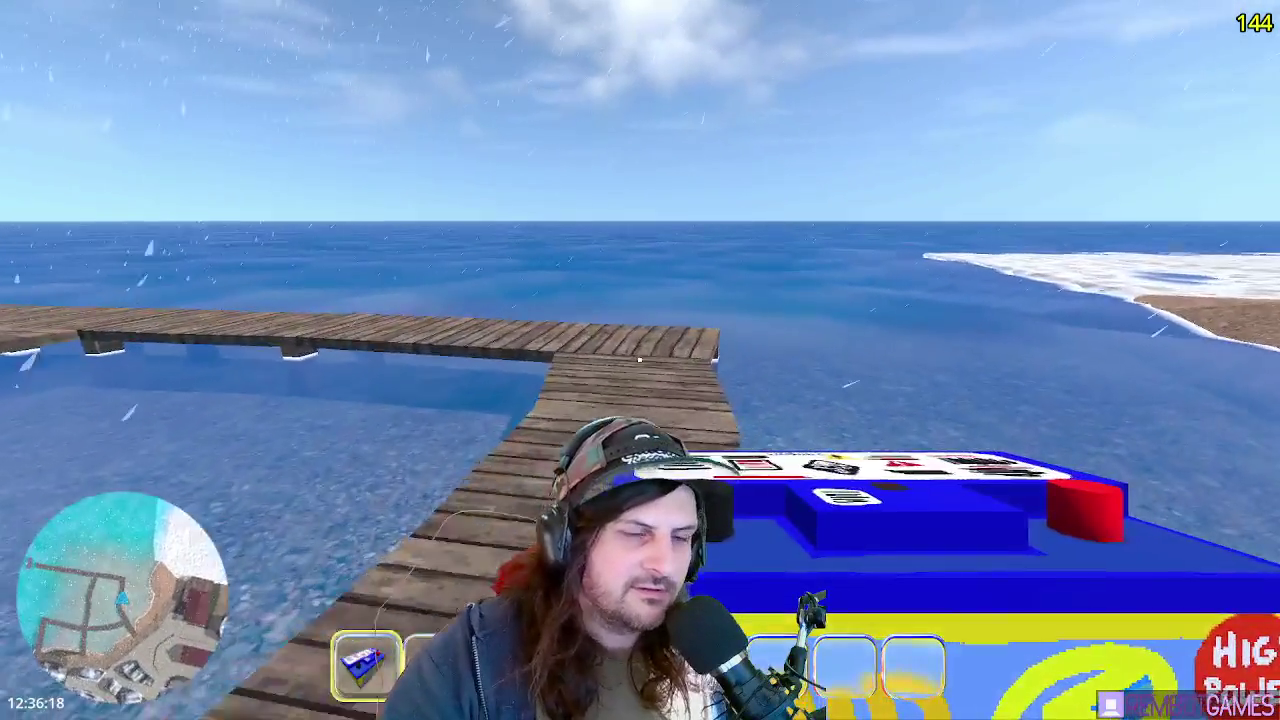
{"action": "key", "text": "w"}
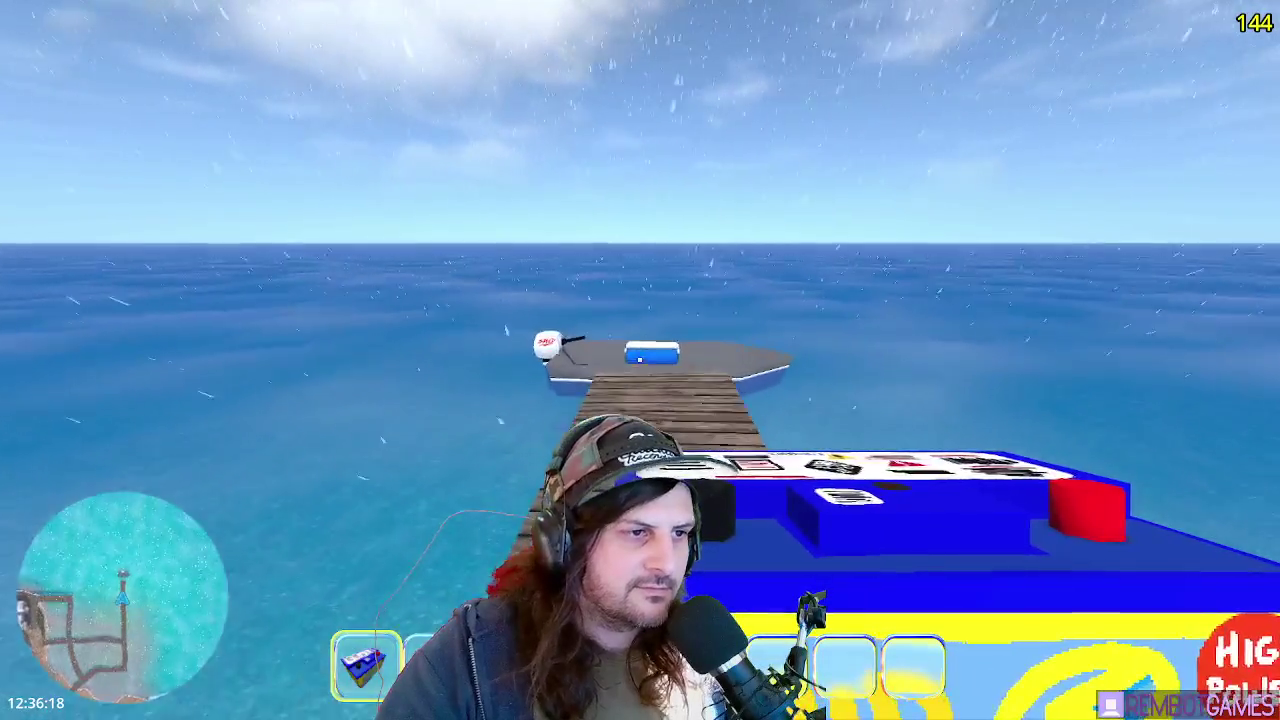
{"action": "key", "text": "w"}
{"action": "key", "text": "e"}
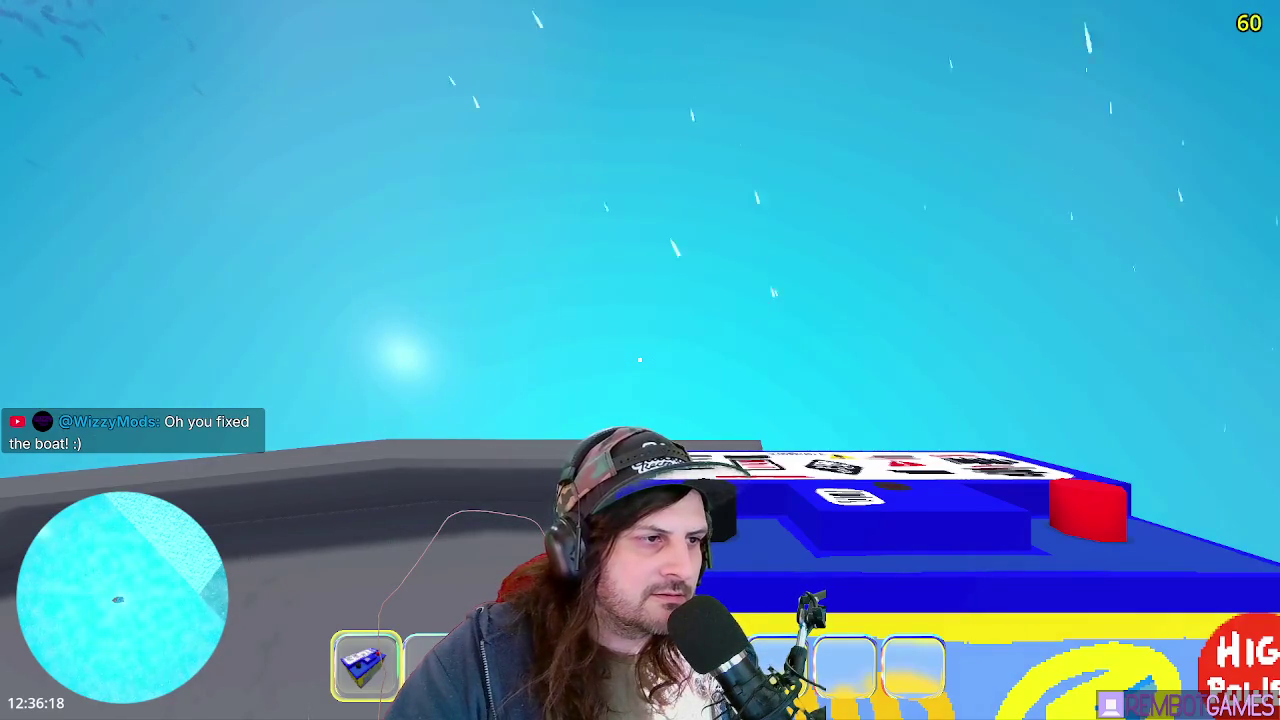
- Hold the yellow block with R and throw the blocks off the boat, leaving one in the hotbar
{"action": "key", "text": "w"}
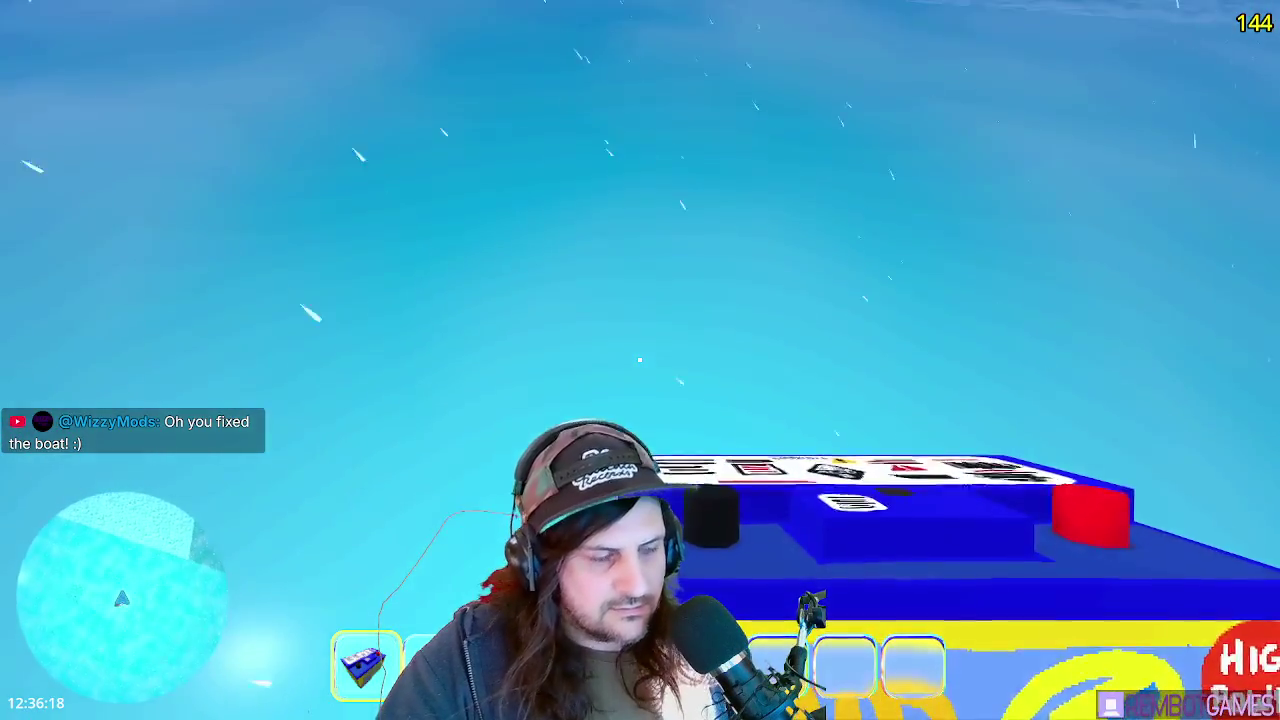
{"action": "key", "text": "r"}
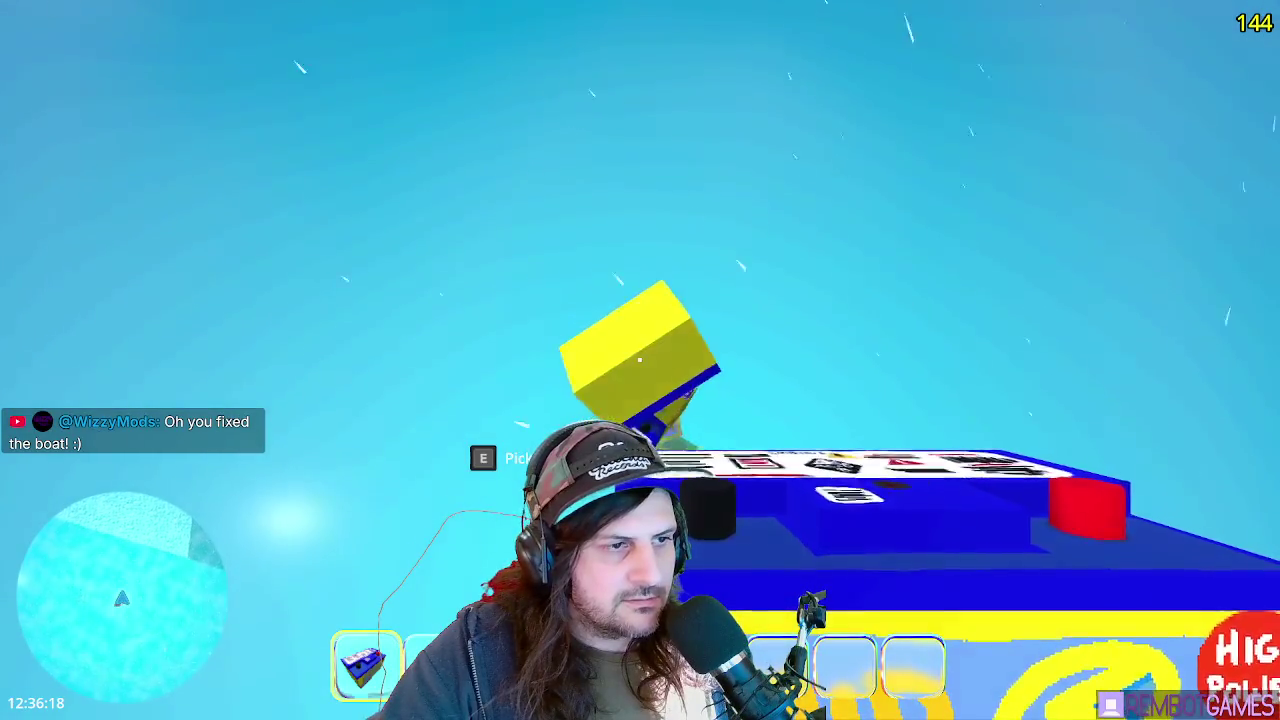
{"action": "left_click", "coordinate": [639, 359]}
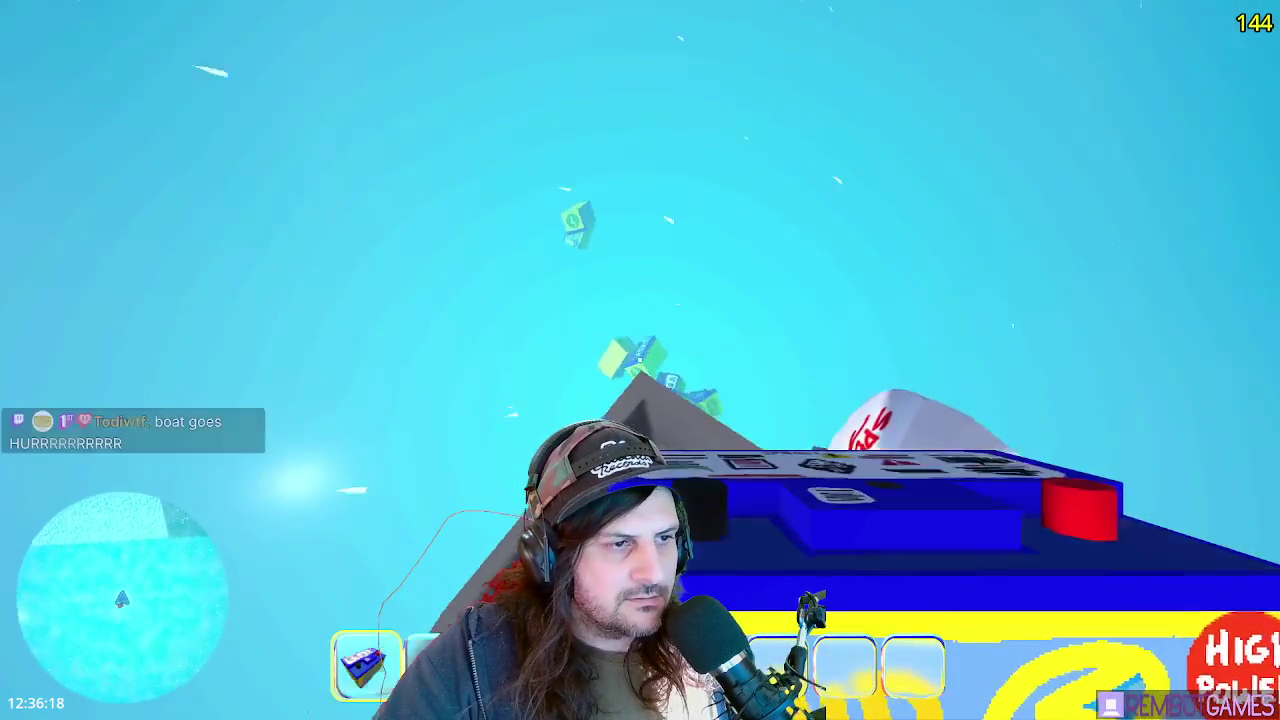
{"action": "left_click", "coordinate": [639, 359]}
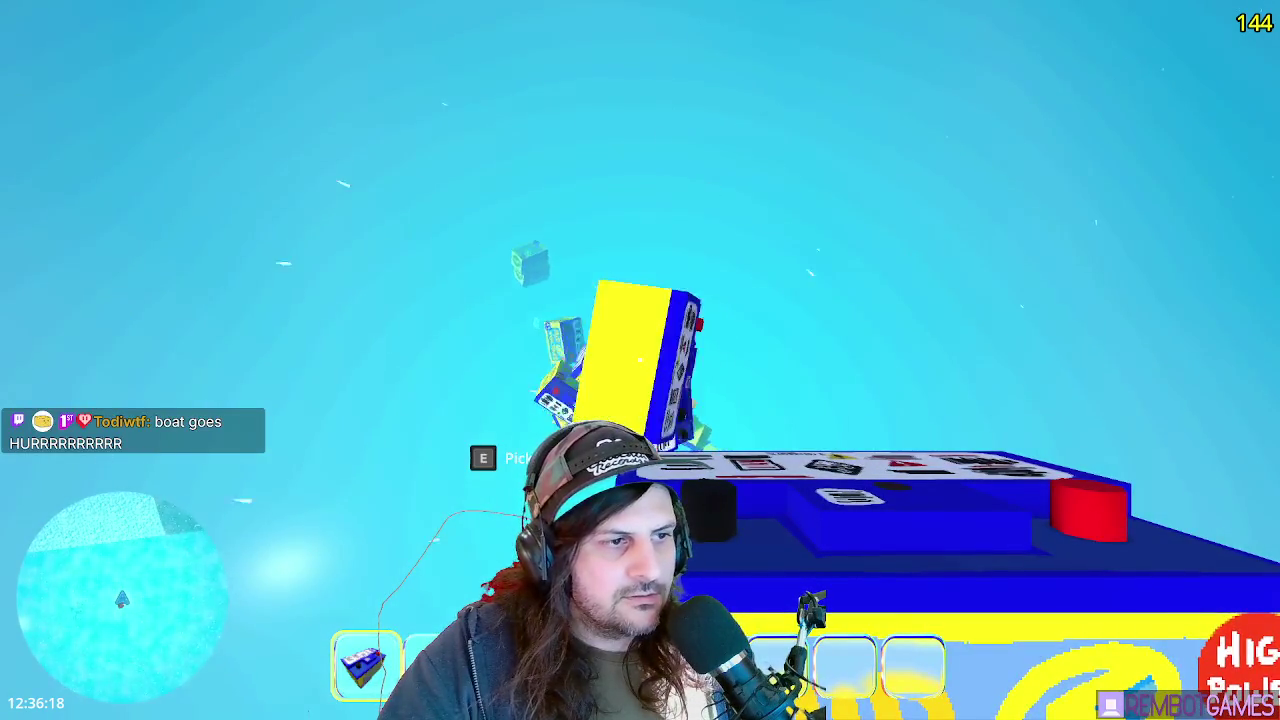
{"action": "key", "text": "r"}
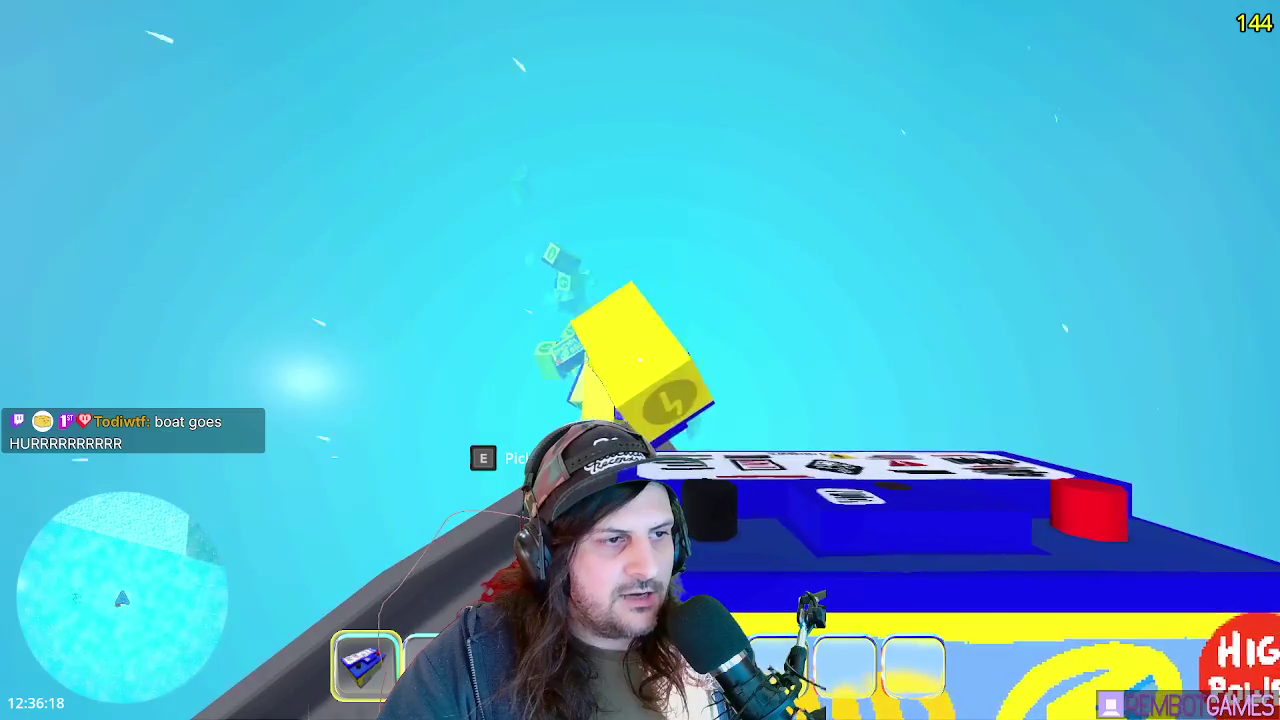
{"action": "left_click", "coordinate": [639, 359]}
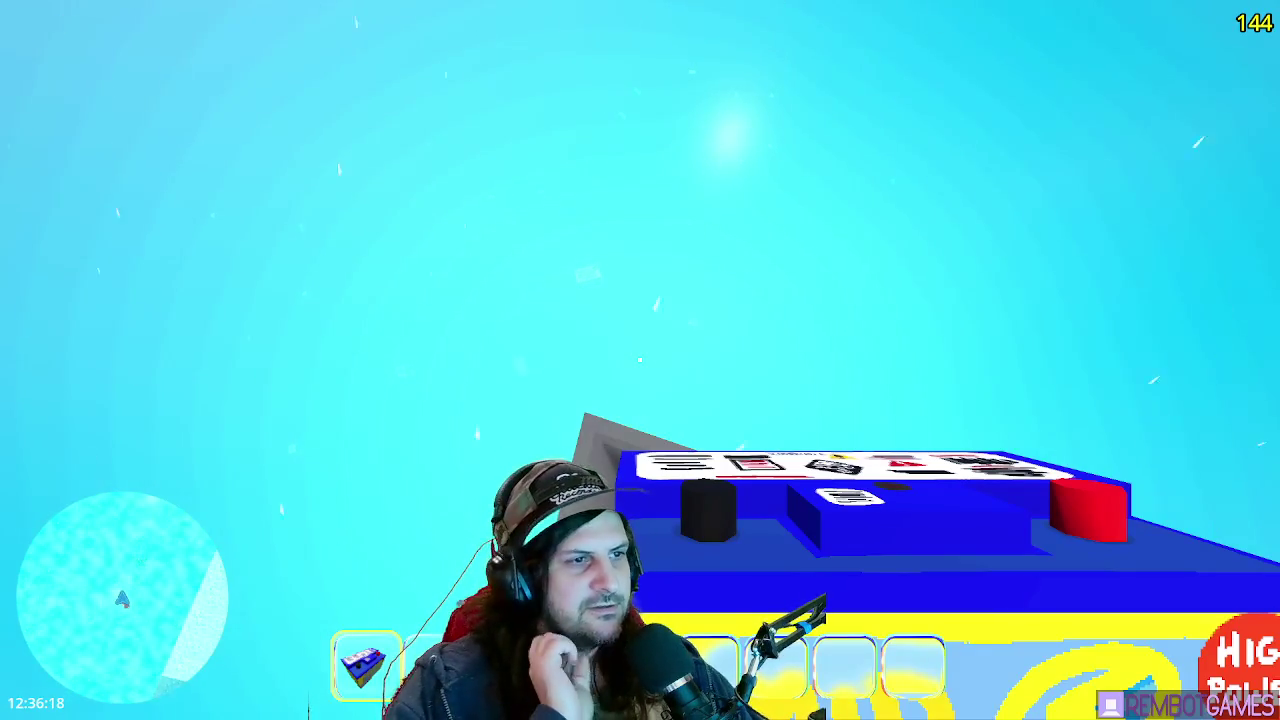
- Stop the game and comment out lines 41–46 of the physics code in items_rigid.gd
{"action": "key", "text": "F8"}
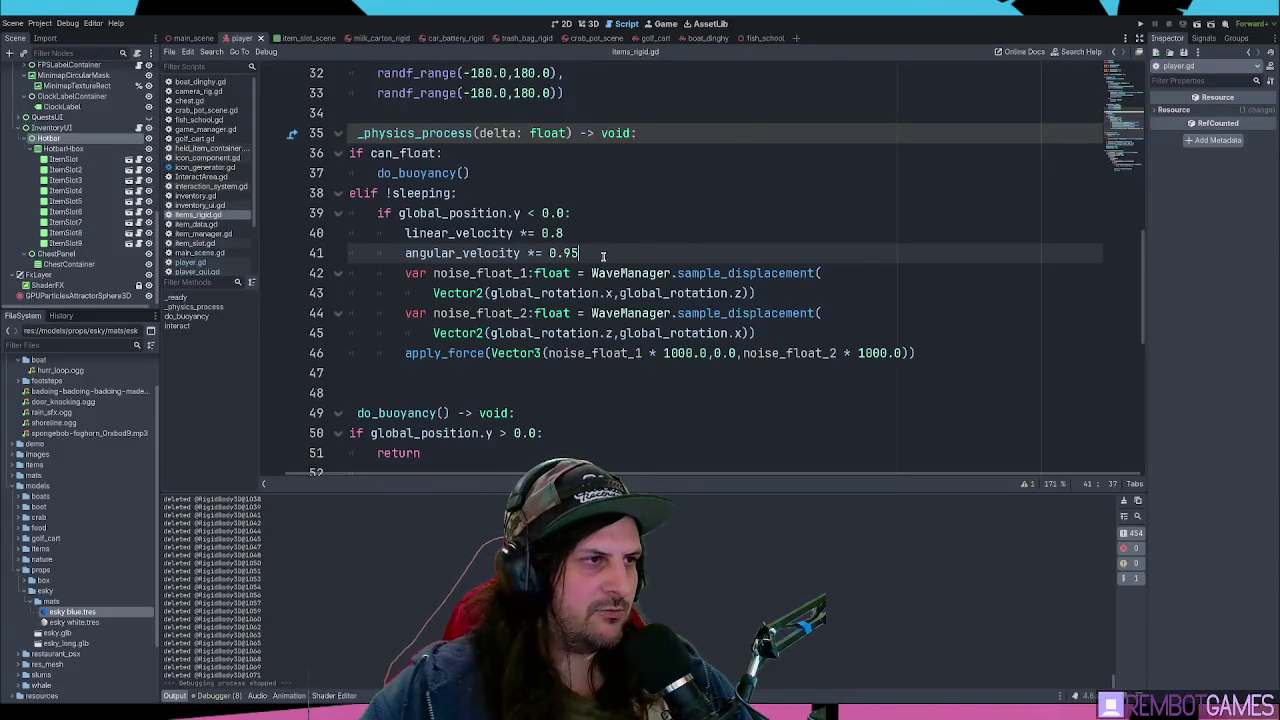
{"action": "scroll", "coordinate": [435, 479], "scroll_direction": "left", "scroll_amount": 1}
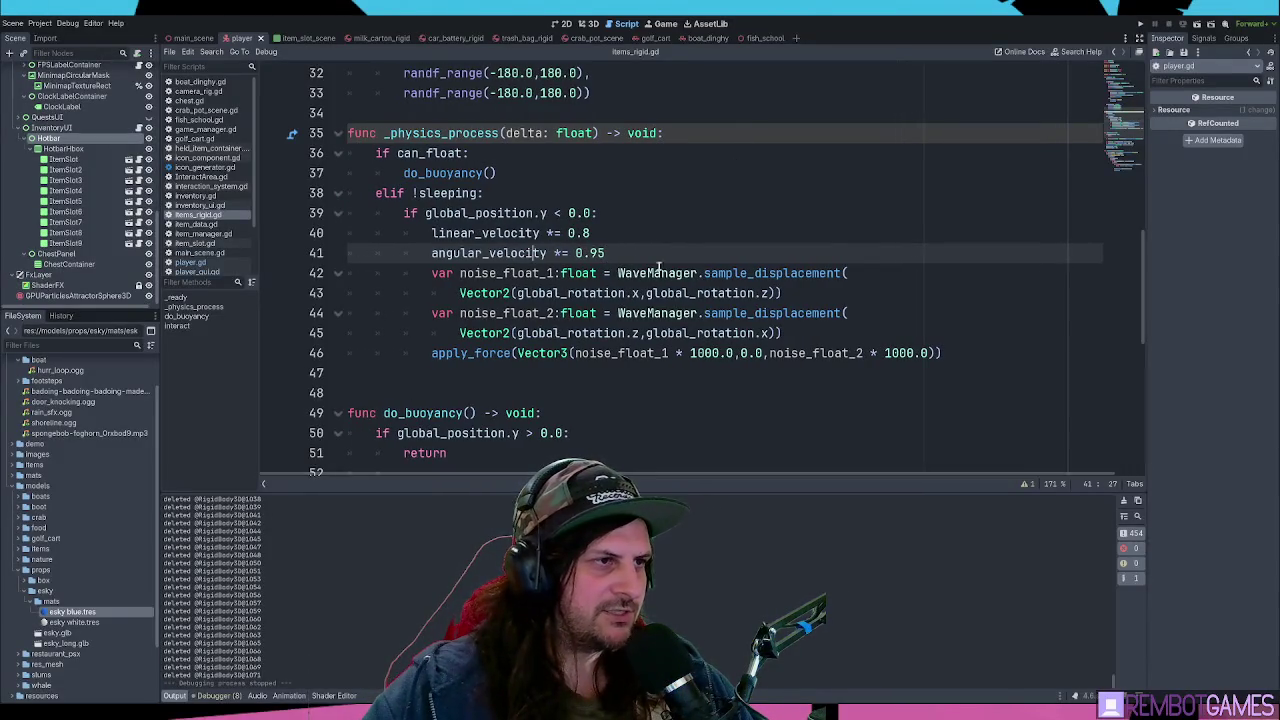
{"action": "left_click_drag", "start_coordinate": [988, 354], "coordinate": [297, 250]}
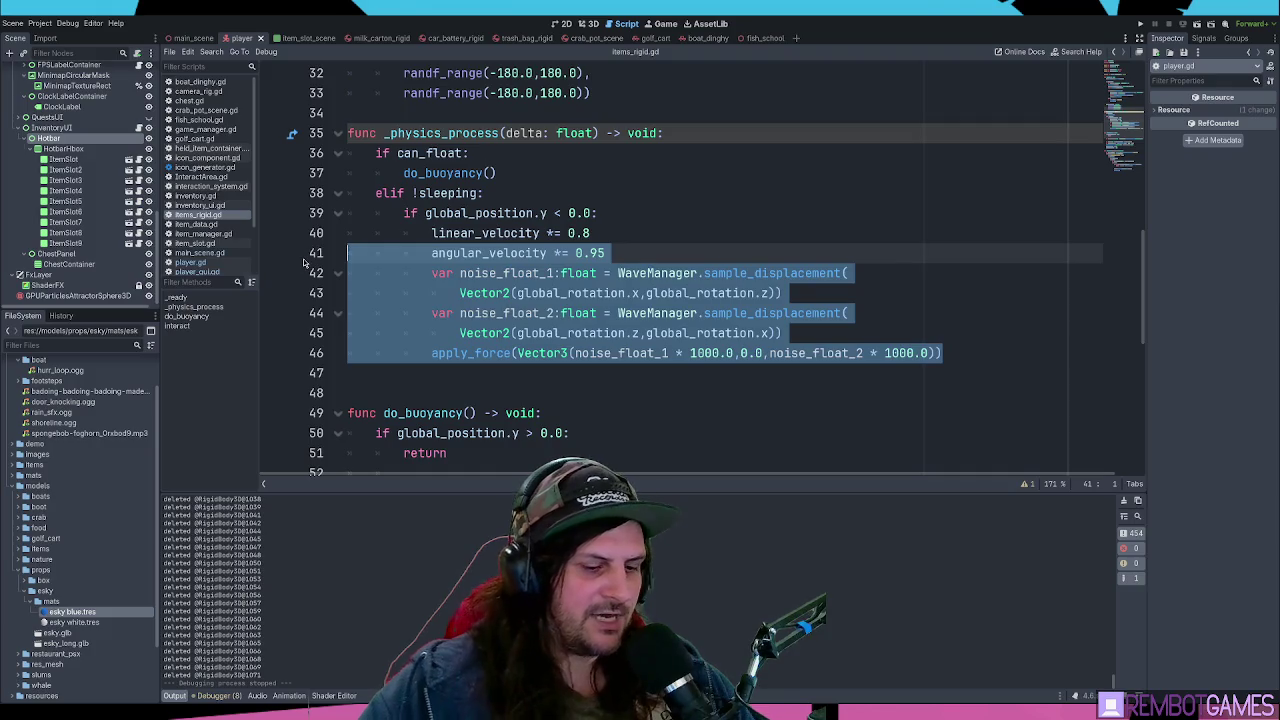
{"action": "key", "text": "ctrl+k"}
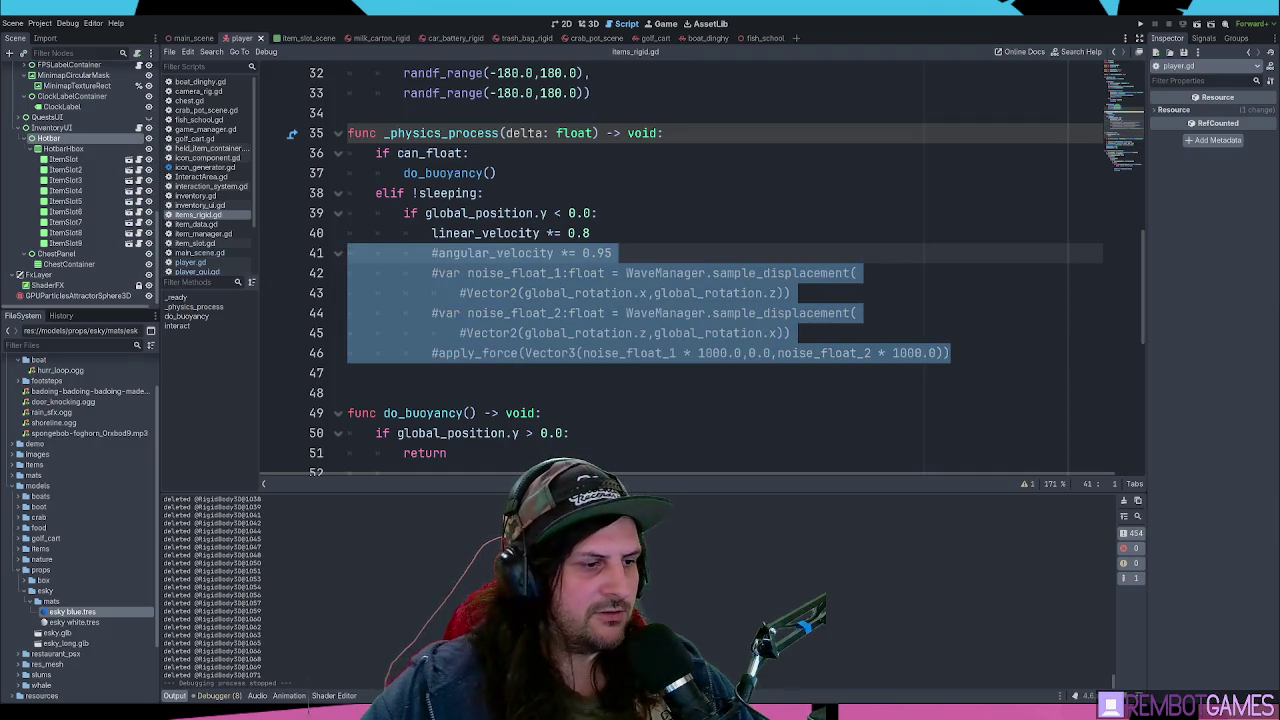
{"action": "left_click", "coordinate": [628, 196]}
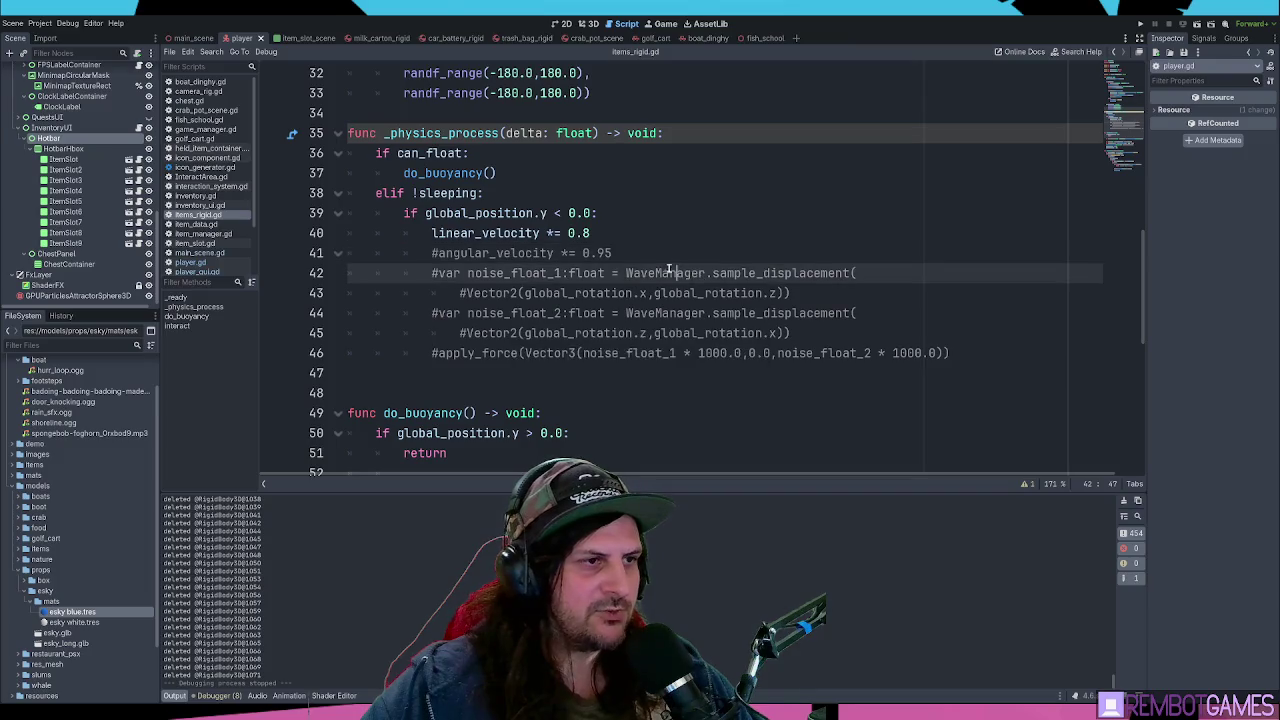
- Review the angular_velocity lines 41–46 and save items_rigid.gd
{"action": "double_click", "coordinate": [555, 254]}
{"action": "left_click_drag", "start_coordinate": [555, 254], "coordinate": [637, 350]}
{"action": "left_click", "coordinate": [633, 357]}
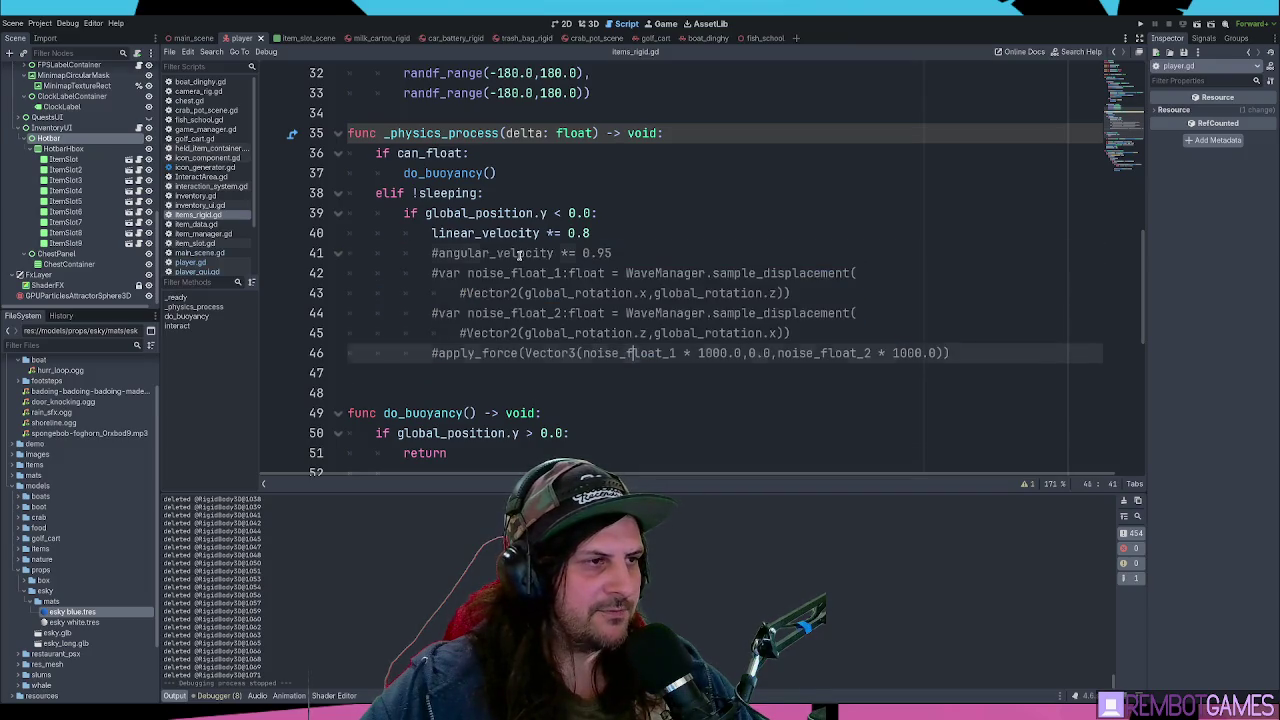
{"action": "left_click", "coordinate": [508, 254]}
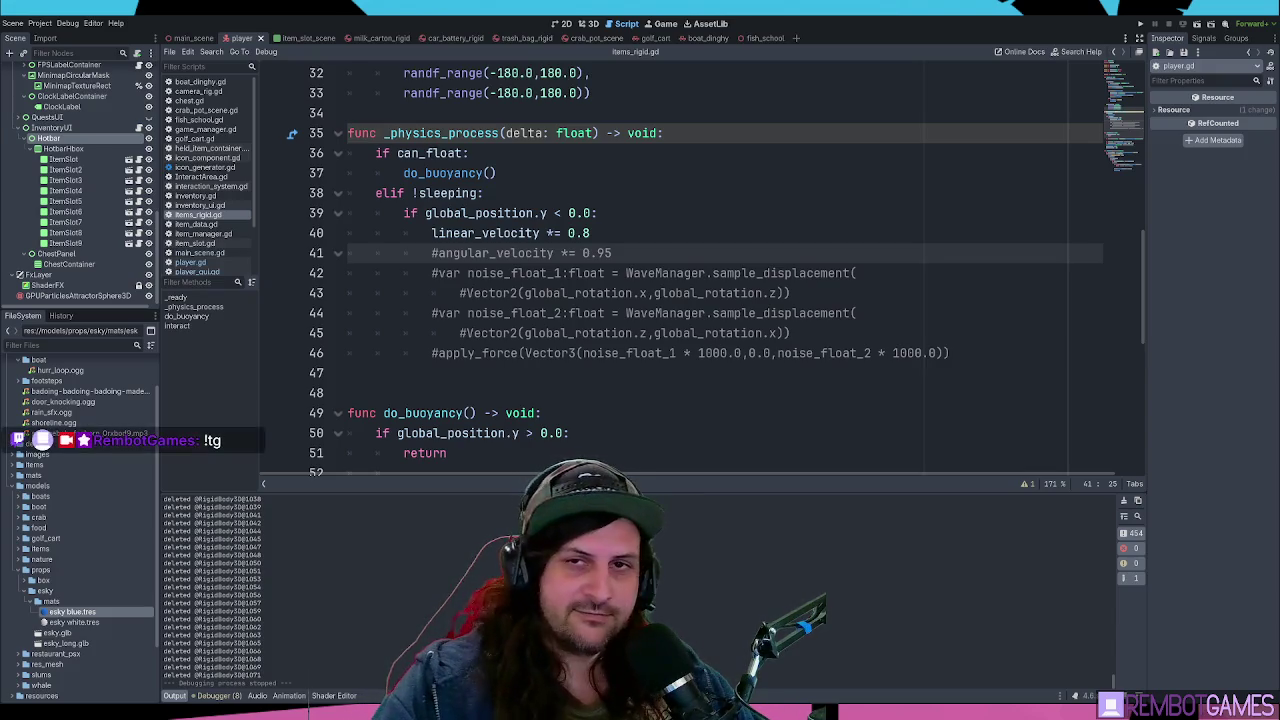
{"action": "left_click", "coordinate": [636, 228]}
{"action": "key", "text": "ctrl+s"}
- Check the commented apply_force line in do_buoyancy, then view the player scene in 3D
{"action": "scroll", "coordinate": [634, 229], "scroll_direction": "down", "scroll_amount": 4}
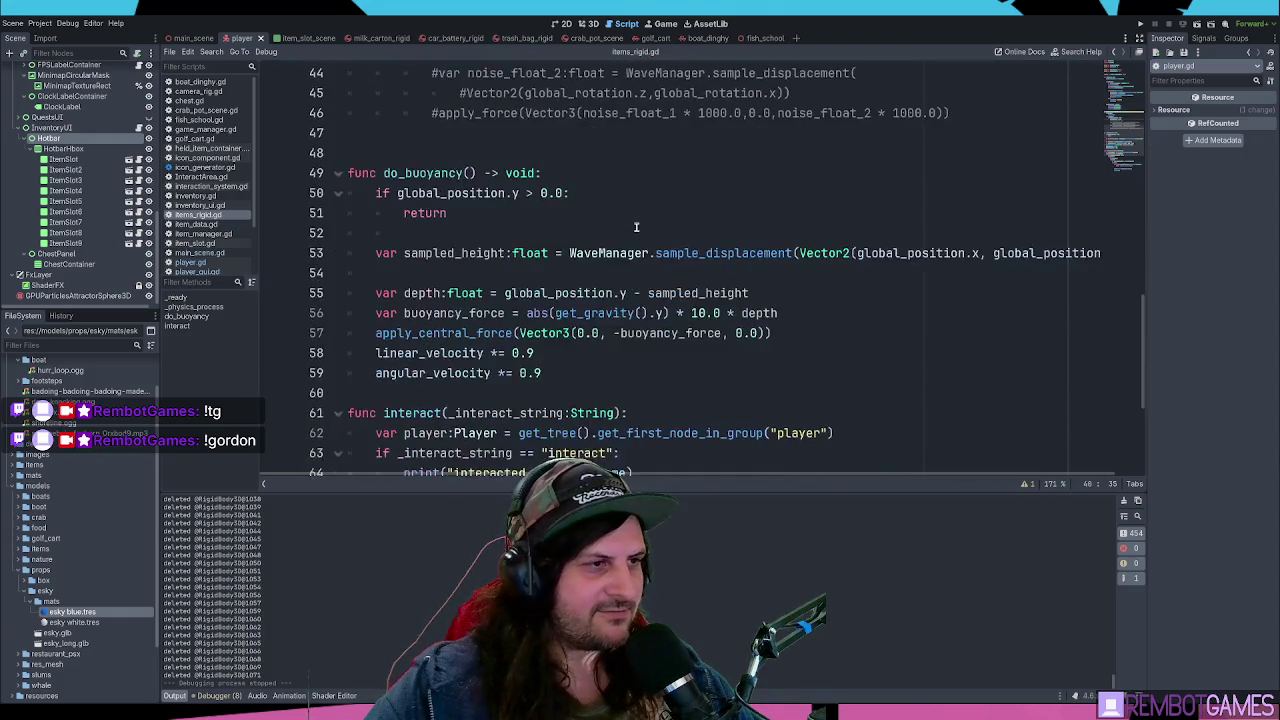
{"action": "left_click", "coordinate": [582, 232]}
{"action": "left_click", "coordinate": [587, 254]}
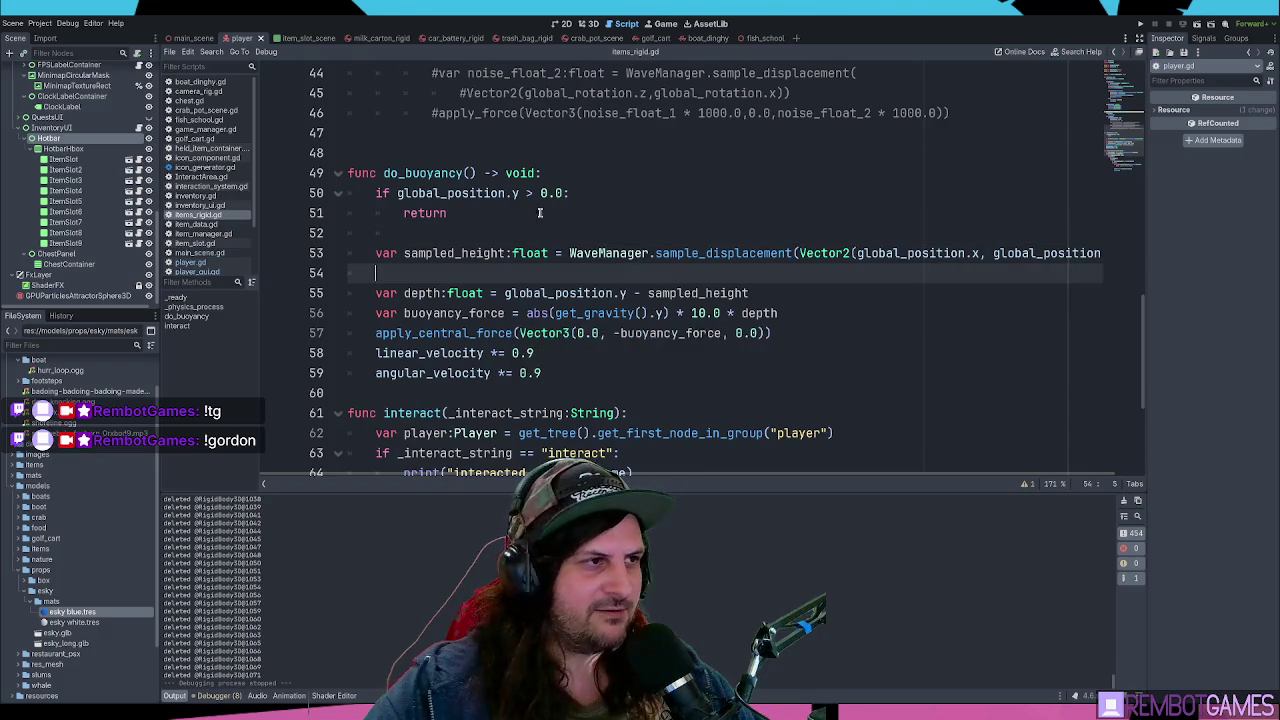
{"action": "key", "text": "Up"}
{"action": "left_click", "coordinate": [620, 113]}
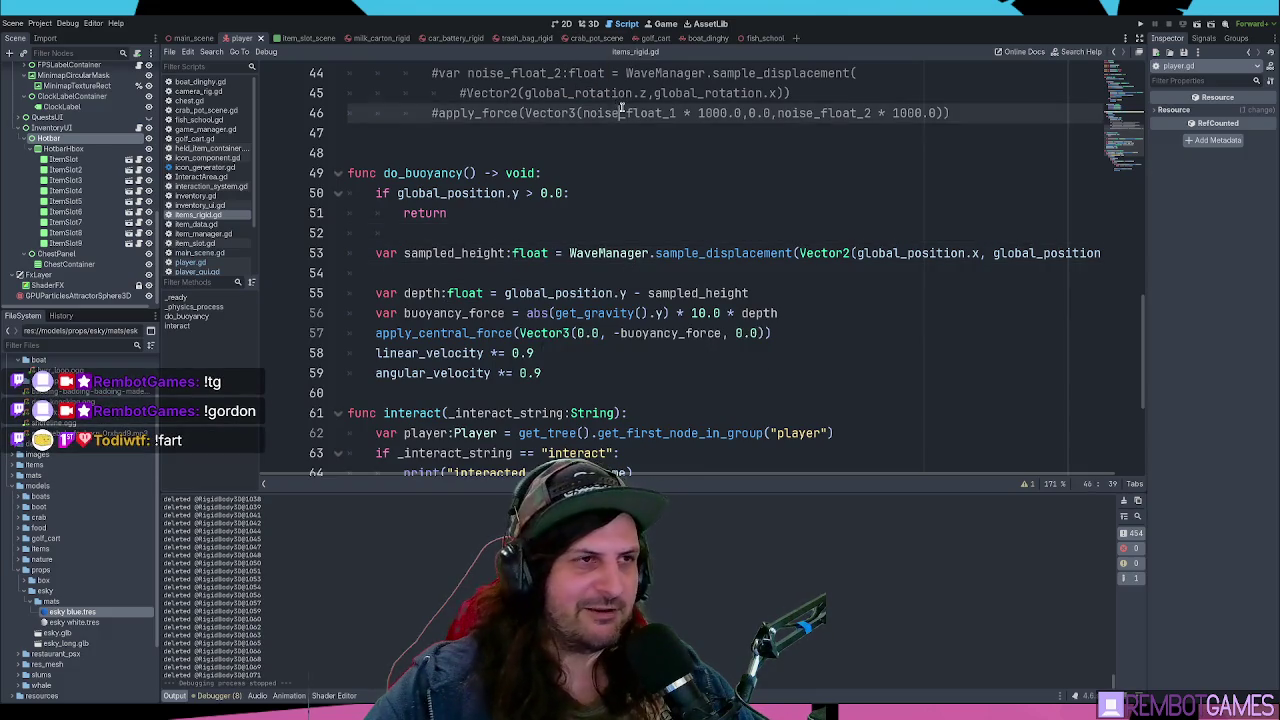
{"action": "left_click", "coordinate": [587, 25]}
{"action": "left_click_drag", "start_coordinate": [514, 132], "coordinate": [366, 266]}
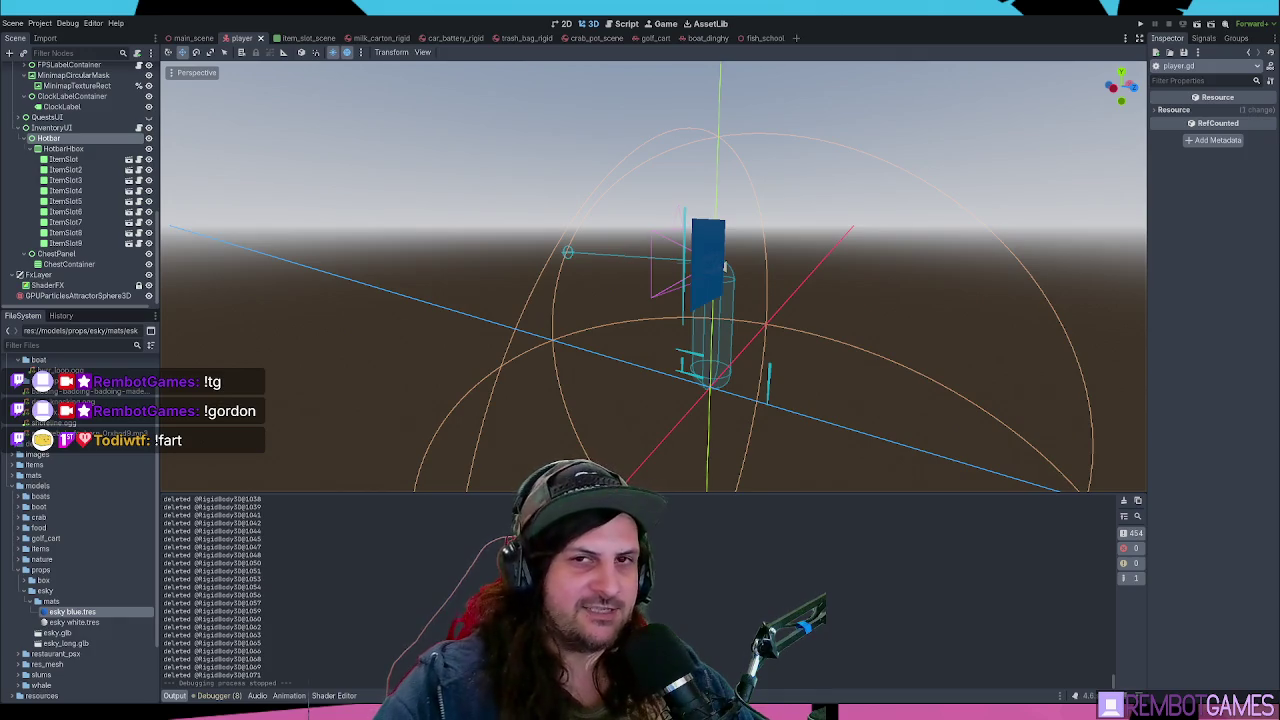
{"action": "left_click_drag", "start_coordinate": [700, 310], "coordinate": [628, 340]}
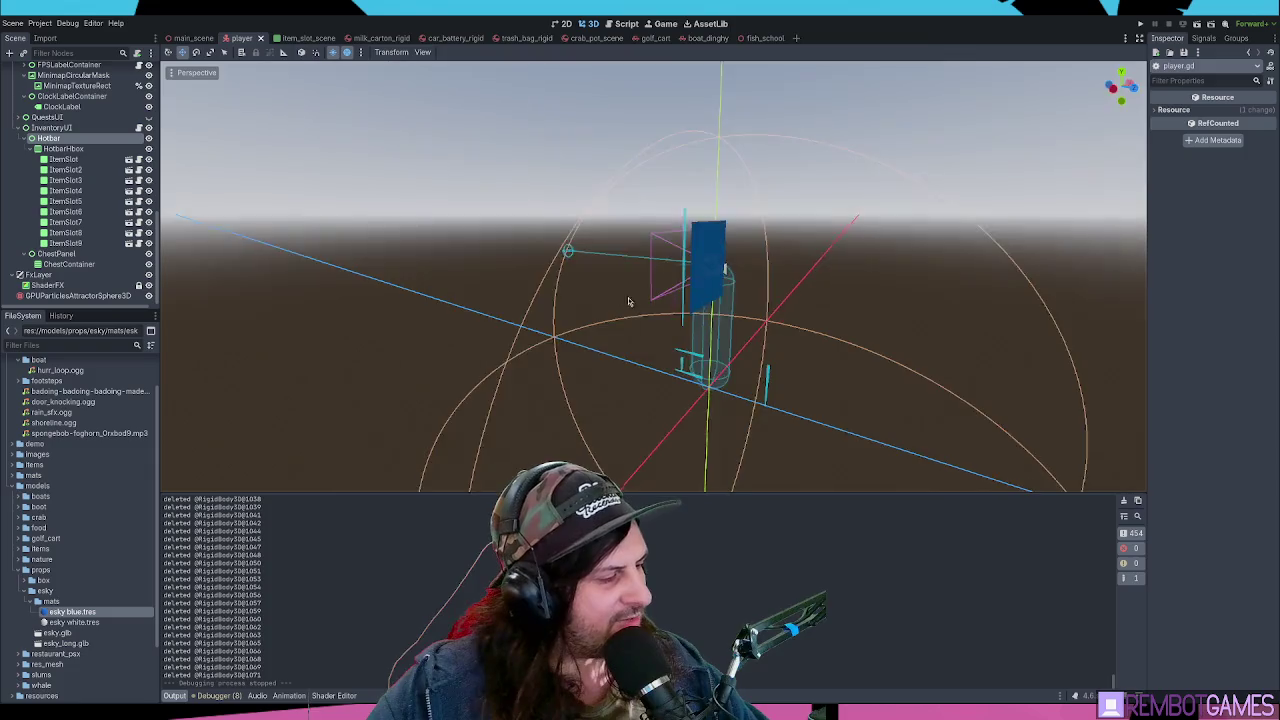
{"action": "mouse_move", "coordinate": [715, 360]}
{"action": "left_mouse_down"}
{"action": "mouse_move", "coordinate": [725, 370]}
{"action": "mouse_move", "coordinate": [731, 355]}
{"action": "left_mouse_up"}
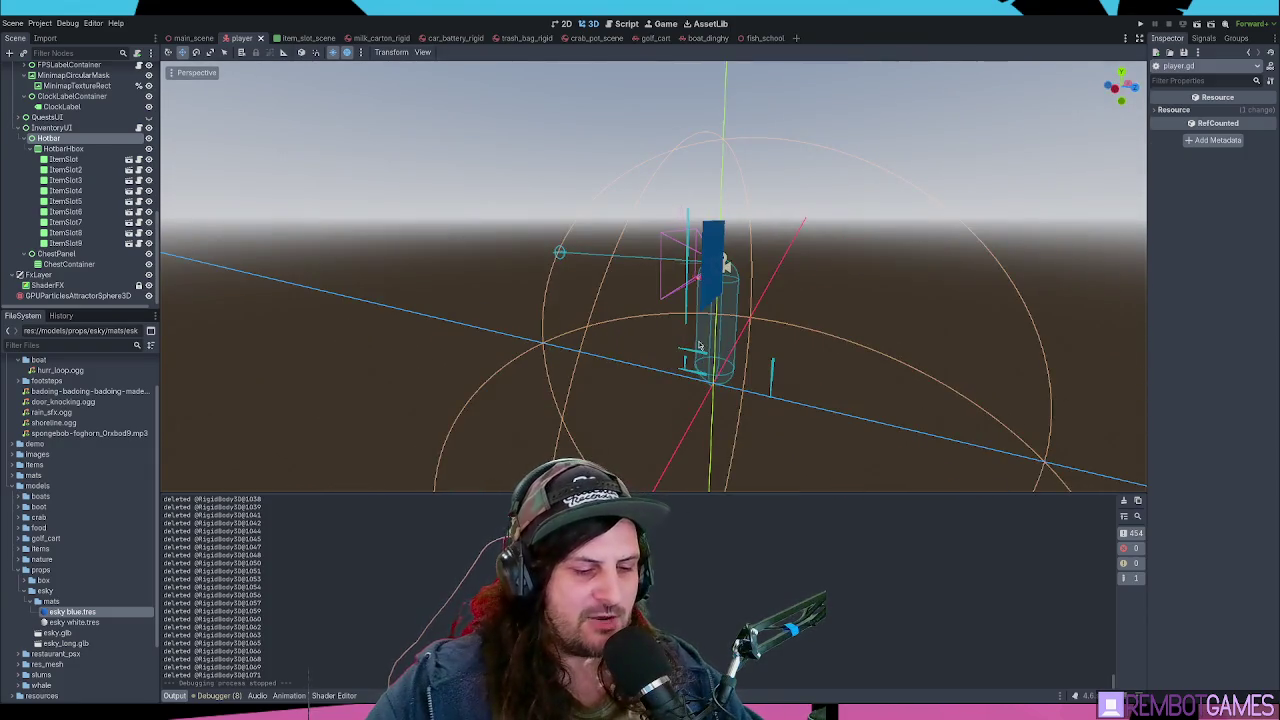
- Run the game, walk to the cooler, open and close its storage with E, then stop
{"action": "key", "text": "F5"}
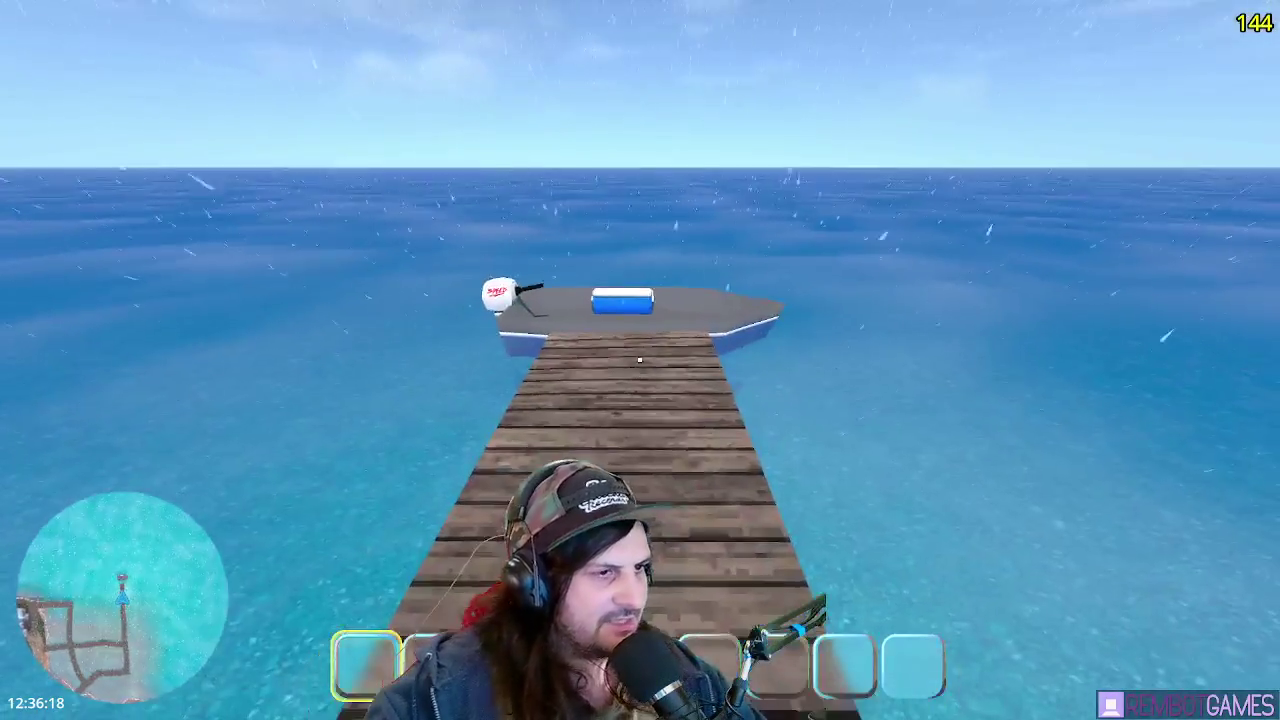
{"action": "key", "text": "w"}
{"action": "key", "text": "w"}
{"action": "key", "text": "e"}
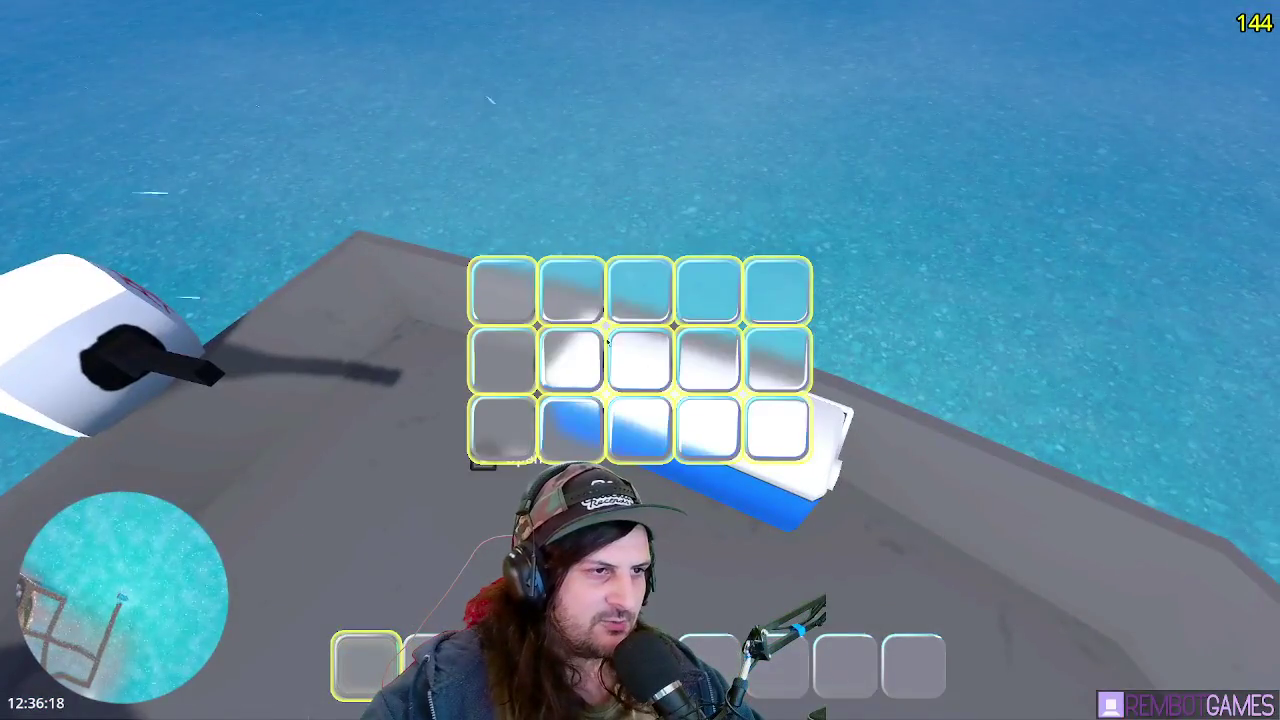
{"action": "key", "text": "e"}
{"action": "key", "text": "F8"}
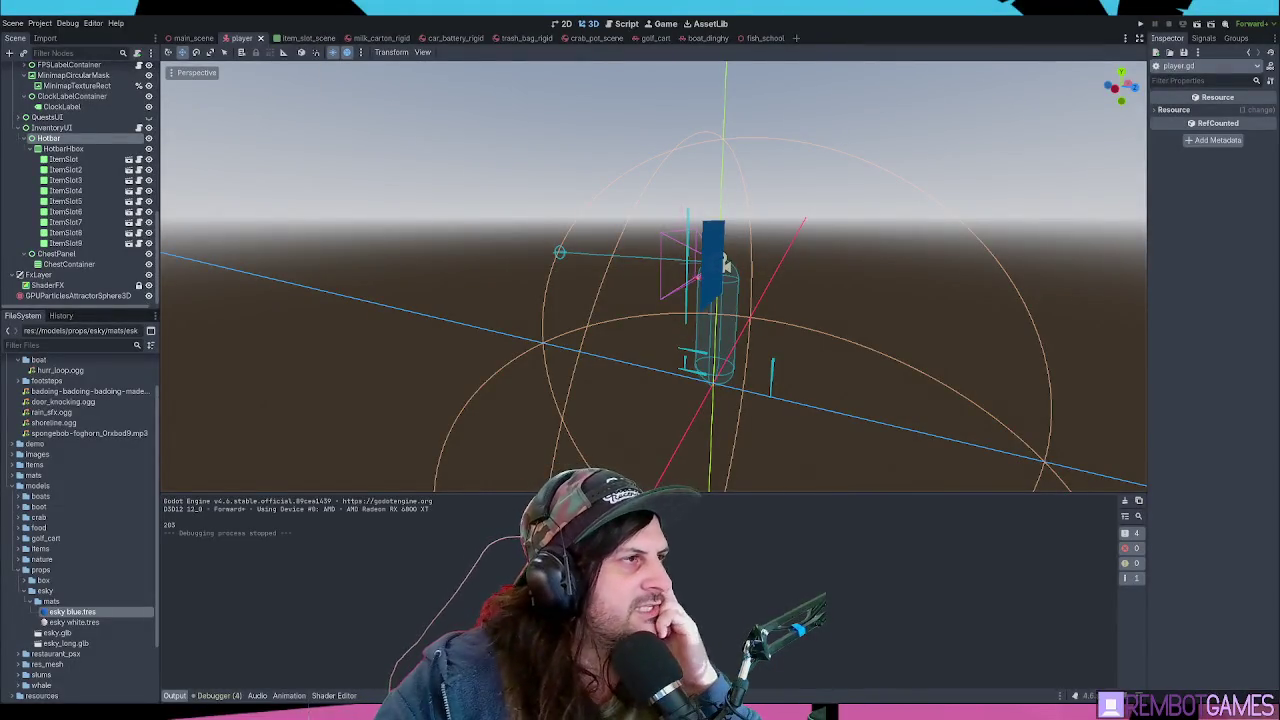
{"action": "left_click", "coordinate": [612, 23]}
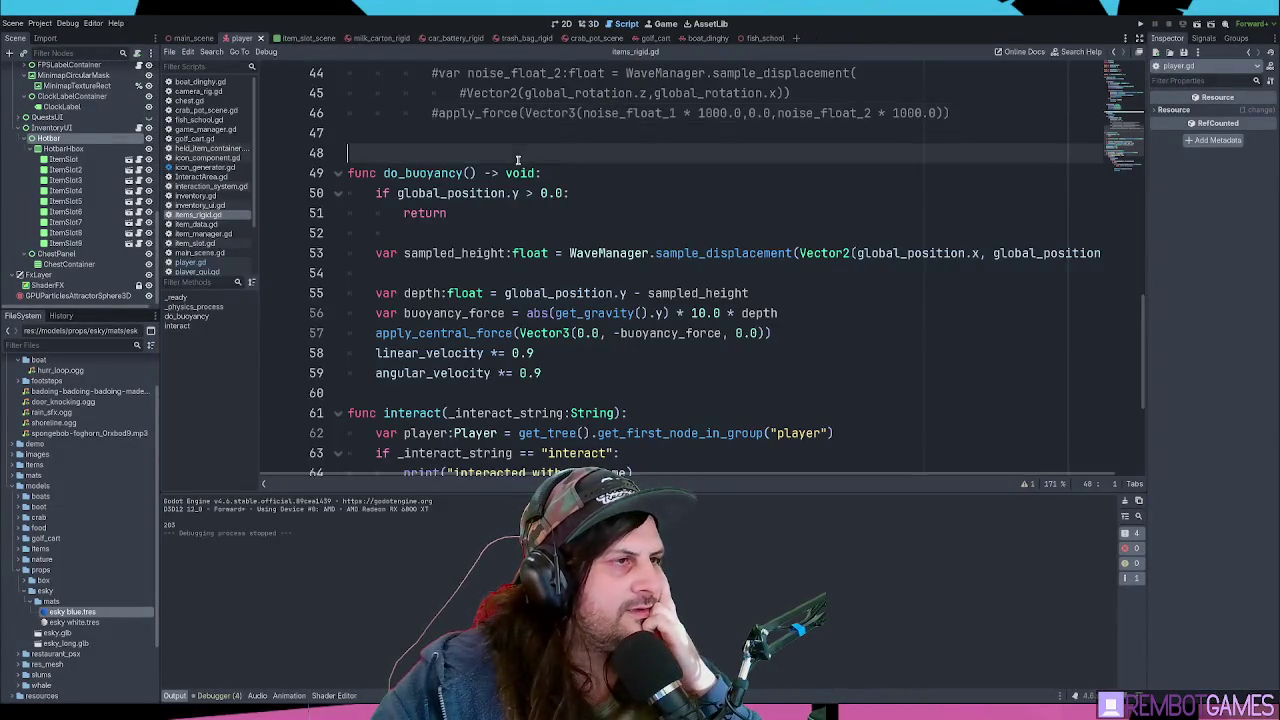
{"action": "scroll", "coordinate": [540, 170], "scroll_direction": "up", "scroll_amount": 15}
{"action": "scroll", "coordinate": [540, 170], "scroll_direction": "up", "scroll_amount": 1}
{"action": "left_click", "coordinate": [550, 153]}
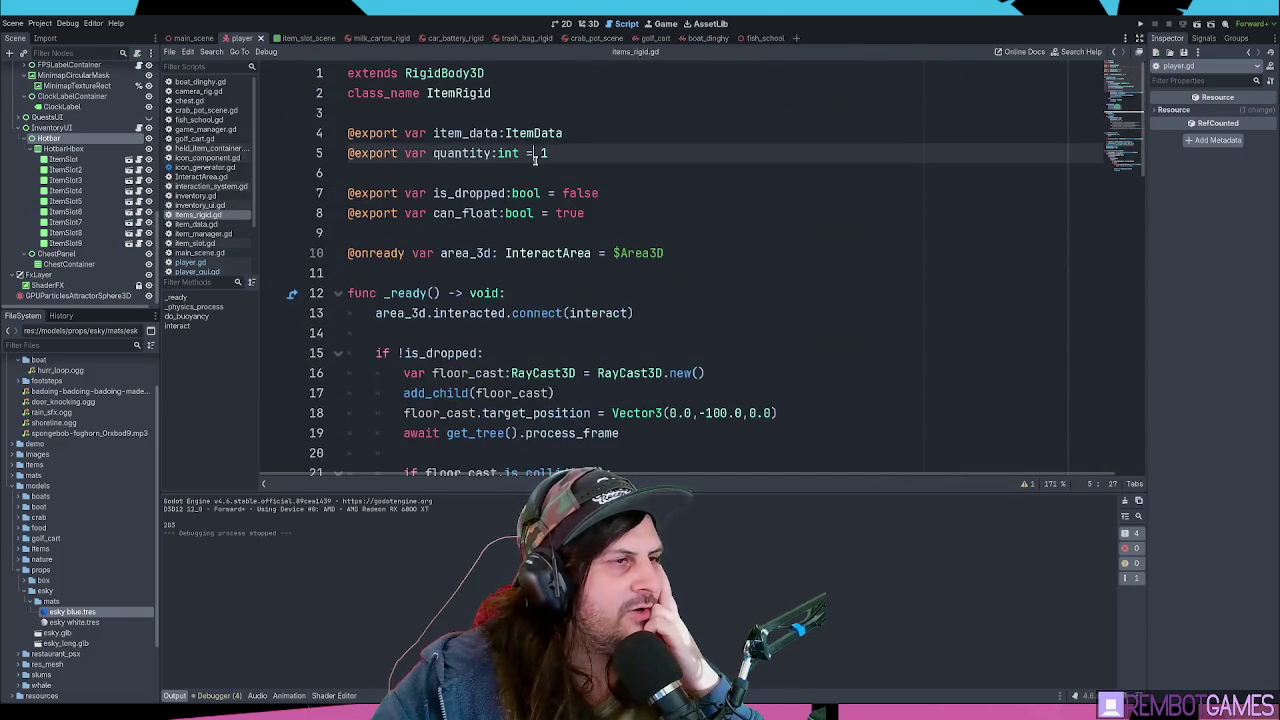
{"action": "scroll", "coordinate": [556, 143], "scroll_direction": "down", "scroll_amount": 8}
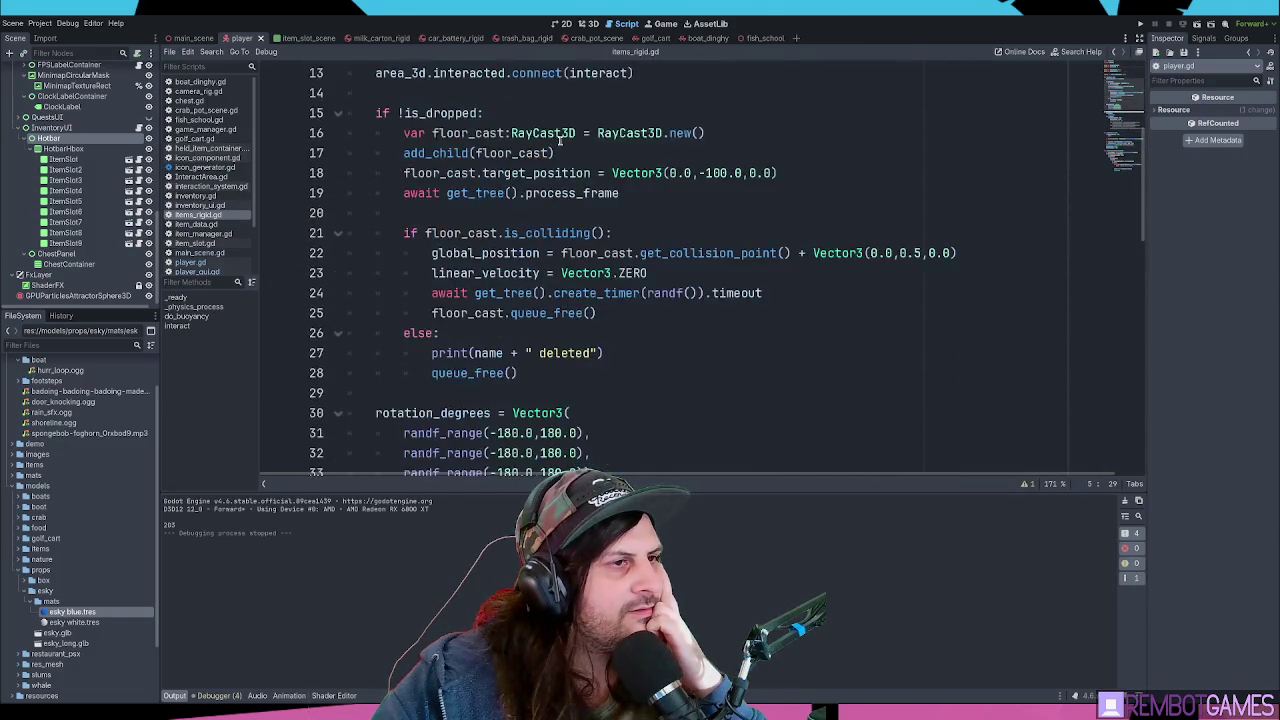
{"action": "left_click", "coordinate": [623, 253]}
{"action": "left_click", "coordinate": [621, 213]}
{"action": "scroll", "coordinate": [640, 225], "scroll_direction": "down", "scroll_amount": 4}
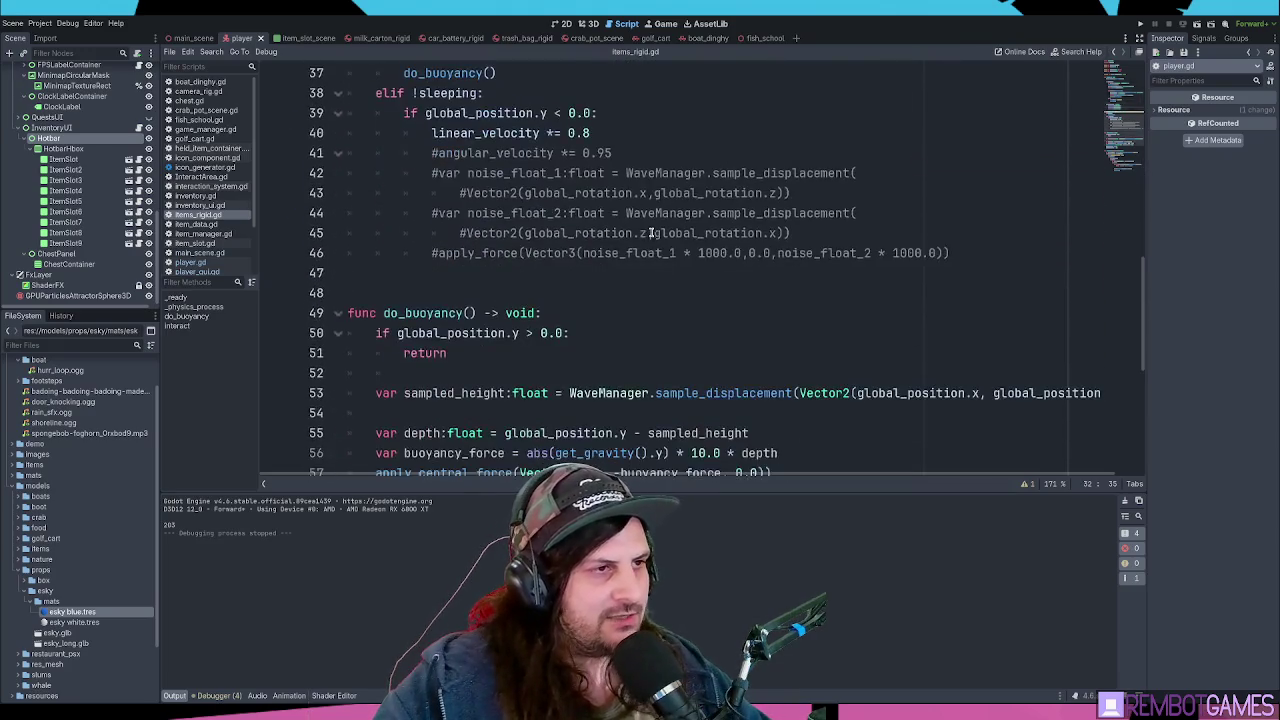
{"action": "left_click", "coordinate": [650, 233]}
{"action": "scroll", "coordinate": [650, 233], "scroll_direction": "down", "scroll_amount": 3}
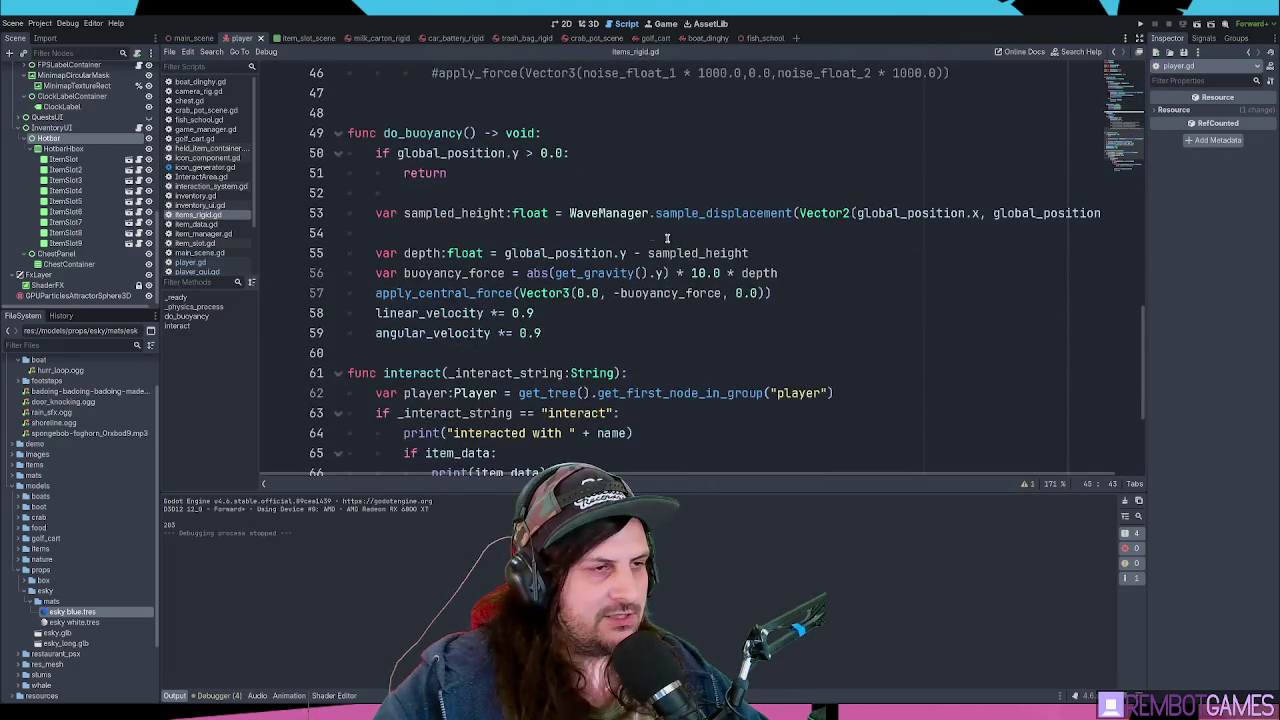
{"action": "left_click", "coordinate": [632, 170]}
{"action": "left_click", "coordinate": [636, 190]}
{"action": "scroll", "coordinate": [620, 200], "scroll_direction": "down", "scroll_amount": 2}
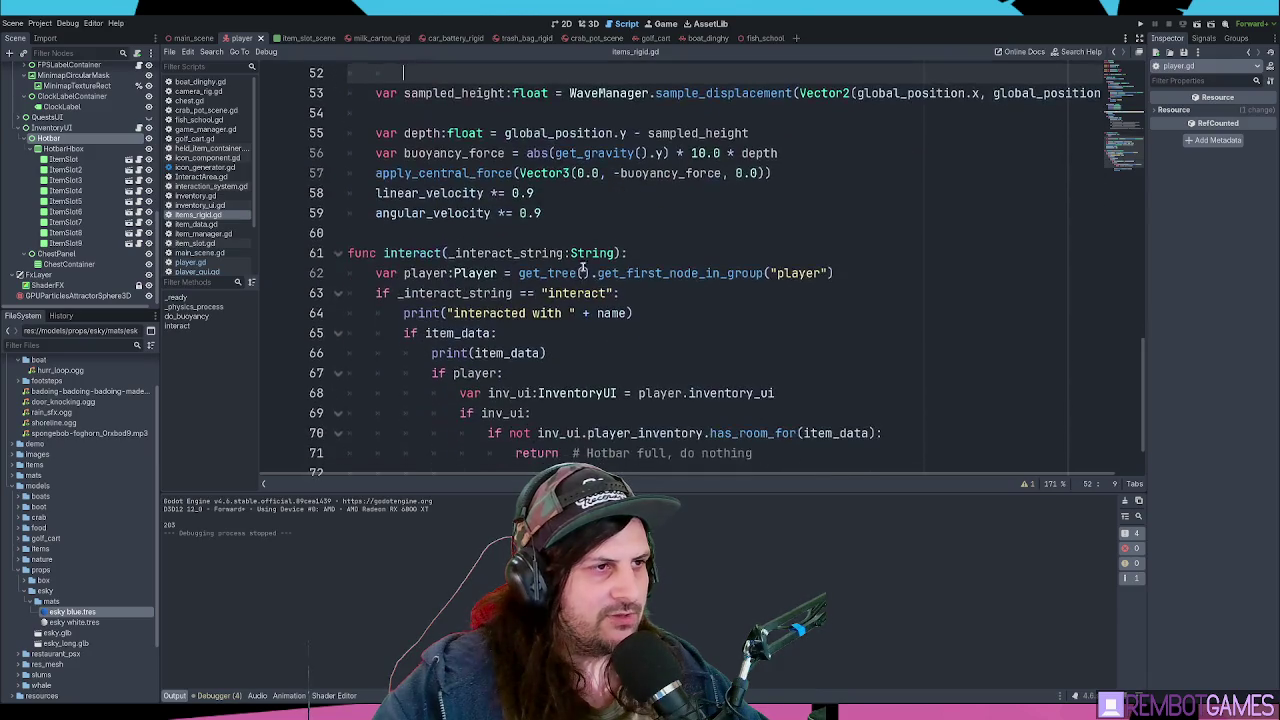
{"action": "left_click", "coordinate": [558, 216]}
{"action": "left_click", "coordinate": [627, 245]}
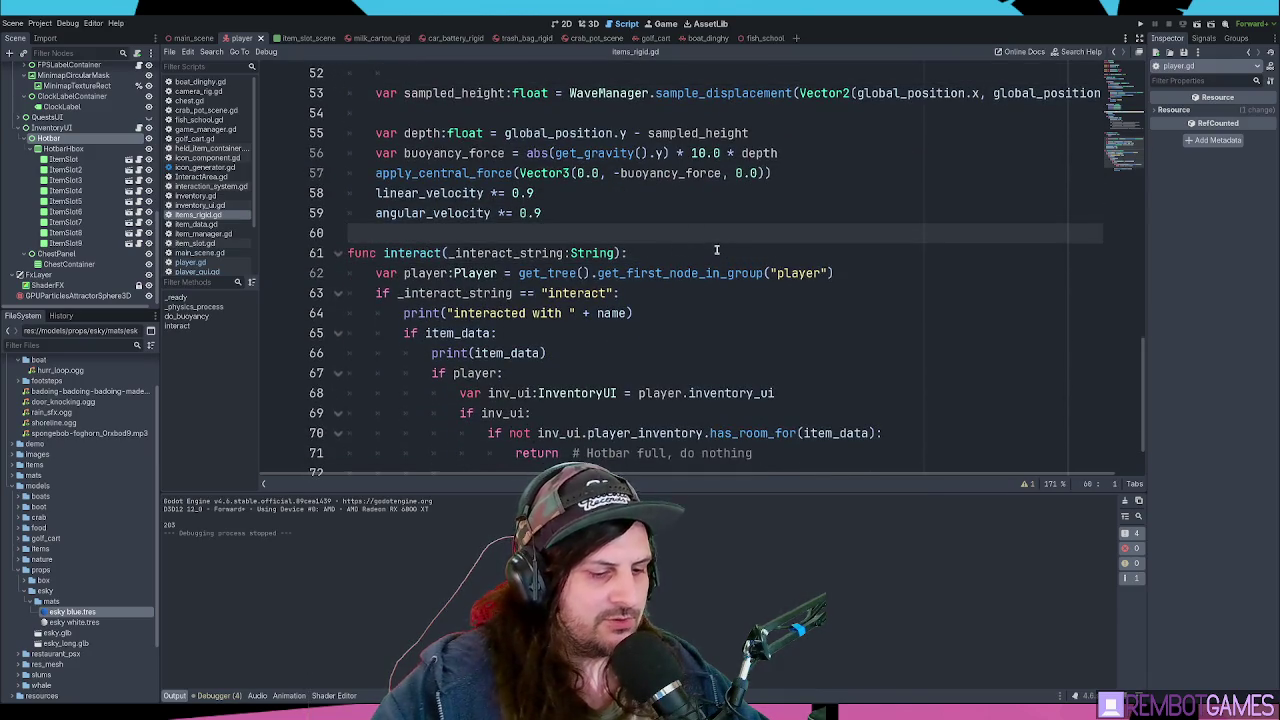
{"action": "key", "text": "ctrl+f"}
{"action": "type", "text": "inventory"}
{"action": "key", "text": "Escape"}
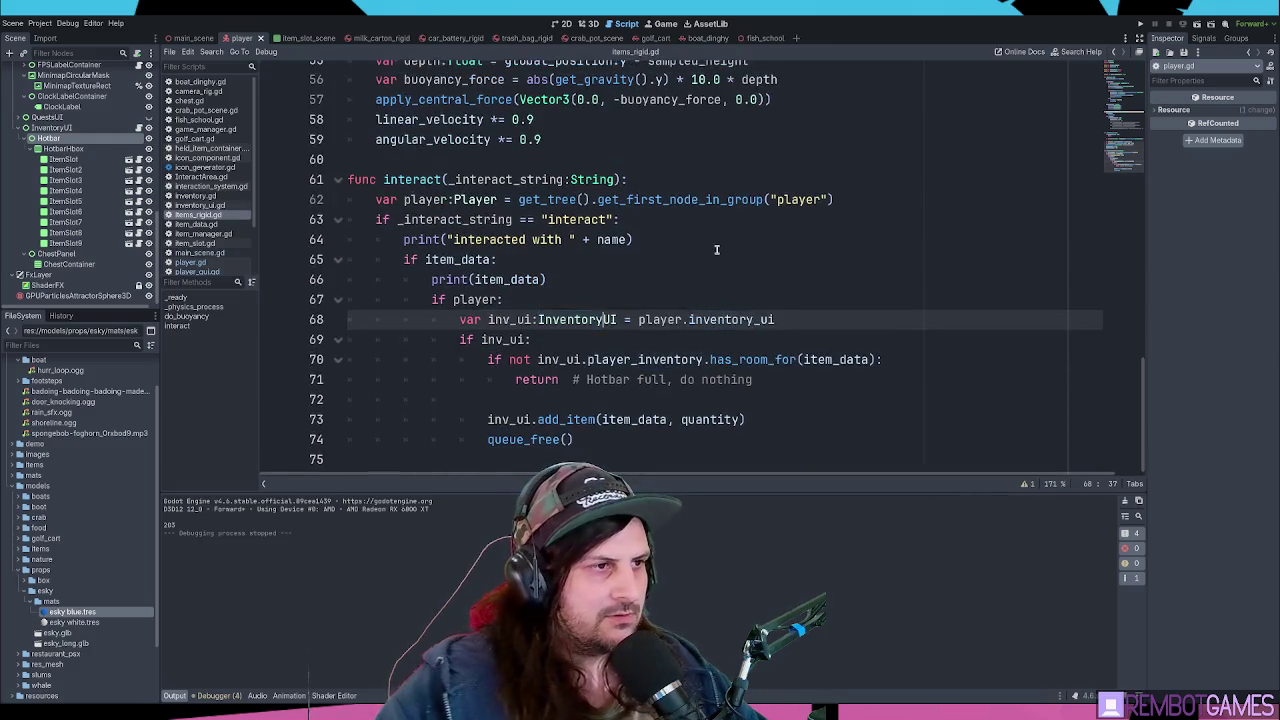
{"action": "double_click", "coordinate": [510, 319]}
{"action": "key", "text": "ctrl+f"}
{"action": "key", "text": "Return"}
{"action": "key", "text": "Return"}
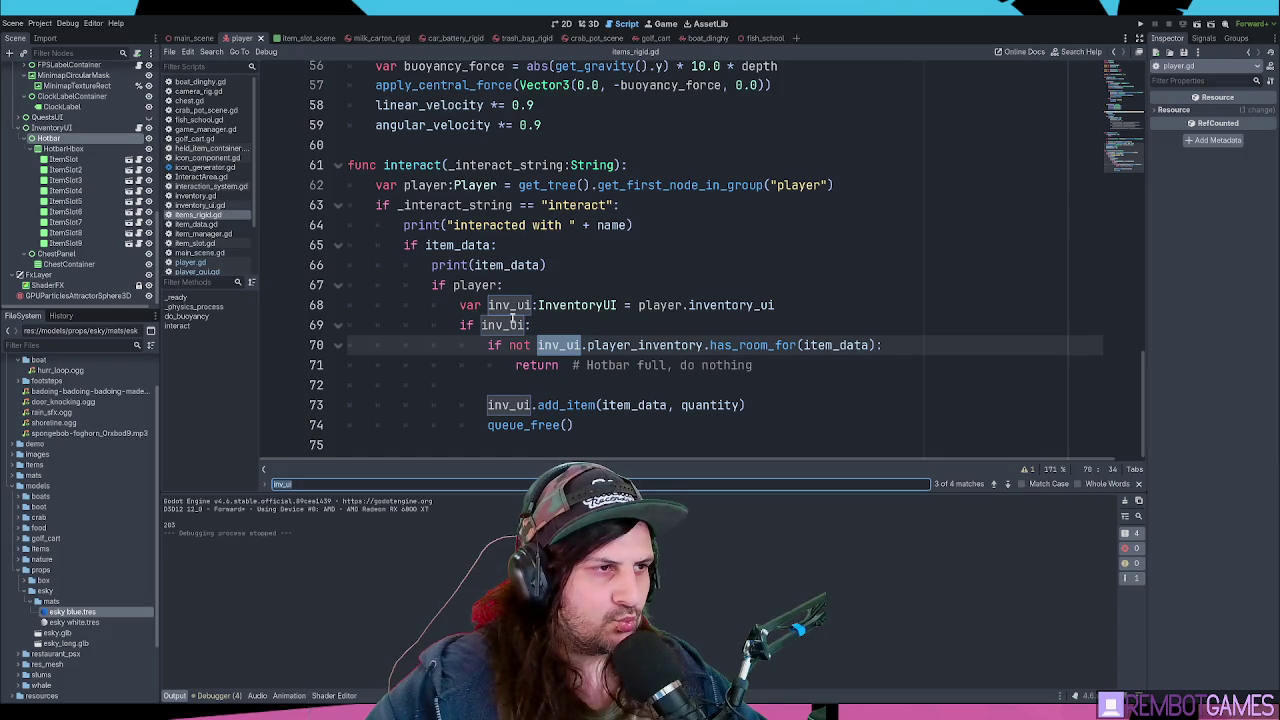
{"action": "key", "text": "Return"}
{"action": "key", "text": "Return"}
{"action": "key", "text": "Return"}
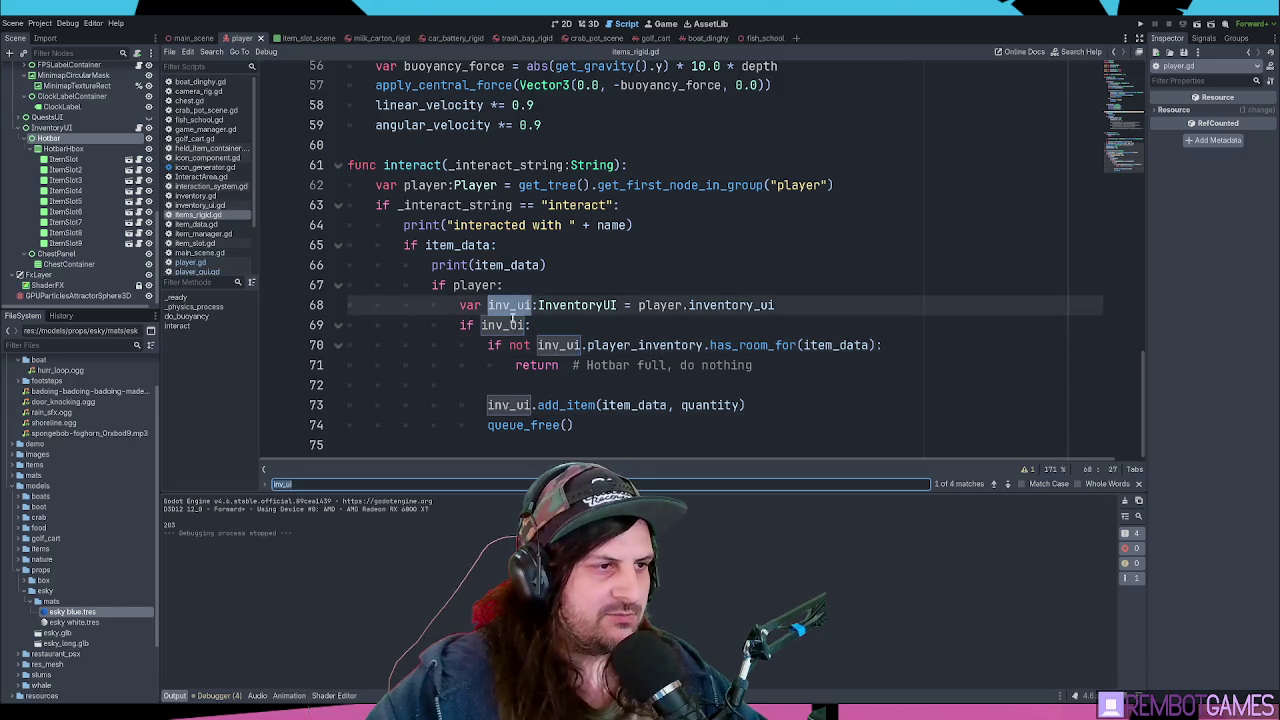
{"action": "key", "text": "Escape"}
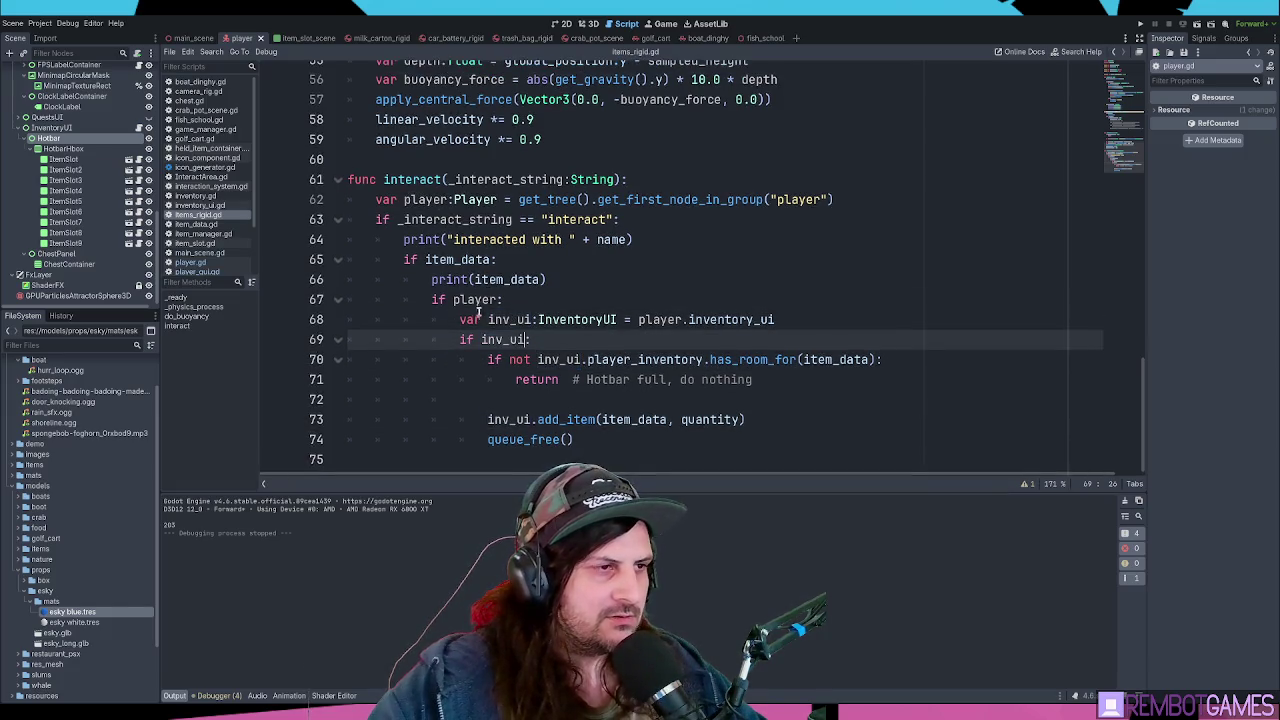
{"action": "double_click", "coordinate": [517, 318]}
{"action": "double_click", "coordinate": [561, 319]}
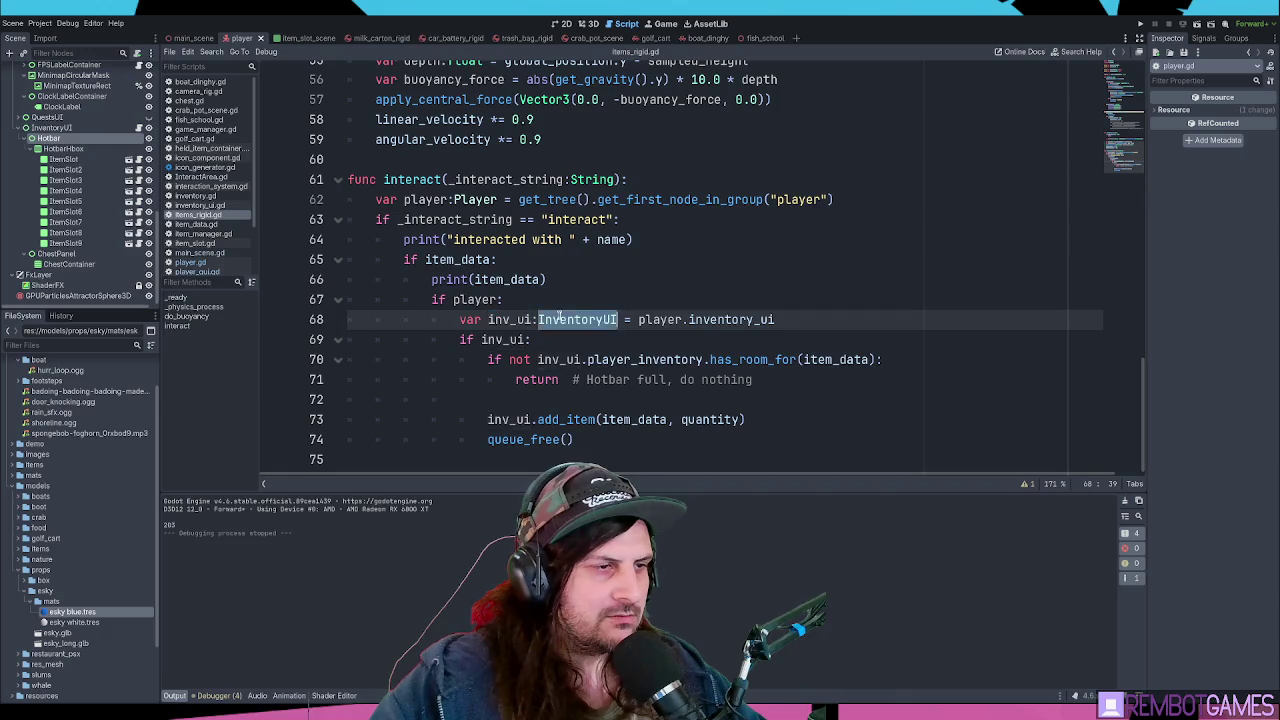
{"action": "key", "text": "ctrl+f"}
{"action": "key", "text": "Escape"}
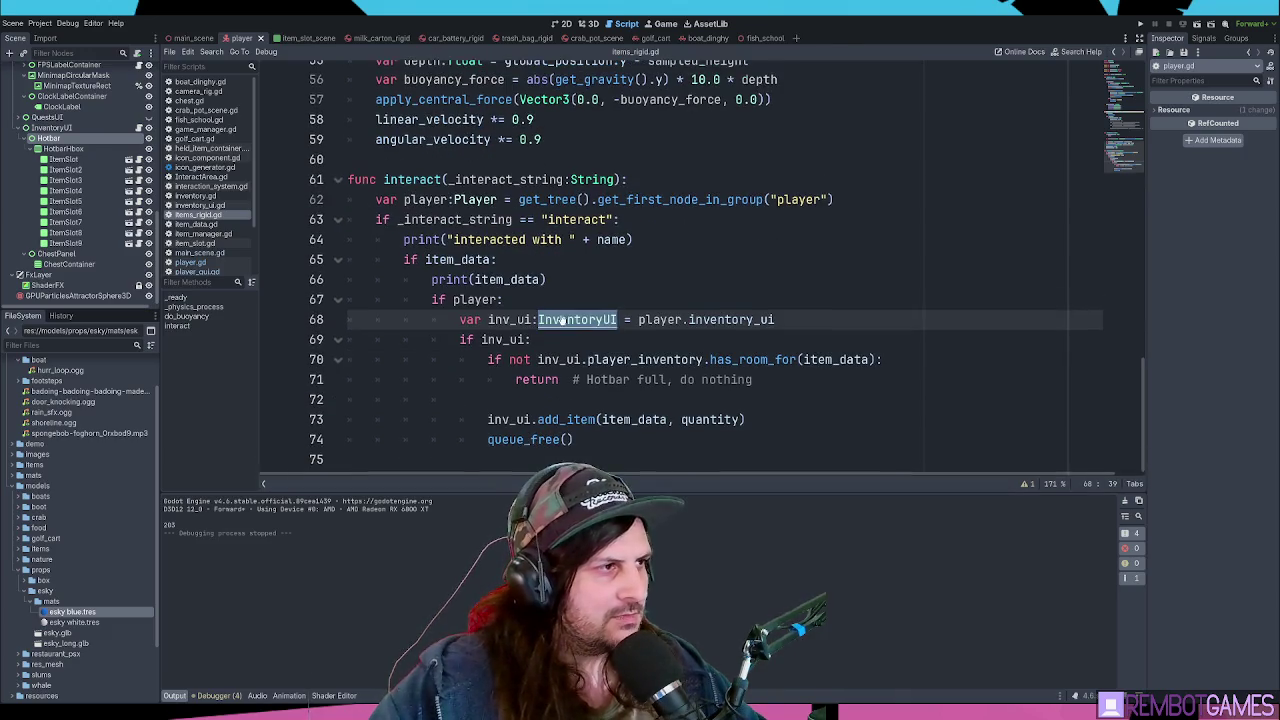
{"action": "left_click", "coordinate": [530, 252]}
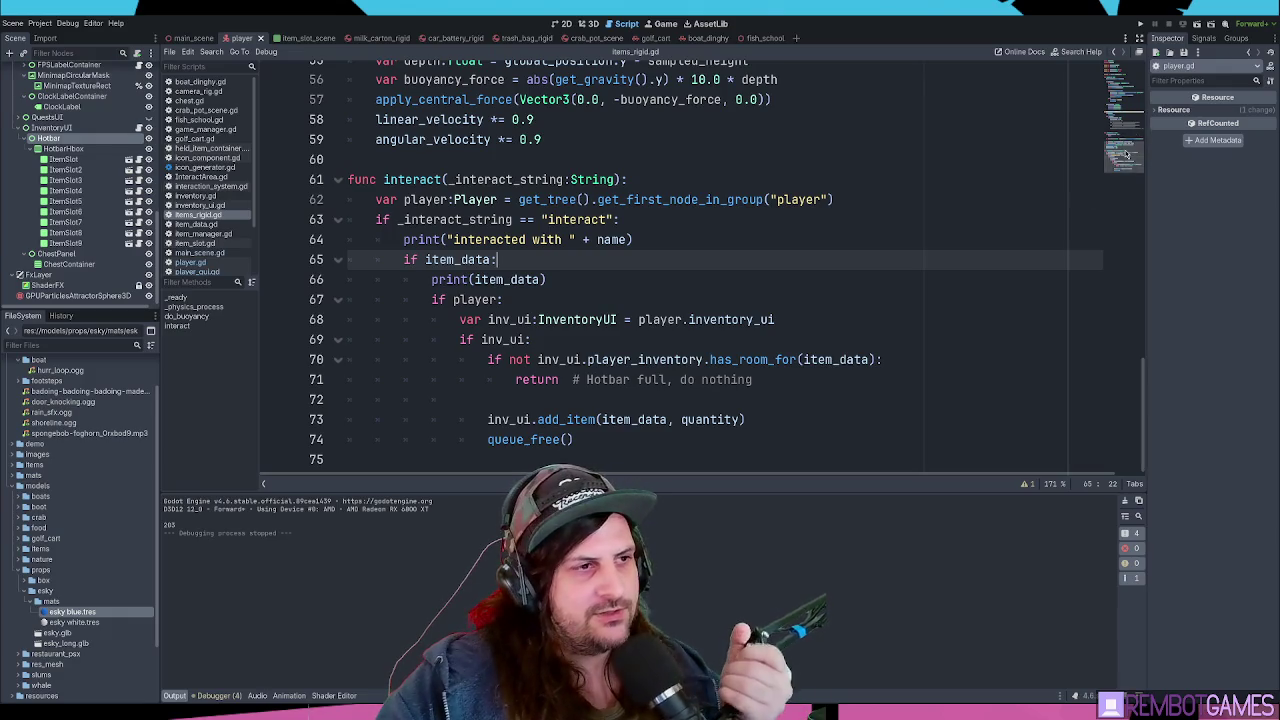
{"action": "scroll", "coordinate": [1120, 140], "scroll_direction": "up", "scroll_amount": 3}
- Replace the get_first_node_in_group("player") lookup on line 62 with GameManager.player
{"action": "scroll", "coordinate": [1120, 140], "scroll_direction": "down", "scroll_amount": 2}
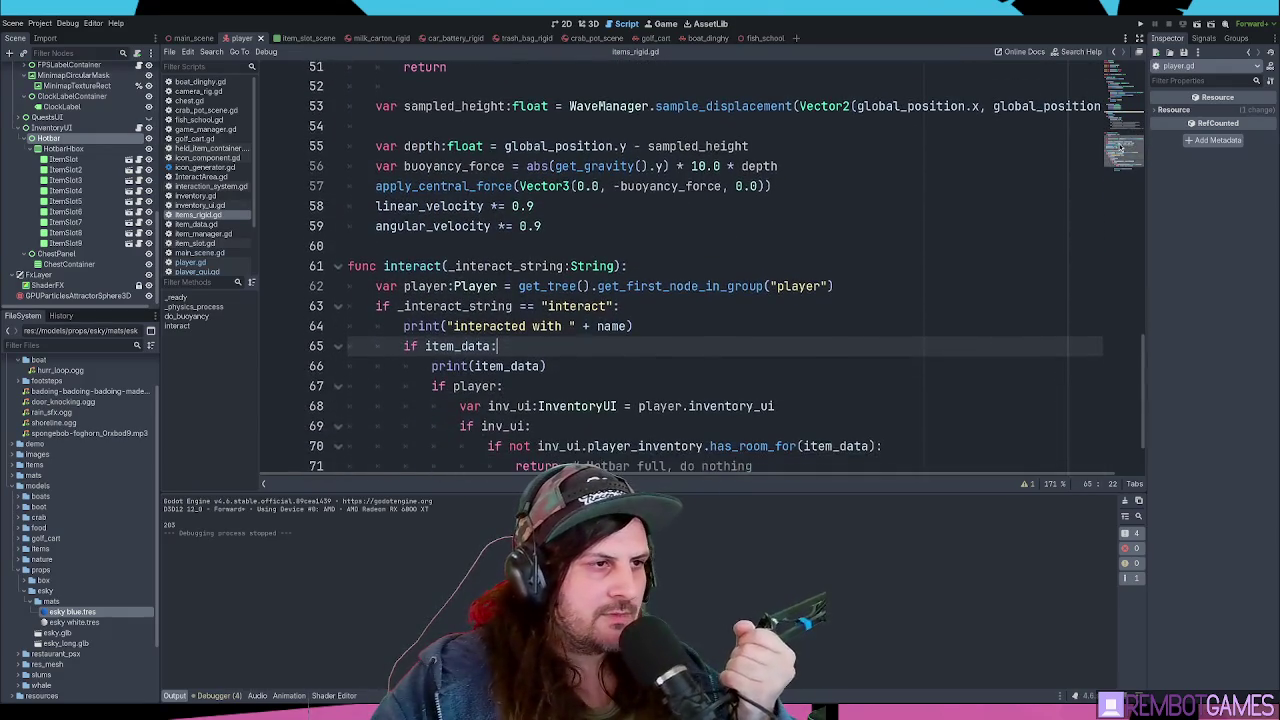
{"action": "left_click", "coordinate": [518, 286]}
{"action": "left_click_drag", "start_coordinate": [518, 286], "coordinate": [886, 284]}
{"action": "type", "text": "GameManager.player"}
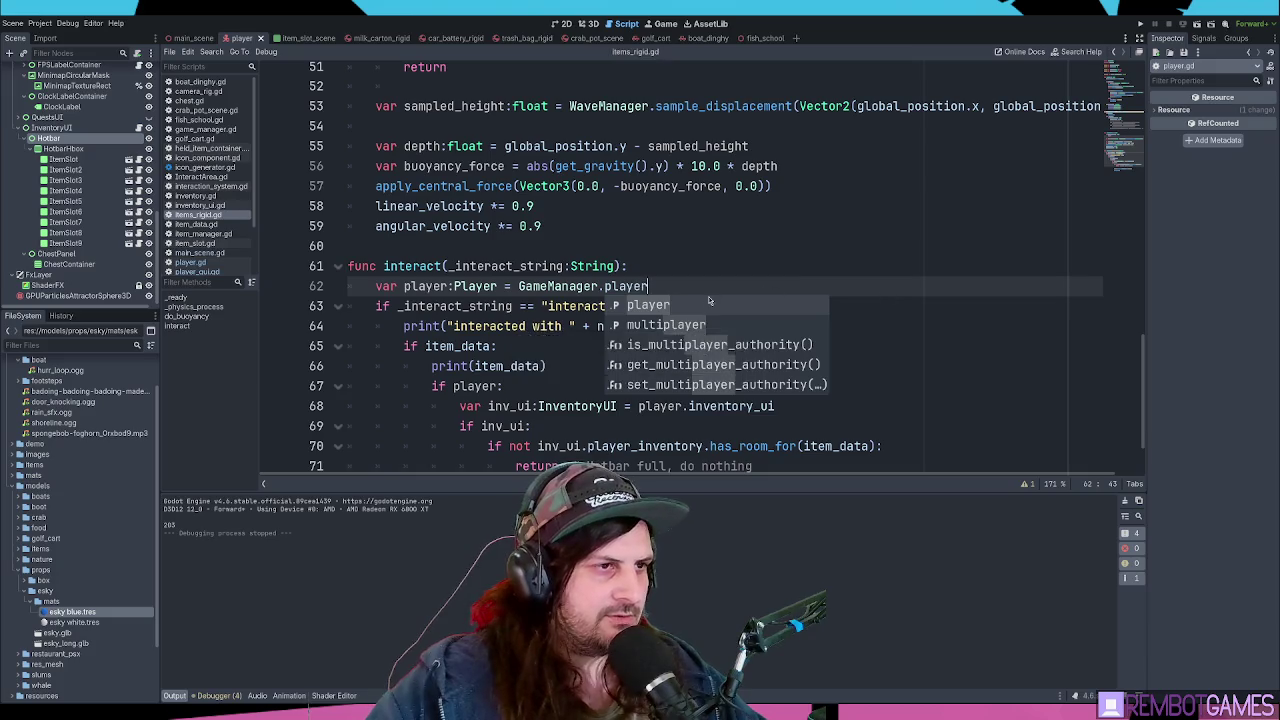
{"action": "key", "text": "Escape"}
- Look over the top of items_rigid.gd, then open player.gd at its top
{"action": "scroll", "coordinate": [649, 292], "scroll_direction": "up", "scroll_amount": 6}
{"action": "scroll", "coordinate": [649, 292], "scroll_direction": "up", "scroll_amount": 10}
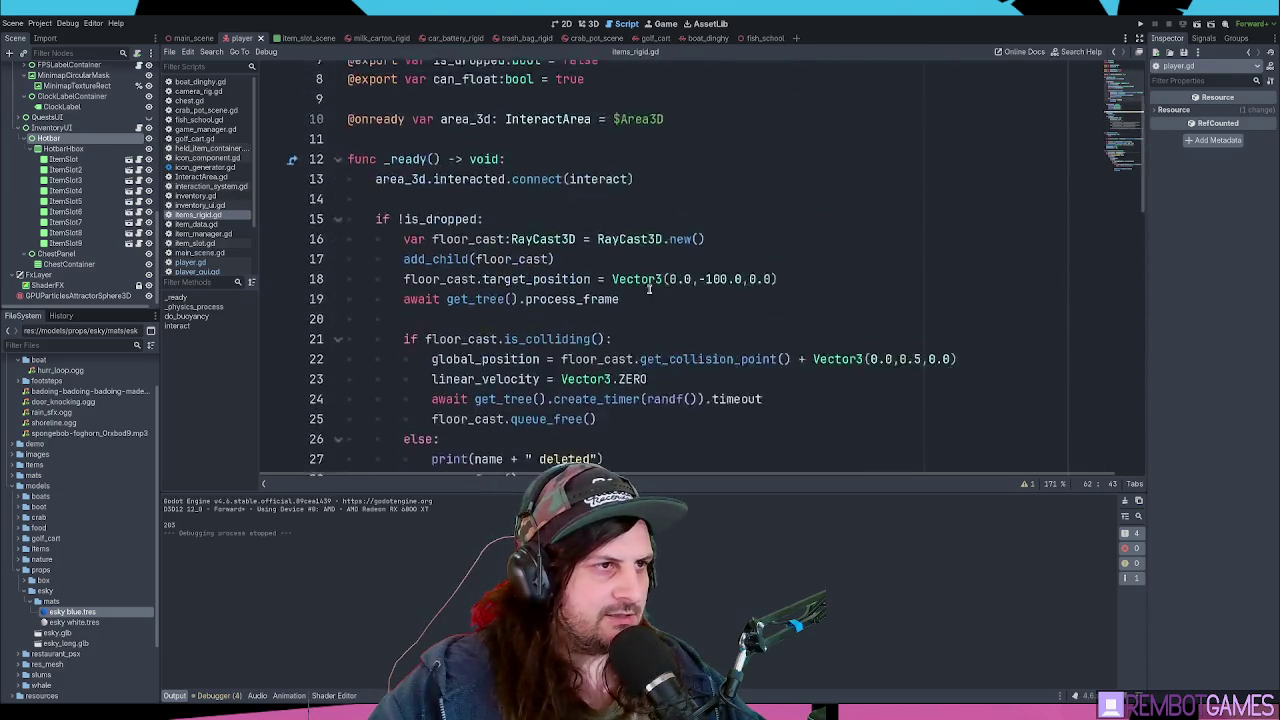
{"action": "left_click", "coordinate": [652, 170]}
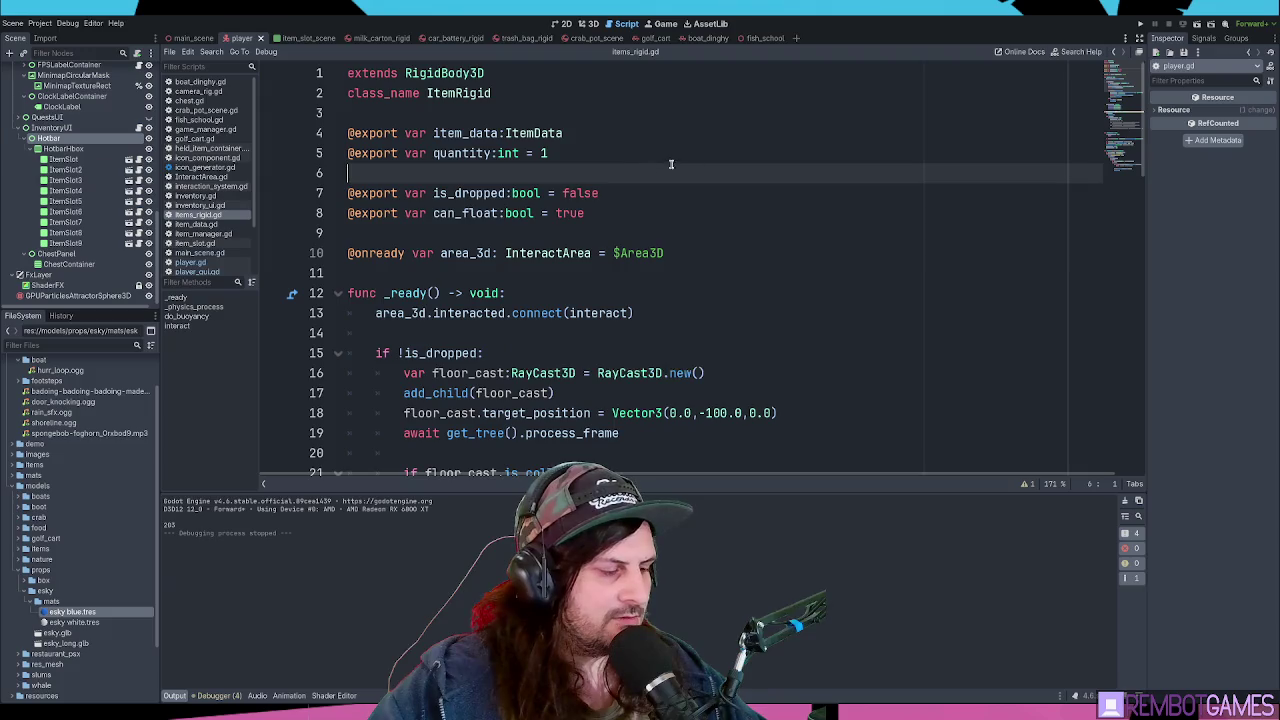
{"action": "left_click", "coordinate": [588, 153]}
{"action": "left_click", "coordinate": [190, 262]}
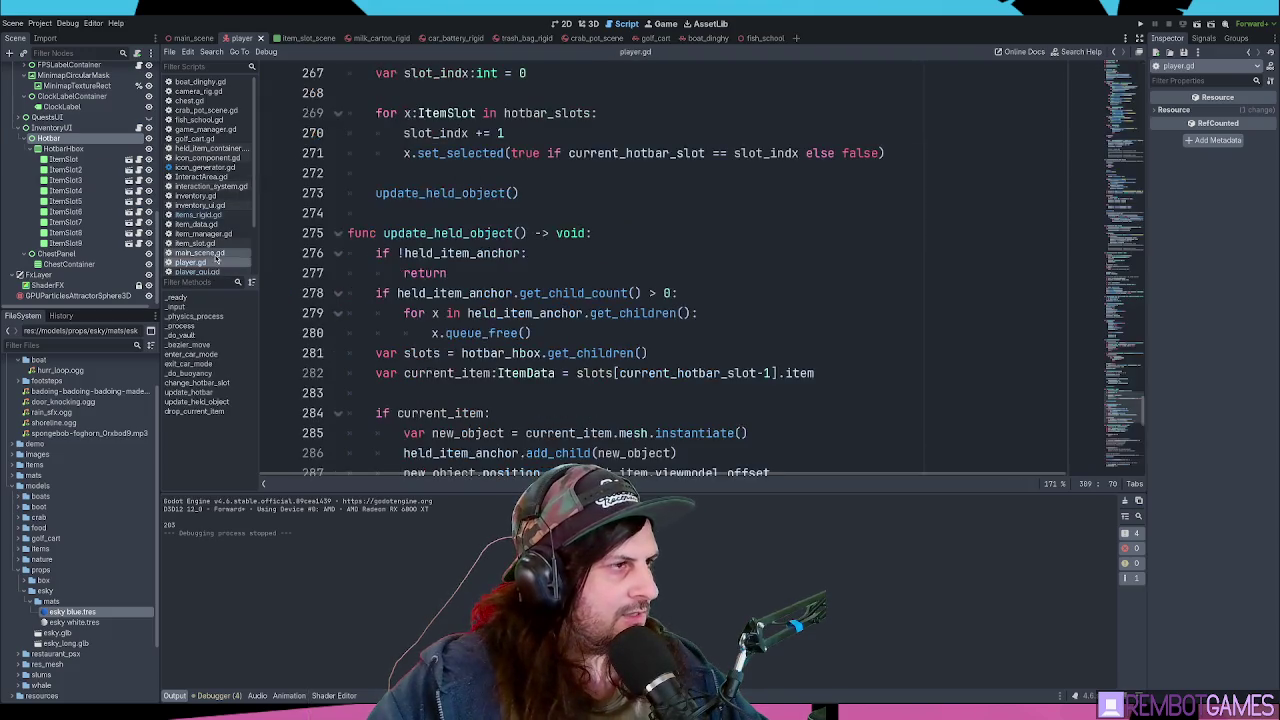
{"action": "scroll", "coordinate": [495, 264], "scroll_direction": "up", "scroll_amount": 6}
{"action": "scroll", "coordinate": [495, 264], "scroll_direction": "up", "scroll_amount": 10}
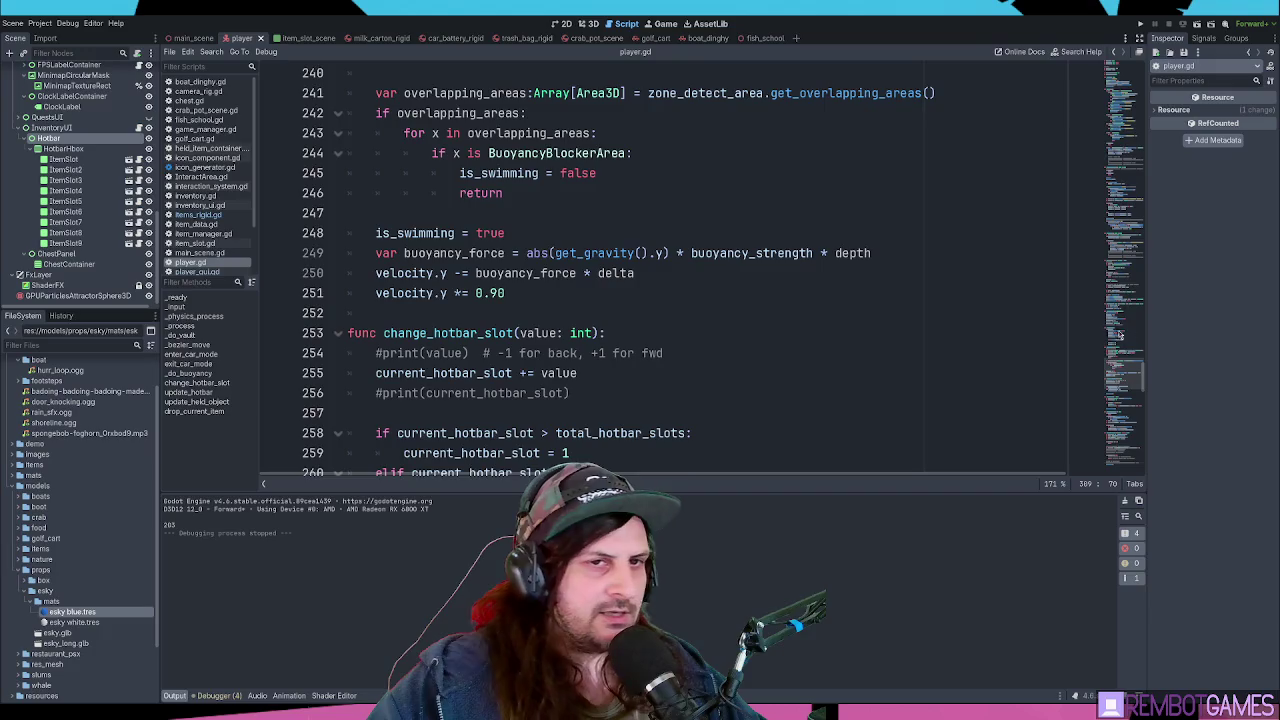
{"action": "scroll", "coordinate": [800, 200], "scroll_direction": "up", "scroll_amount": 5}
{"action": "left_click", "coordinate": [1143, 66]}
{"action": "mouse_move", "coordinate": [1143, 66]}
{"action": "left_mouse_down"}
{"action": "mouse_move", "coordinate": [1168, 282]}
{"action": "mouse_move", "coordinate": [1150, 70]}
{"action": "left_mouse_up"}
{"action": "left_click", "coordinate": [767, 176]}
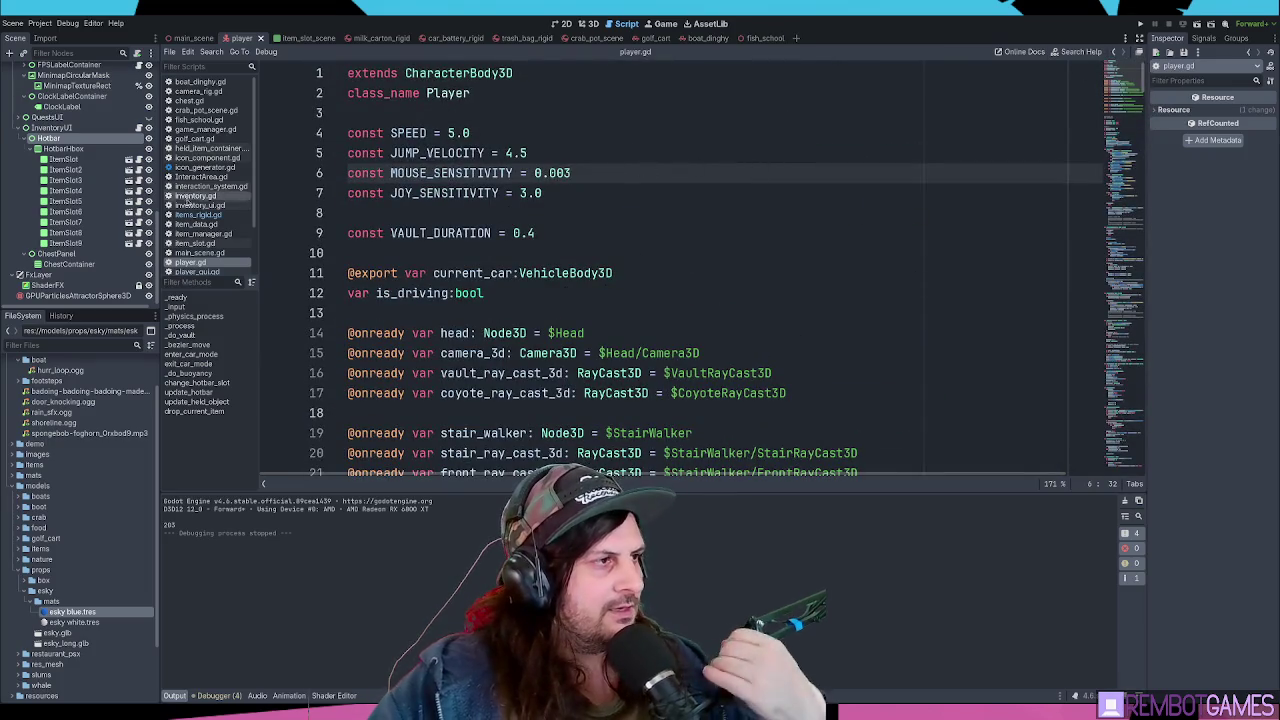
- Switch between items_rigid.gd, player.gd and inventory_ui.gd in the script list
{"action": "left_click", "coordinate": [200, 215]}
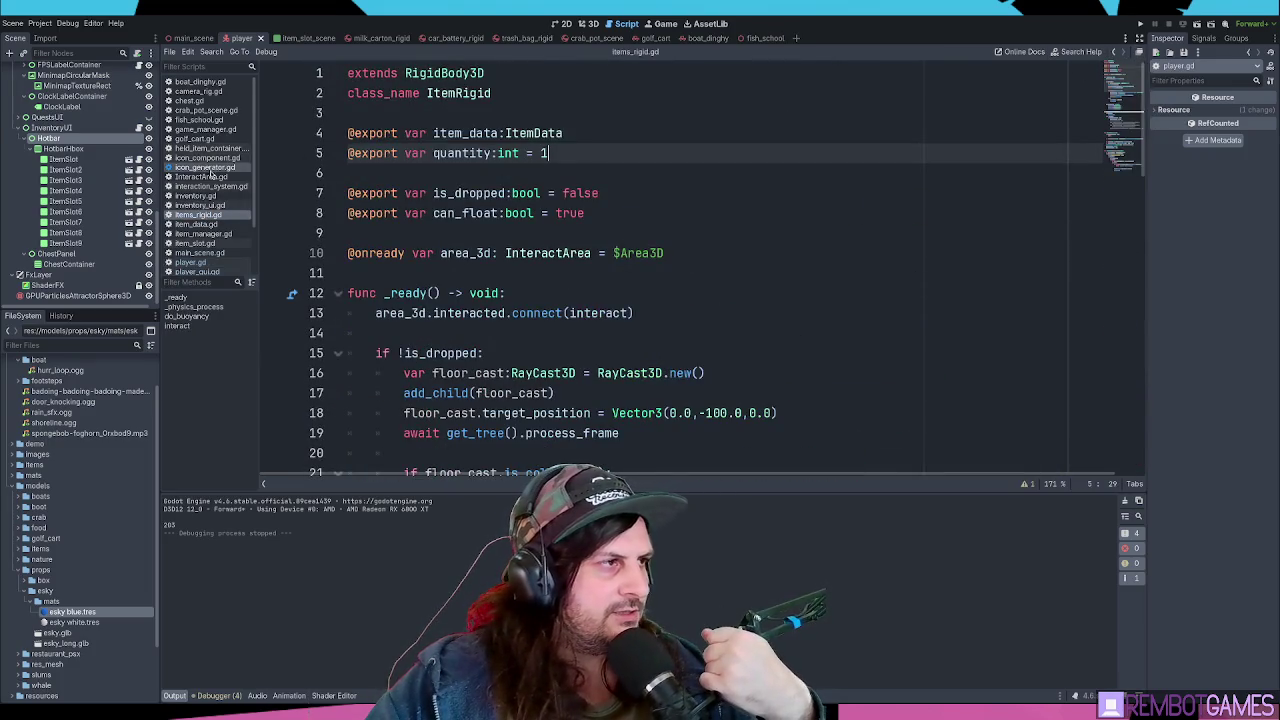
{"action": "scroll", "coordinate": [205, 195], "scroll_direction": "down", "scroll_amount": 1}
{"action": "left_click", "coordinate": [205, 239]}
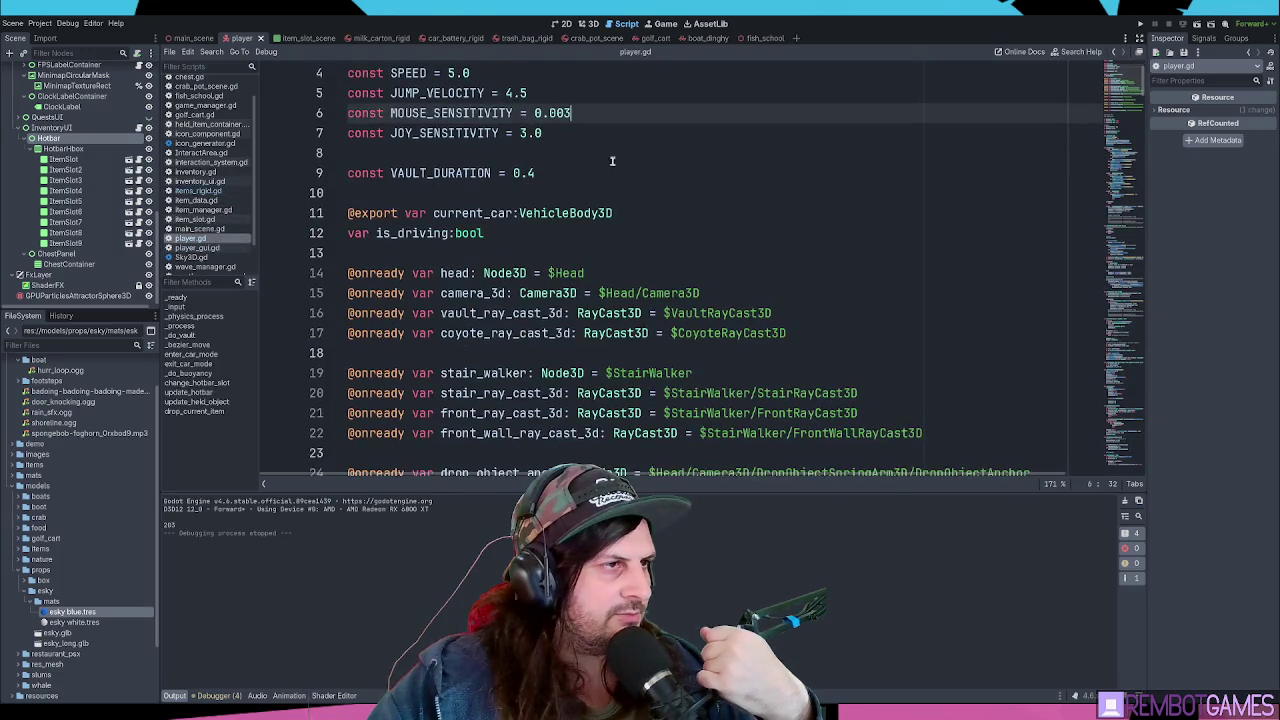
{"action": "left_click", "coordinate": [215, 183]}
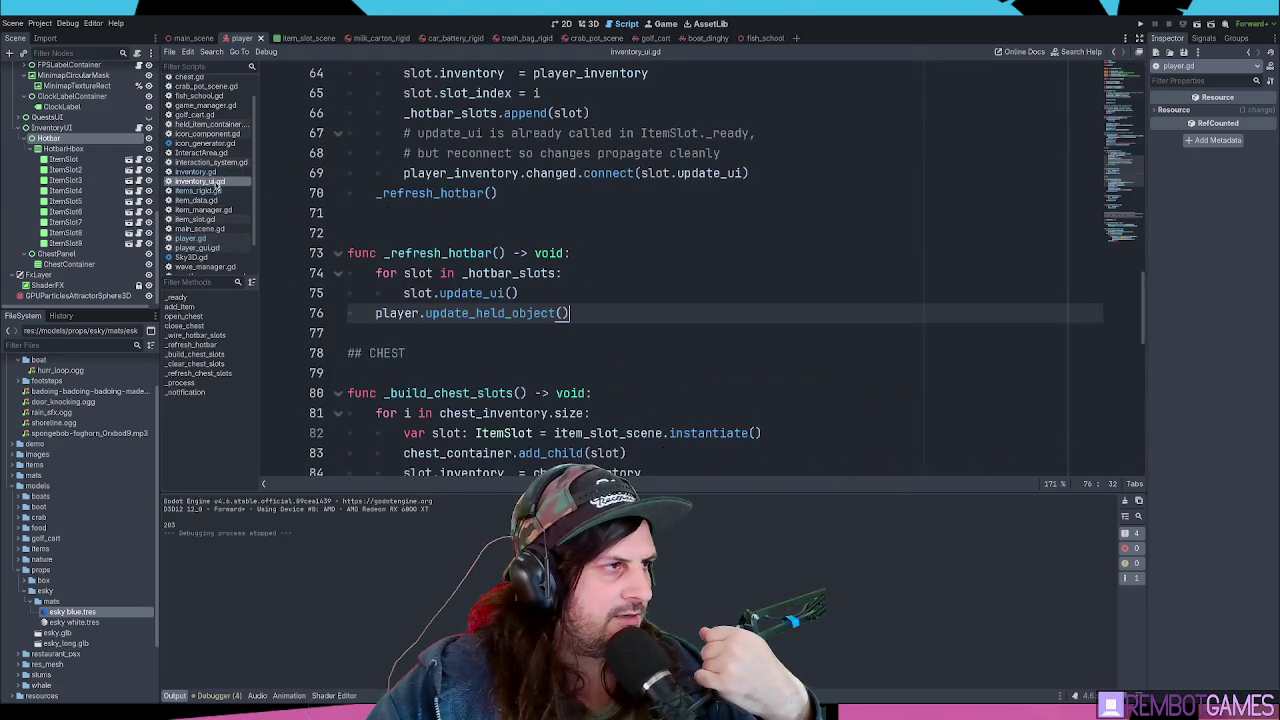
{"action": "scroll", "coordinate": [627, 199], "scroll_direction": "down", "scroll_amount": 3}
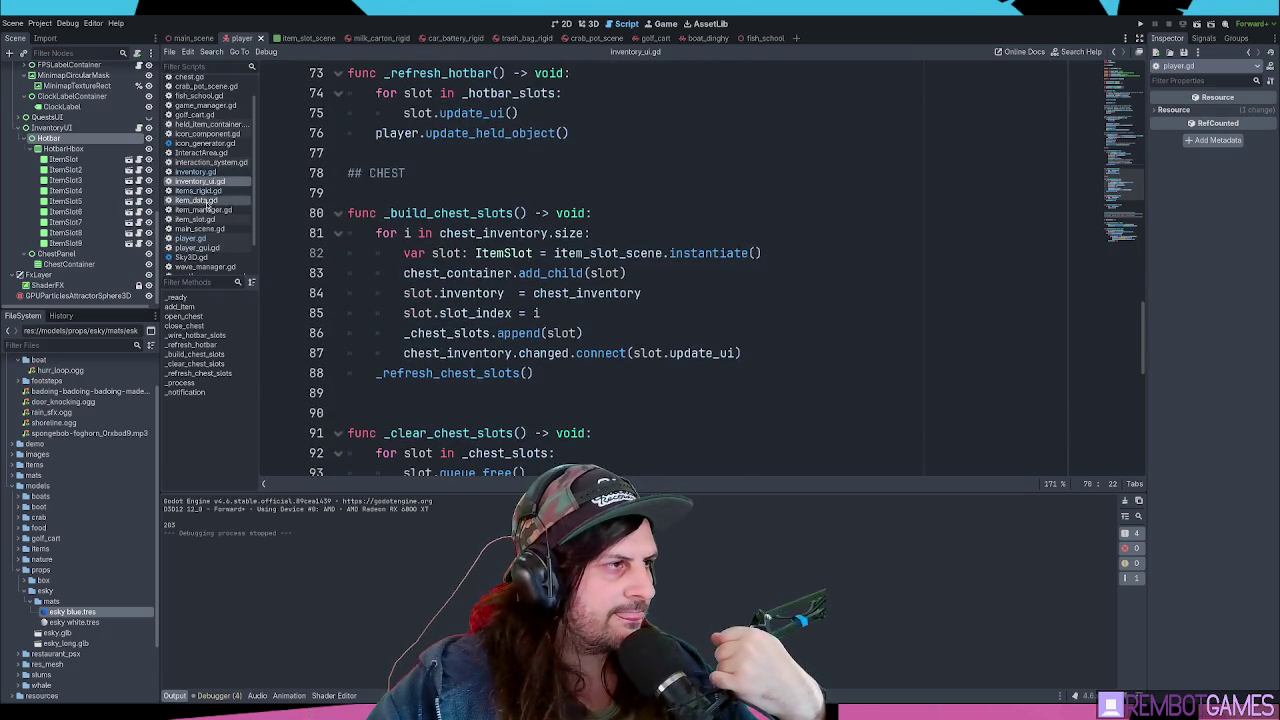
- Search player.gd for 'inventor' to find the inventory_ui variable and its uses
{"action": "left_click", "coordinate": [190, 238]}
{"action": "left_click", "coordinate": [533, 213]}
{"action": "key", "text": "ctrl+f"}
{"action": "type", "text": "inventor"}
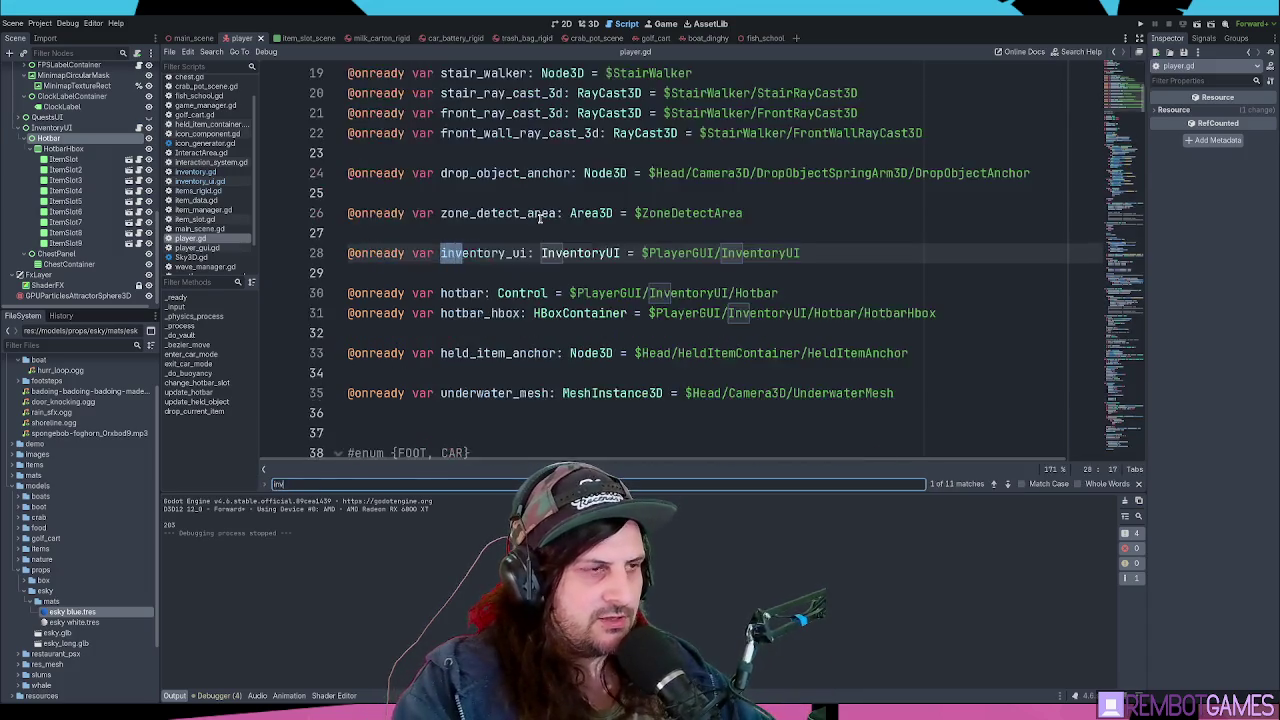
{"action": "key", "text": "Escape"}
{"action": "double_click", "coordinate": [460, 253]}
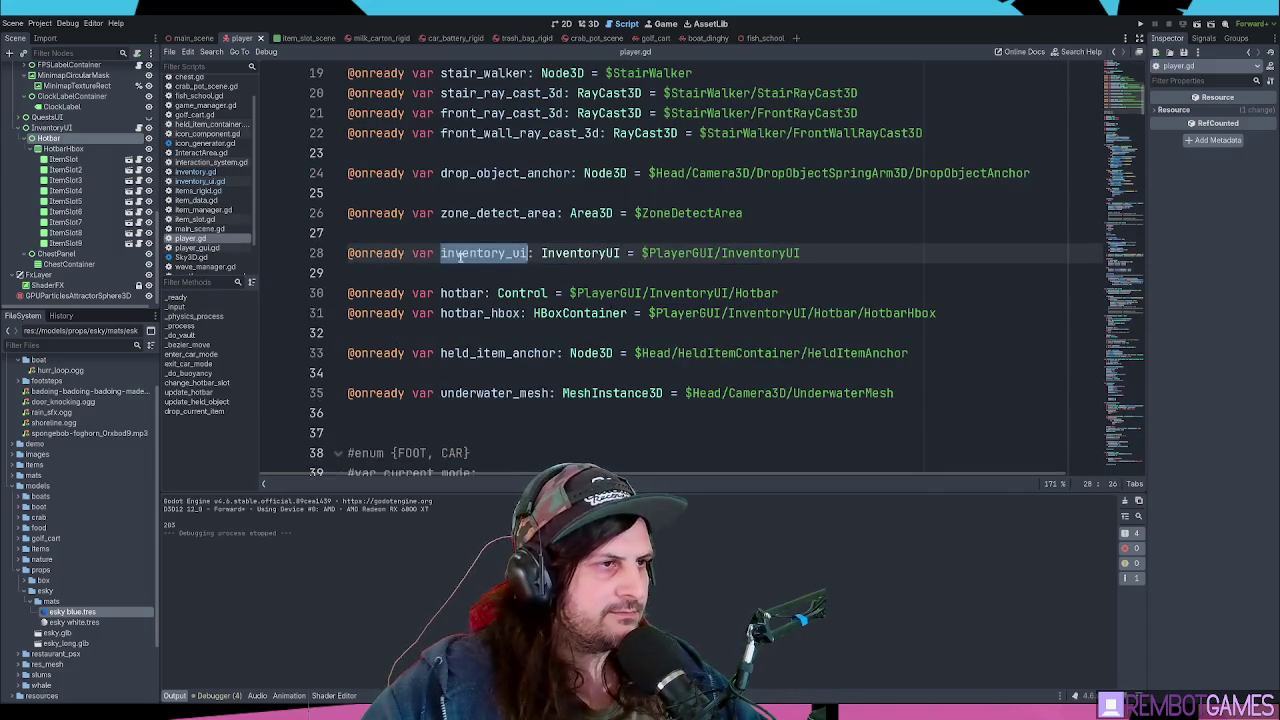
{"action": "key", "text": "ctrl+f"}
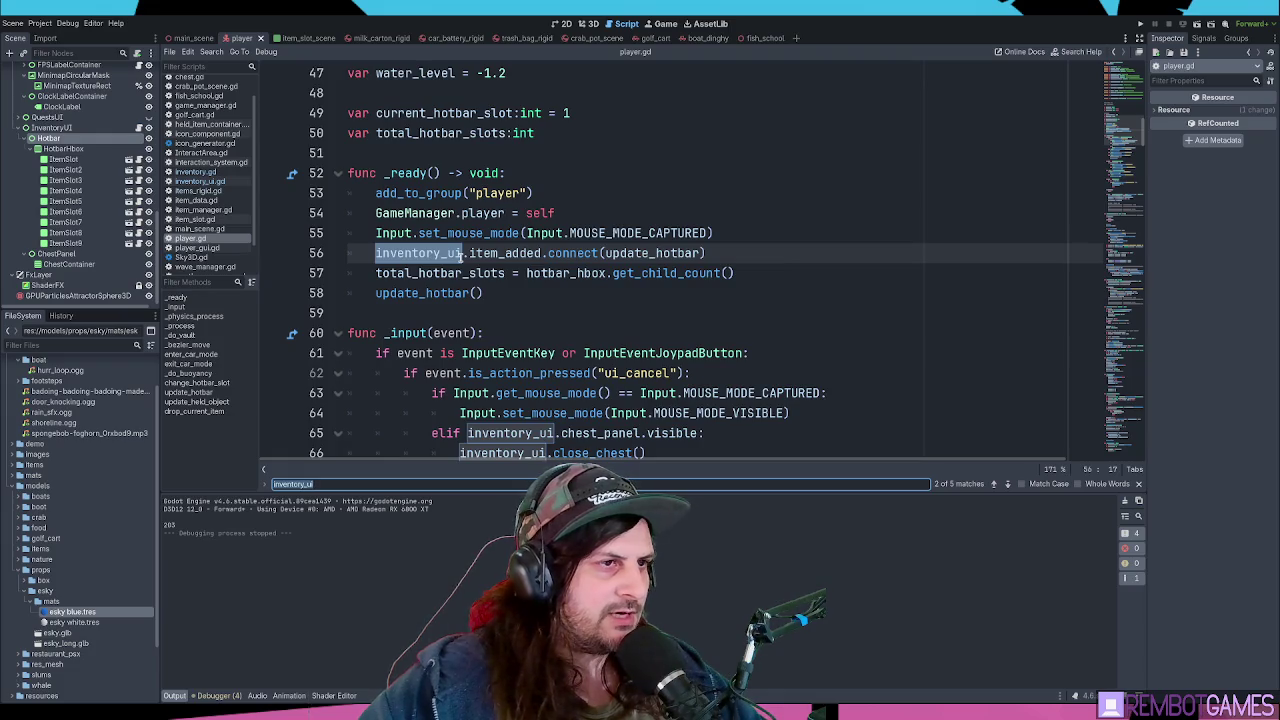
{"action": "key", "text": "Escape"}
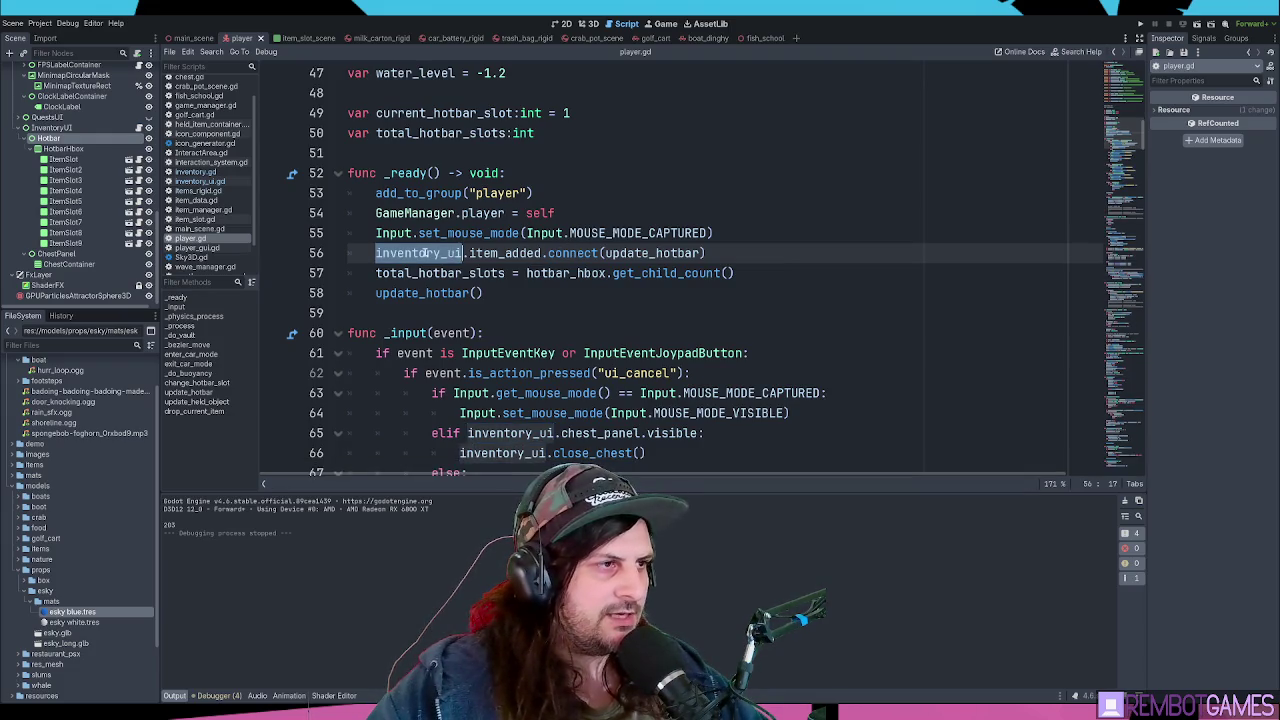
- Open inventory_ui.gd and scroll to its top
{"action": "left_click", "coordinate": [200, 181]}
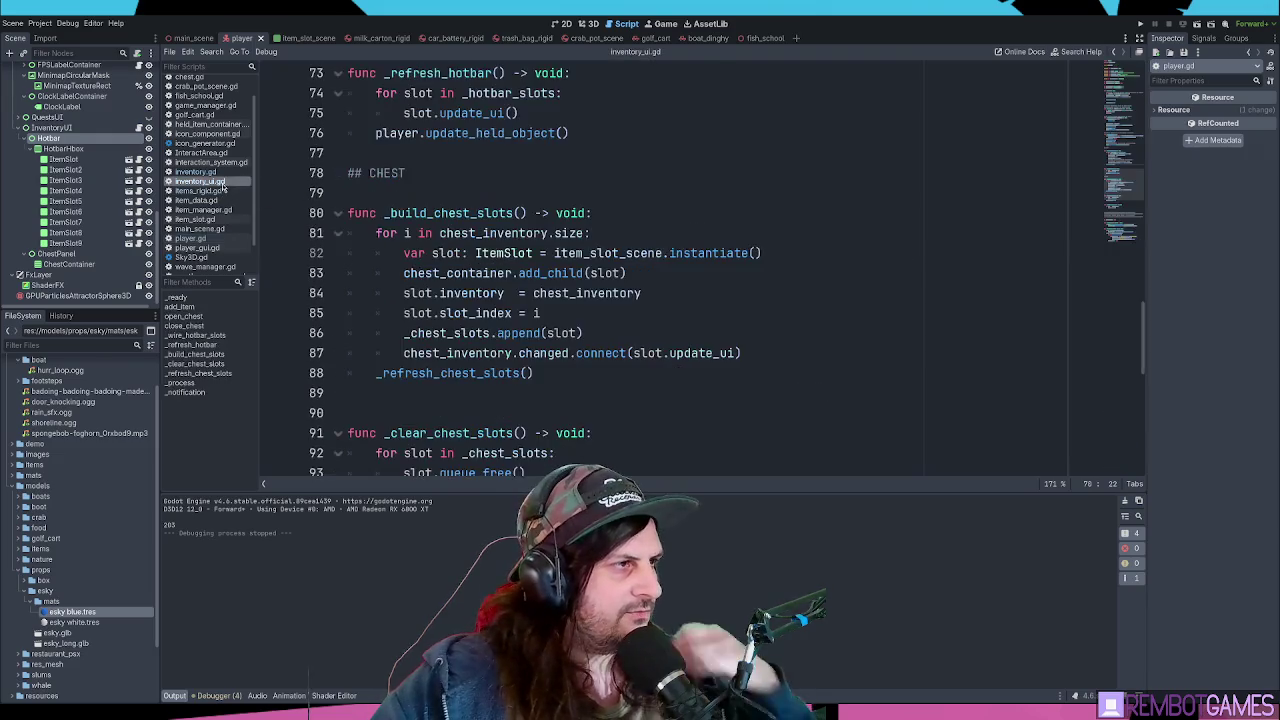
{"action": "scroll", "coordinate": [1134, 107], "scroll_direction": "up", "scroll_amount": 15}
{"action": "scroll", "coordinate": [1134, 107], "scroll_direction": "up", "scroll_amount": 6}
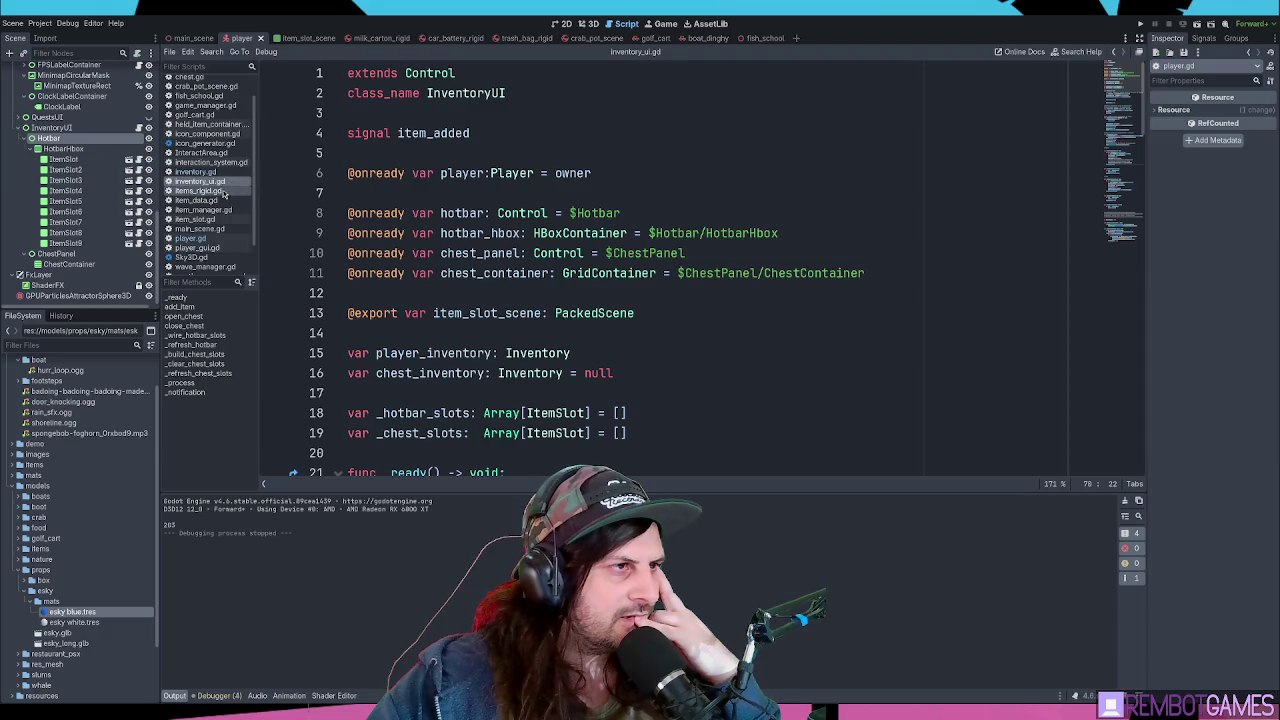
- Add 'signal chest_toggled(bool)' below item_added in inventory_ui.gd and save
{"action": "left_click", "coordinate": [476, 256]}
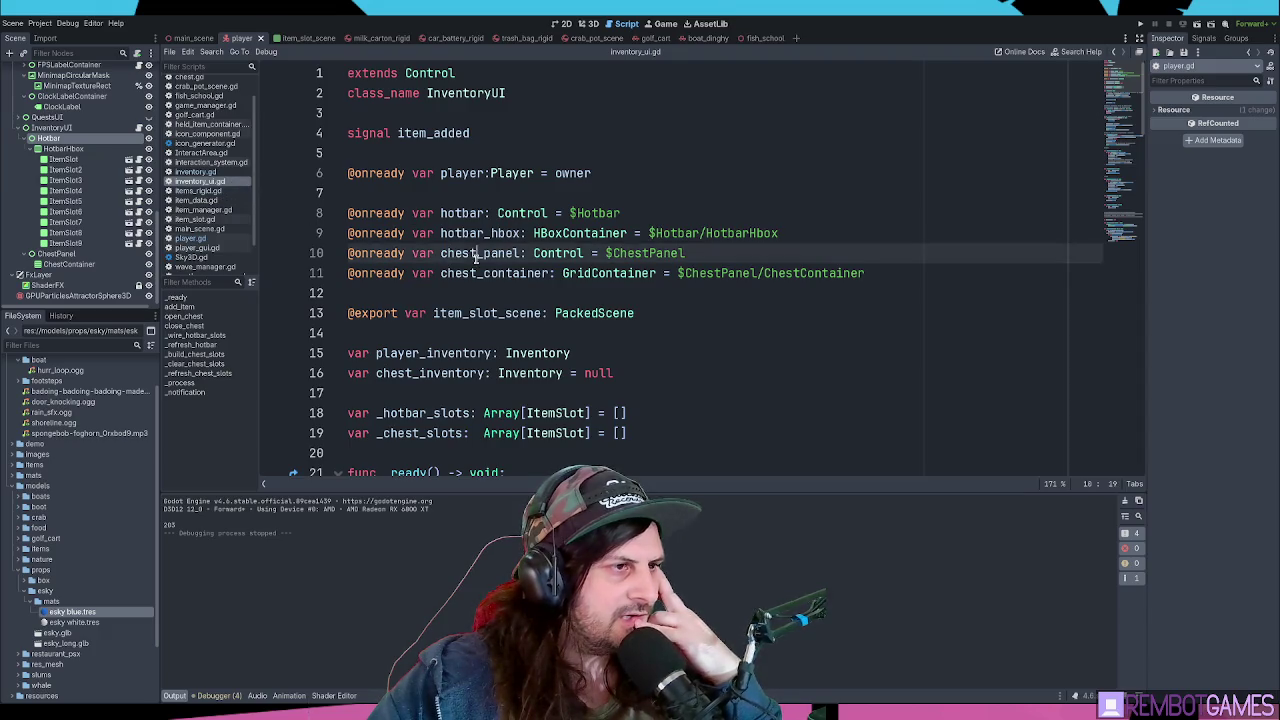
{"action": "left_click", "coordinate": [494, 135]}
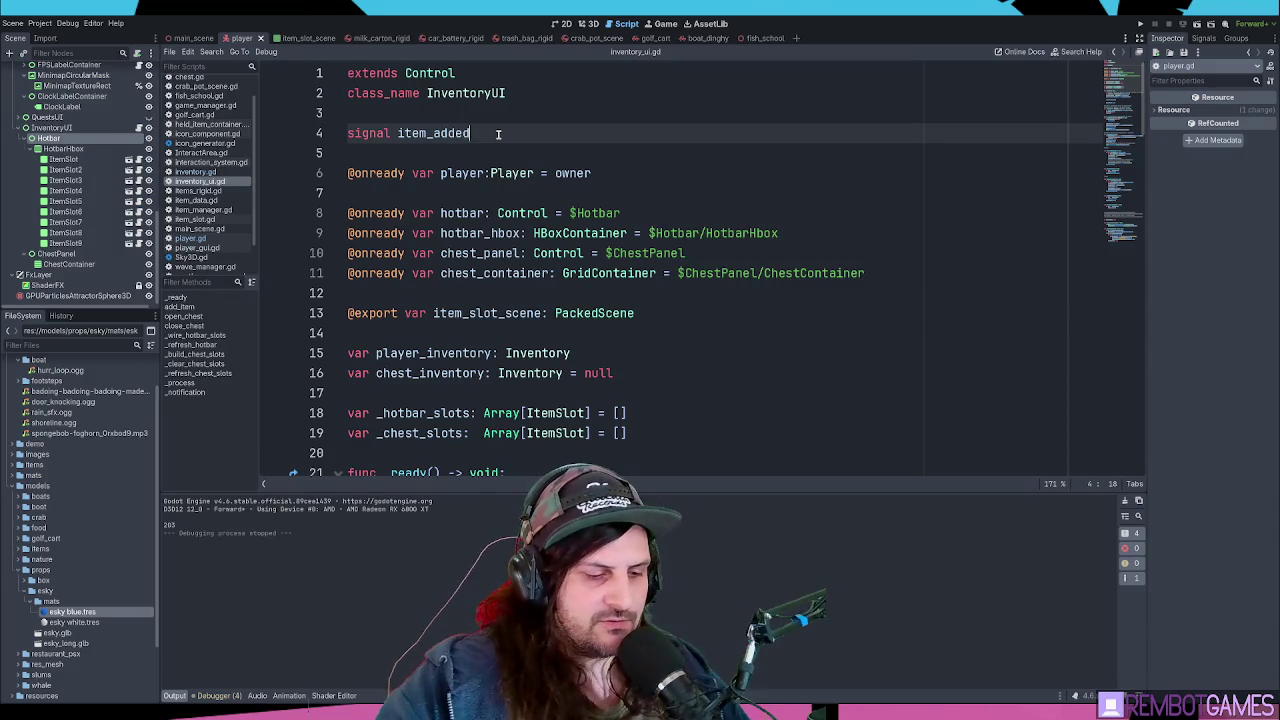
{"action": "key", "text": "Return"}
{"action": "type", "text": "signal c"}
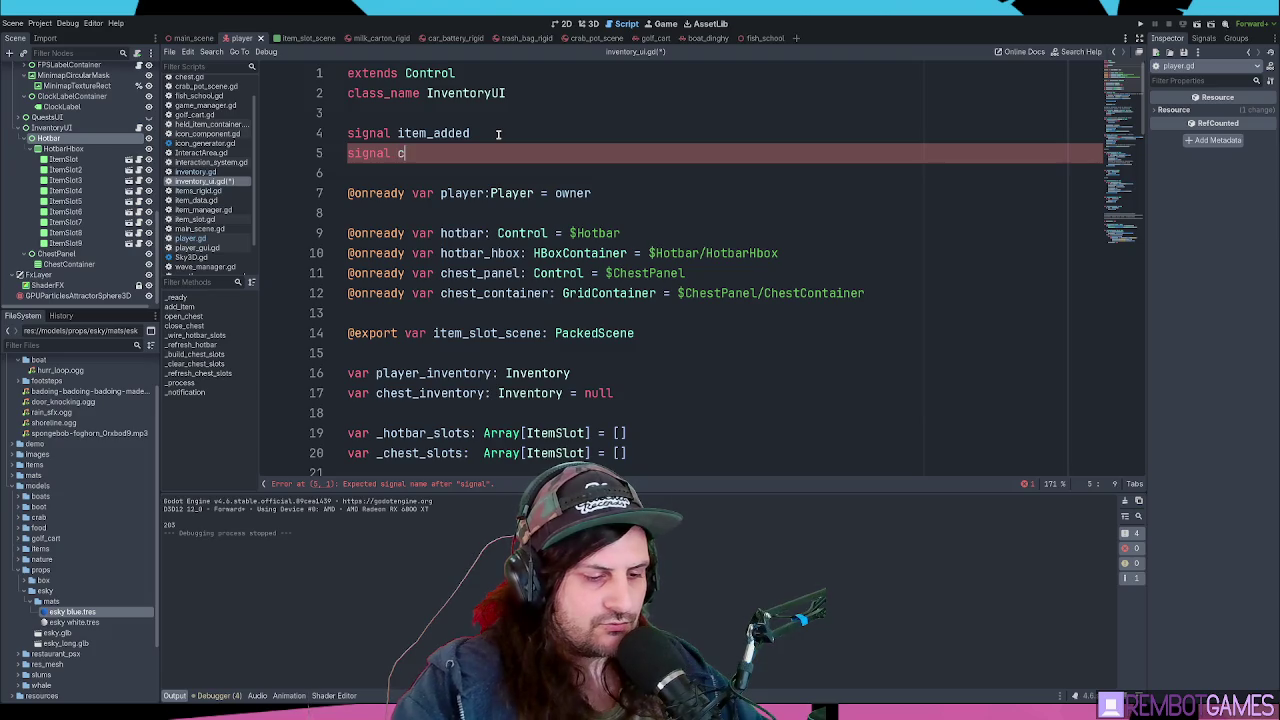
{"action": "type", "text": "hec"}
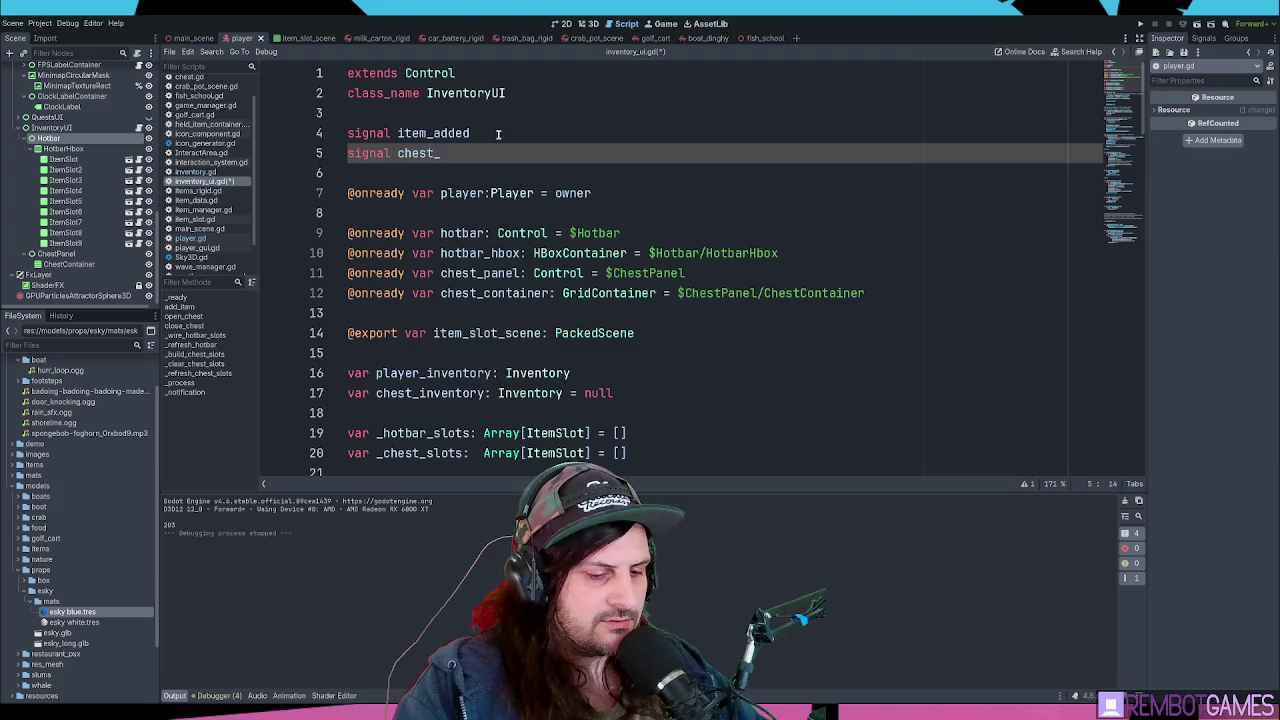
{"action": "type", "text": "ted"}
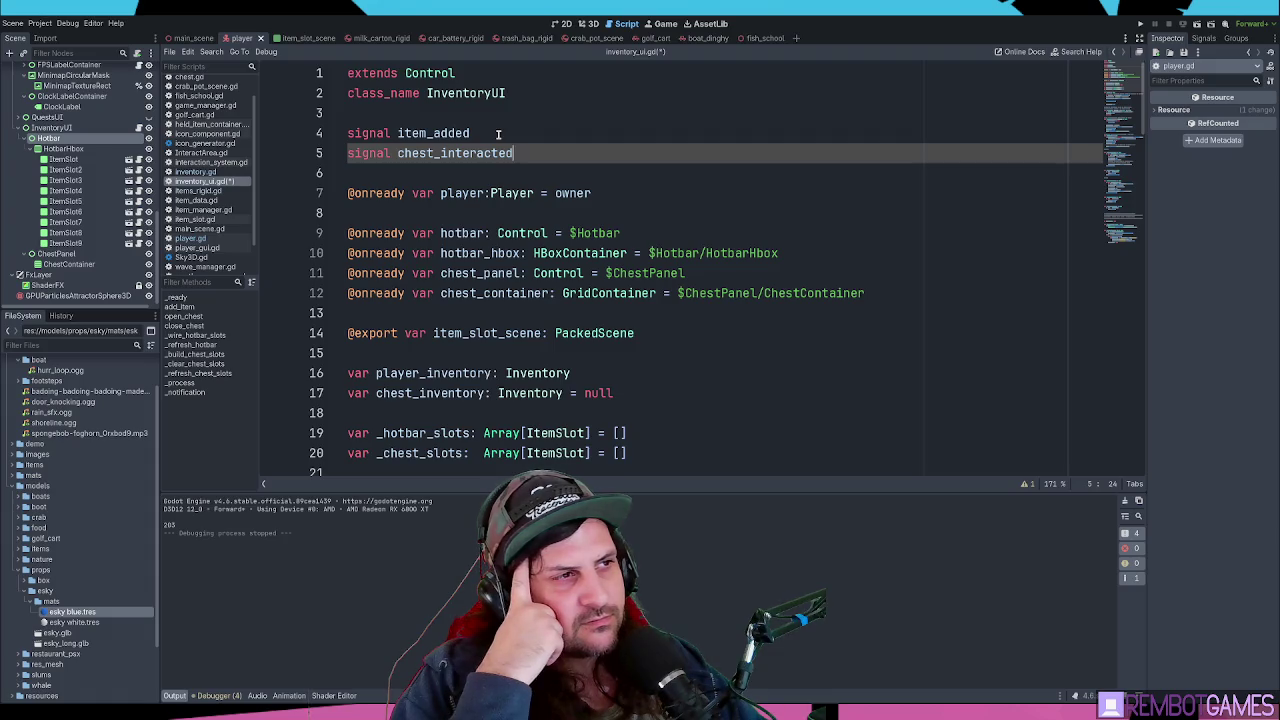
{"action": "key", "text": "BackSpace"}
{"action": "key", "text": "BackSpace"}
{"action": "key", "text": "BackSpace"}
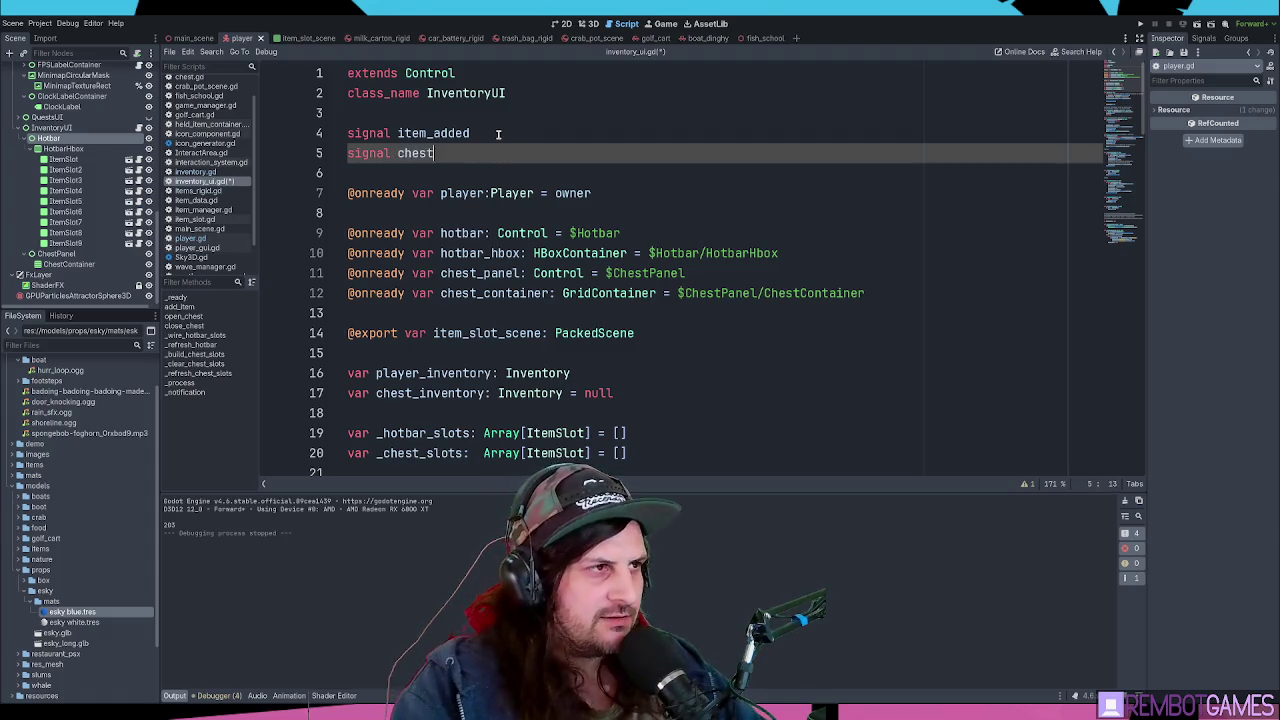
{"action": "type", "text": "_toggled(bool"}
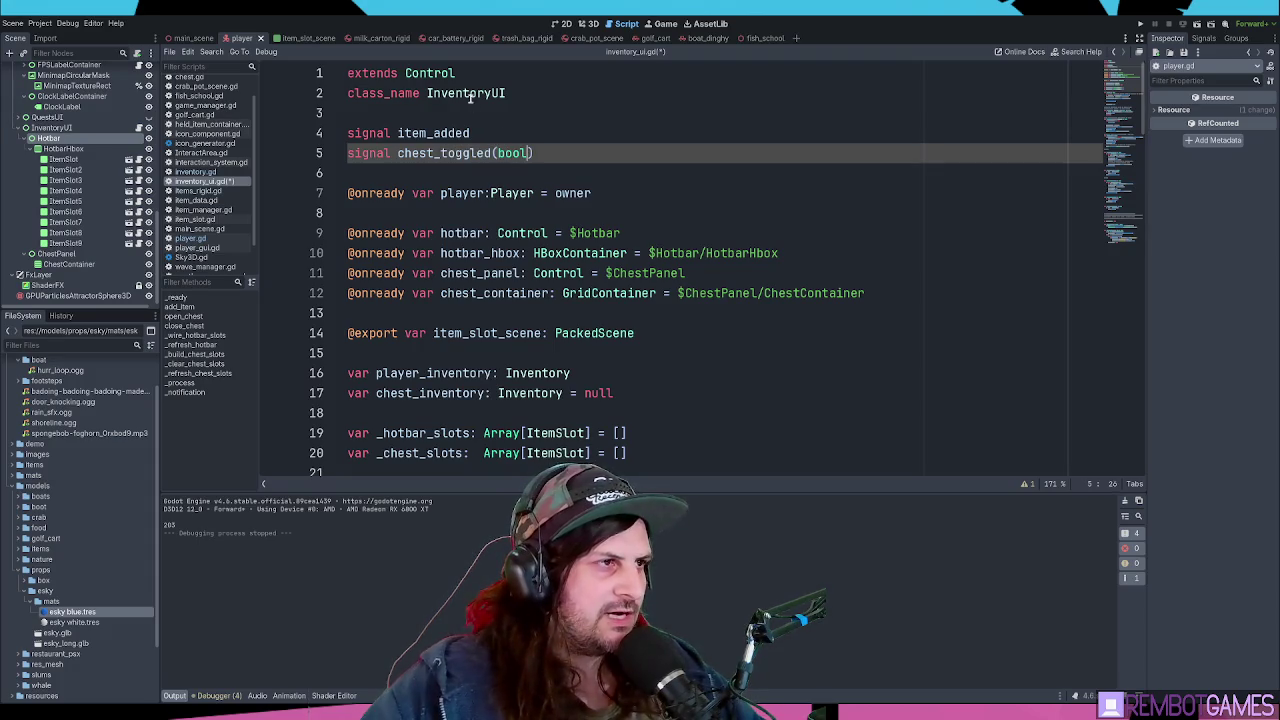
{"action": "left_click", "coordinate": [600, 152]}
{"action": "key", "text": "ctrl+s"}
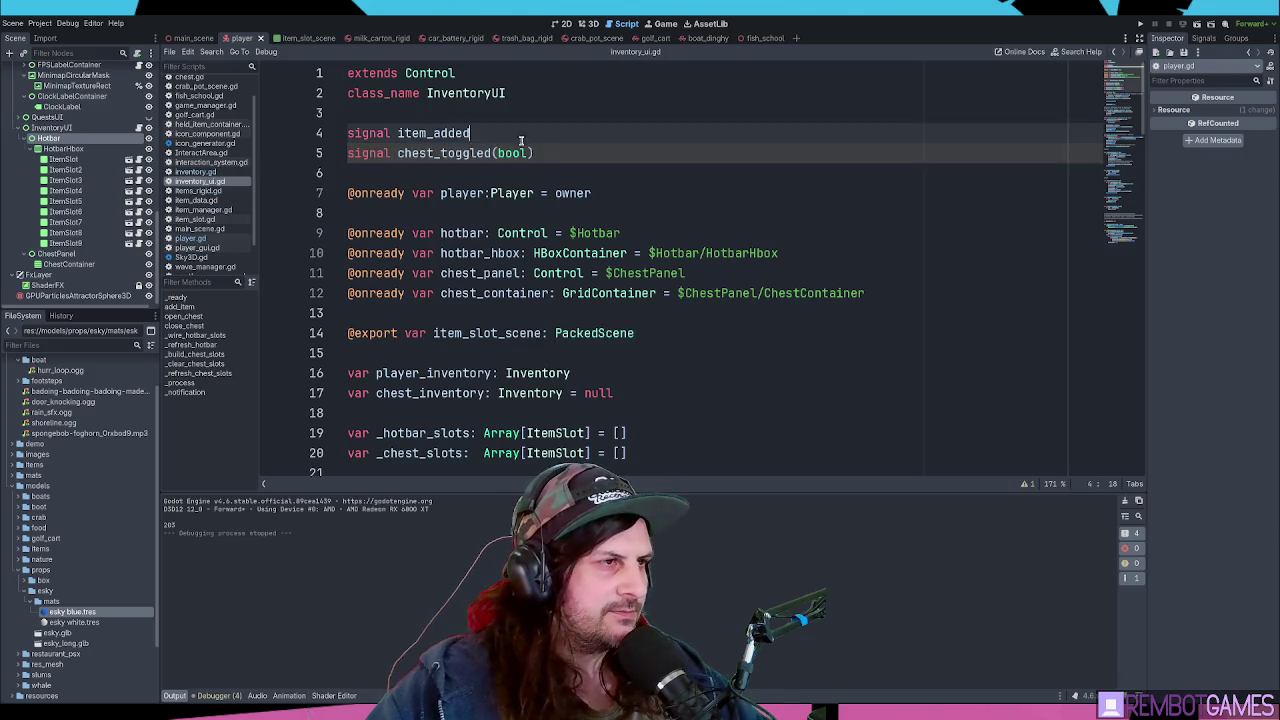
- In player.gd's _ready, duplicate the item_added connect line into inventory_ui.chest_toggled.connect(chest_toggled)
{"action": "left_click", "coordinate": [200, 238]}
{"action": "left_click", "coordinate": [500, 253]}
{"action": "key", "text": "ctrl+shift+d"}
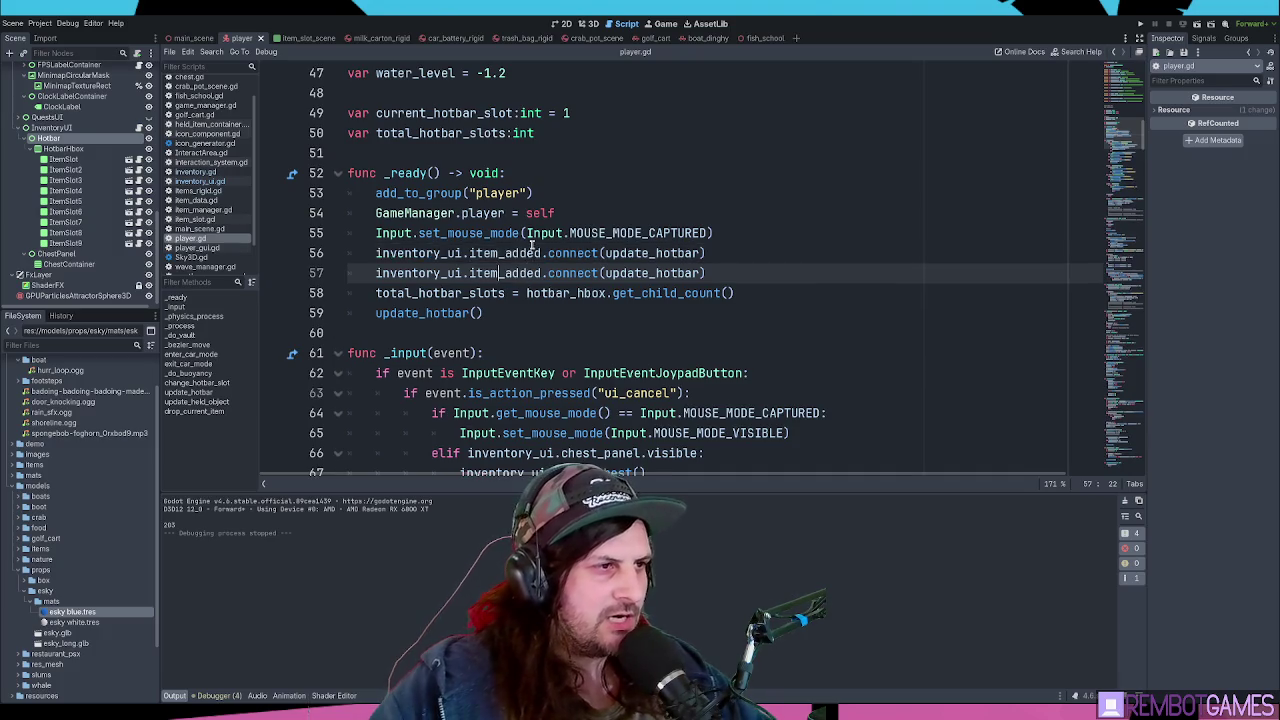
{"action": "double_click", "coordinate": [505, 273]}
{"action": "type", "text": "chest_toggled"}
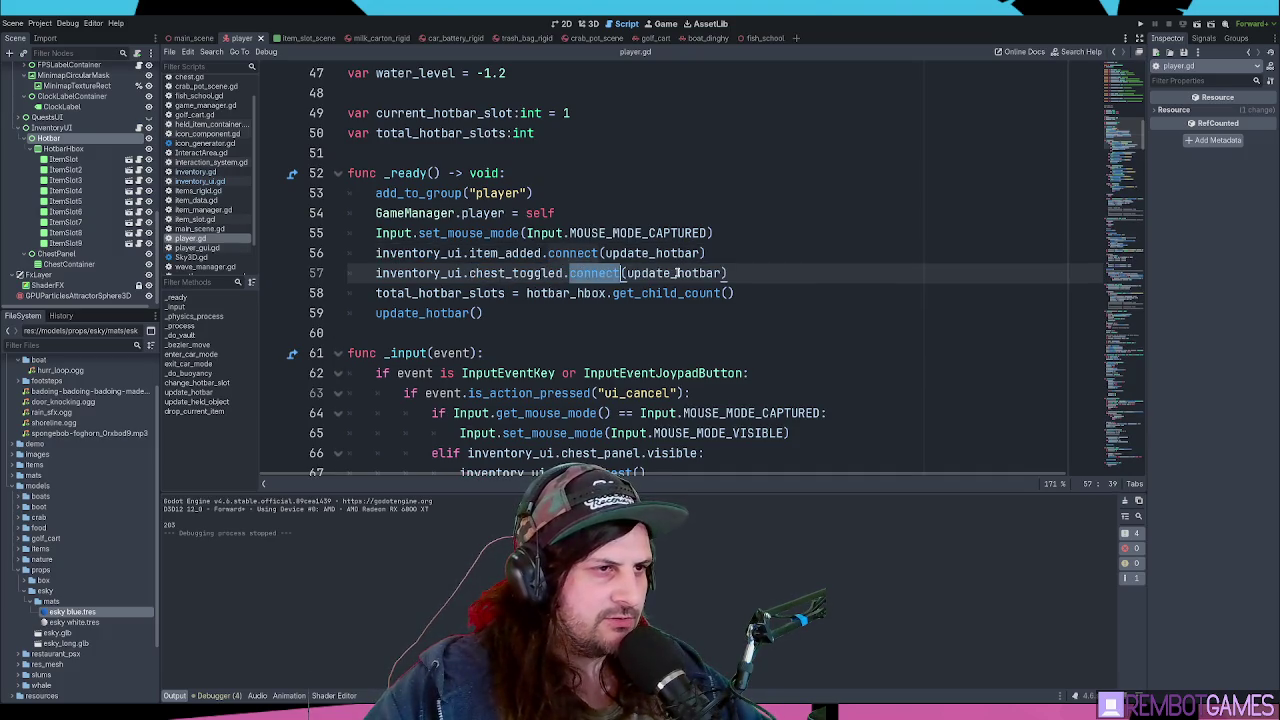
{"action": "double_click", "coordinate": [673, 273]}
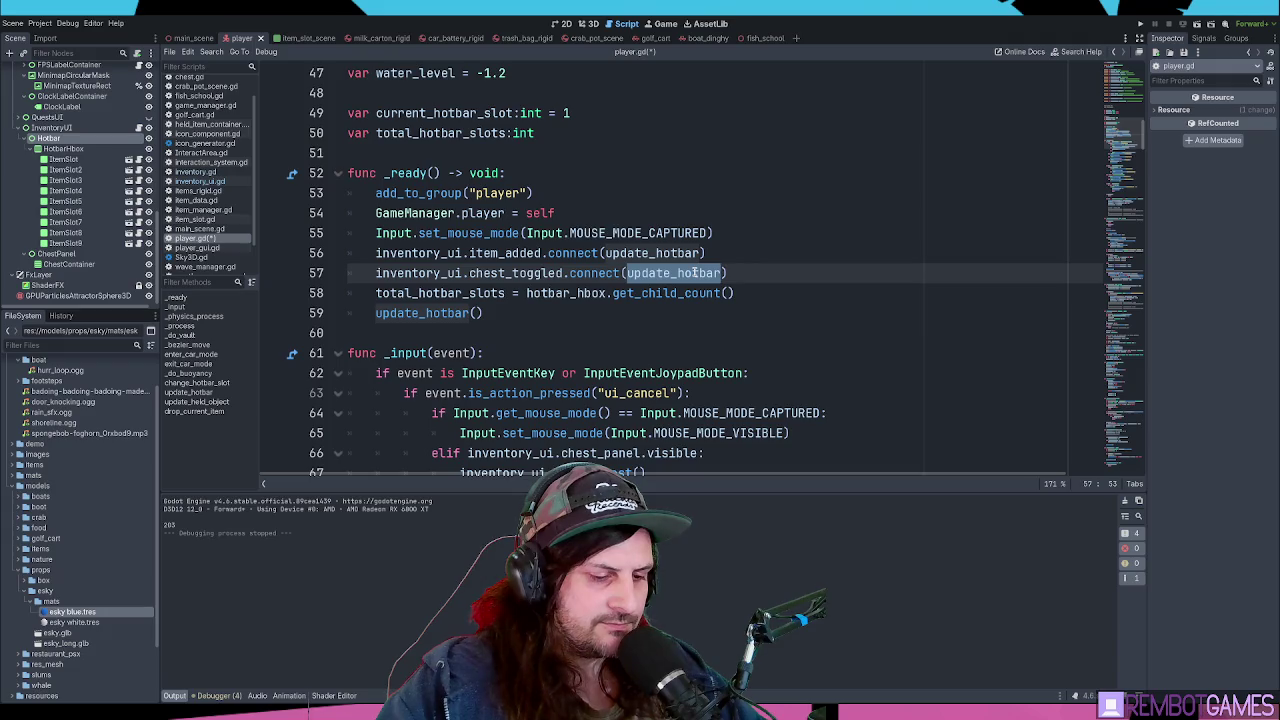
{"action": "type", "text": "ches"}
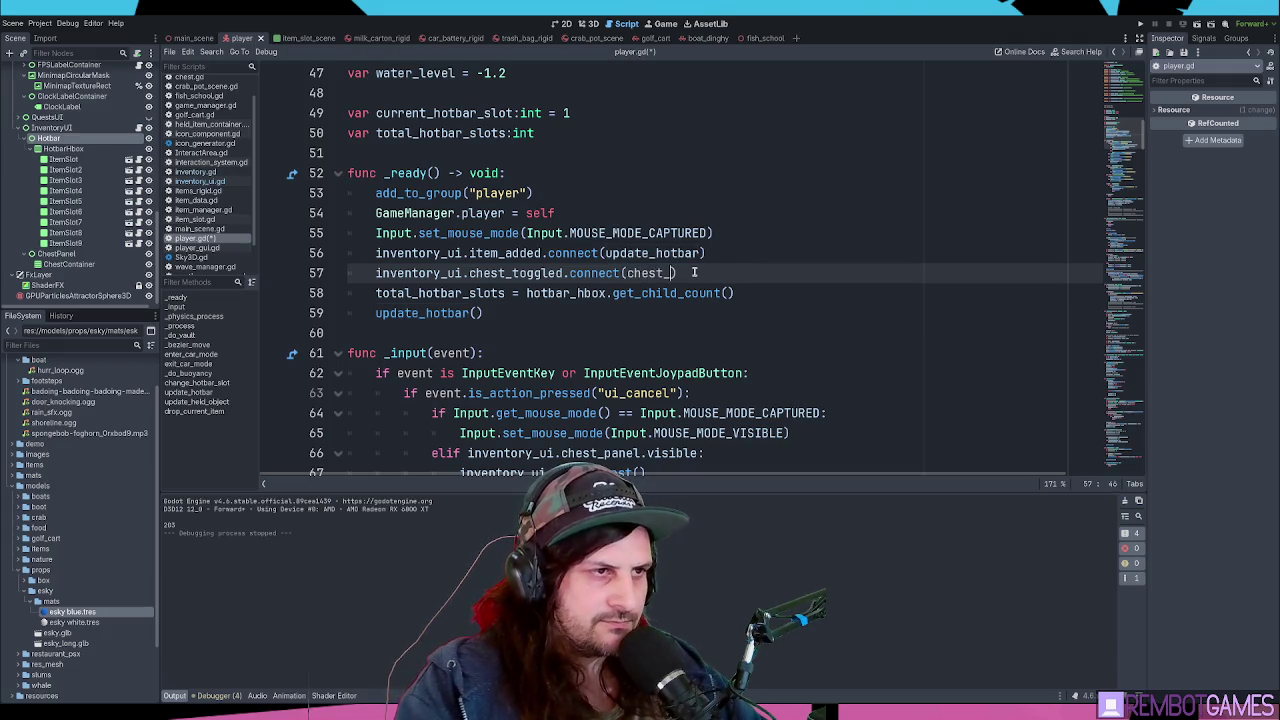
{"action": "key", "text": "BackSpace"}
{"action": "type", "text": "toggled"}
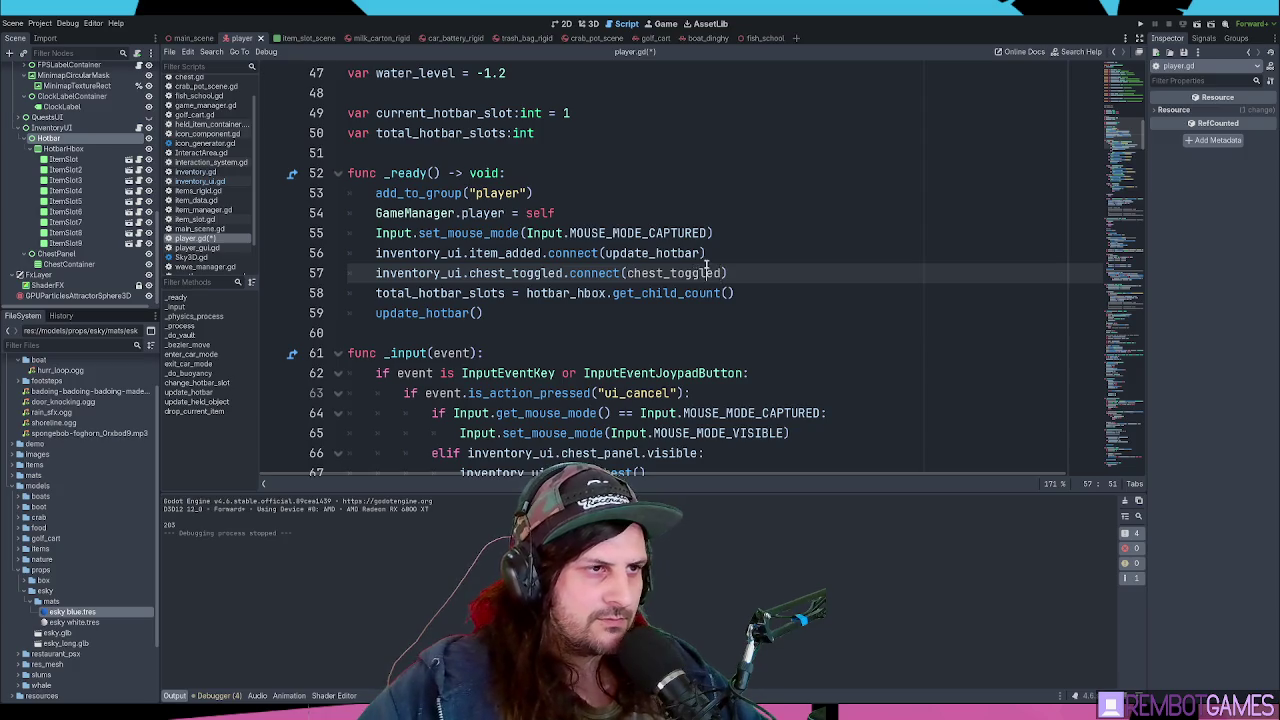
{"action": "double_click", "coordinate": [707, 273]}
{"action": "left_click", "coordinate": [733, 274]}
{"action": "left_click", "coordinate": [459, 340]}
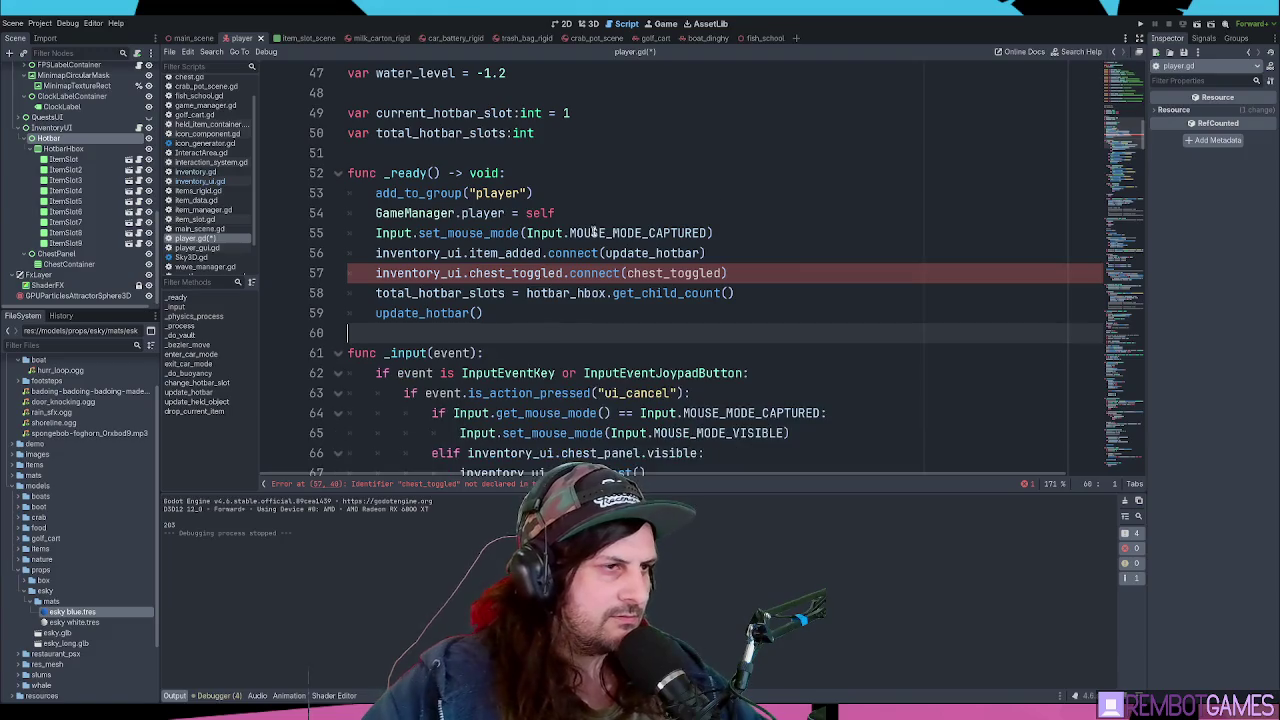
- Add 'func chest_toggled(is_toggled:bool) -> void:' at the end of player.gd
{"action": "left_click_drag", "start_coordinate": [1115, 132], "coordinate": [1117, 216]}
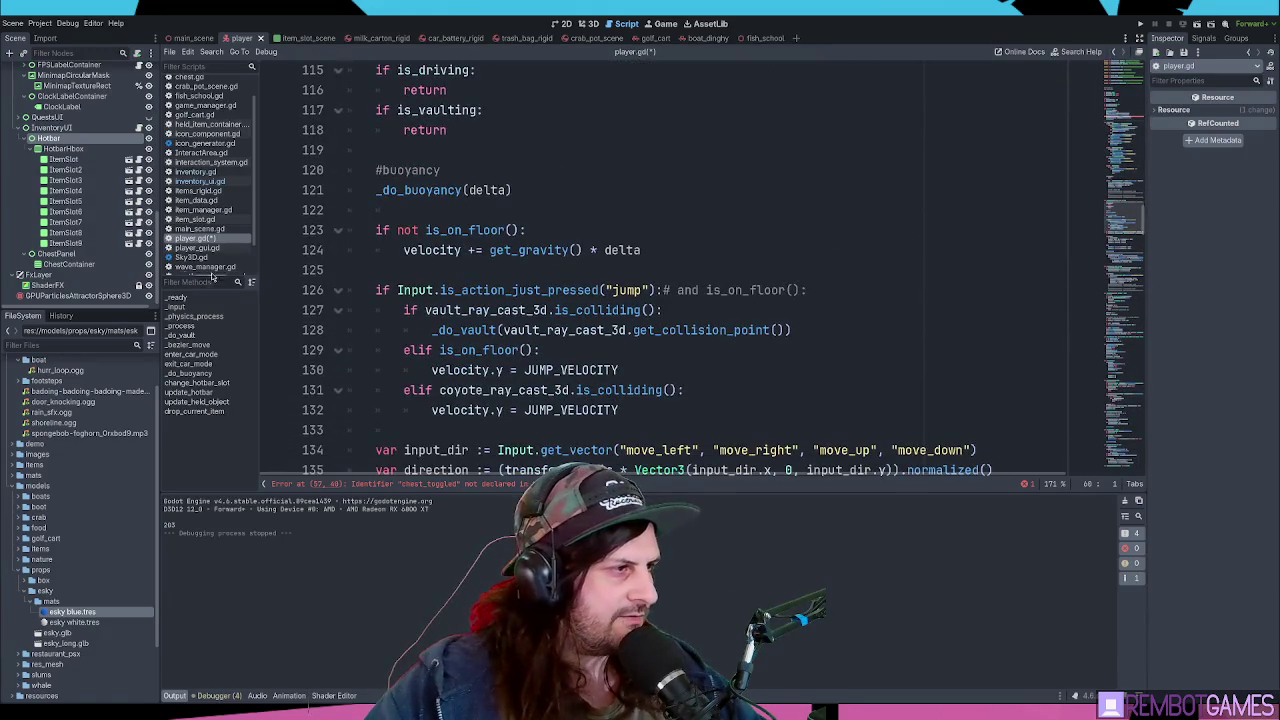
{"action": "left_click", "coordinate": [192, 411]}
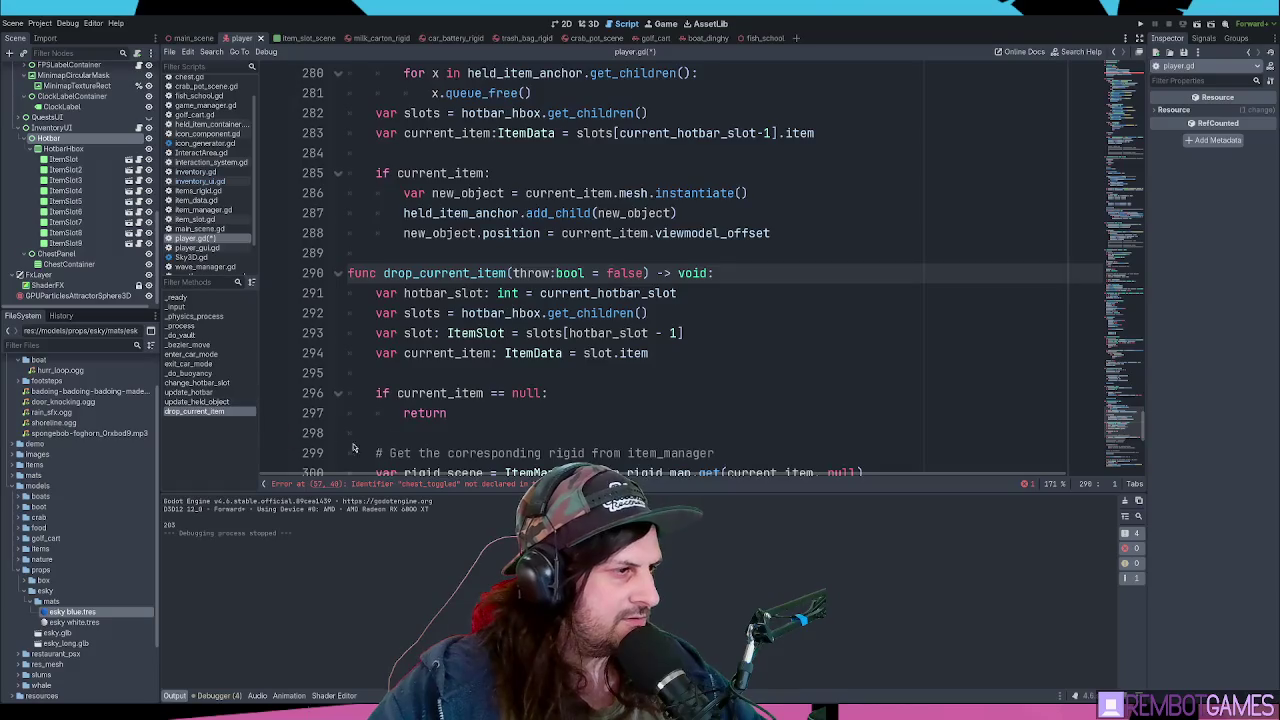
{"action": "scroll", "coordinate": [473, 378], "scroll_direction": "down", "scroll_amount": 10}
{"action": "left_click", "coordinate": [435, 452]}
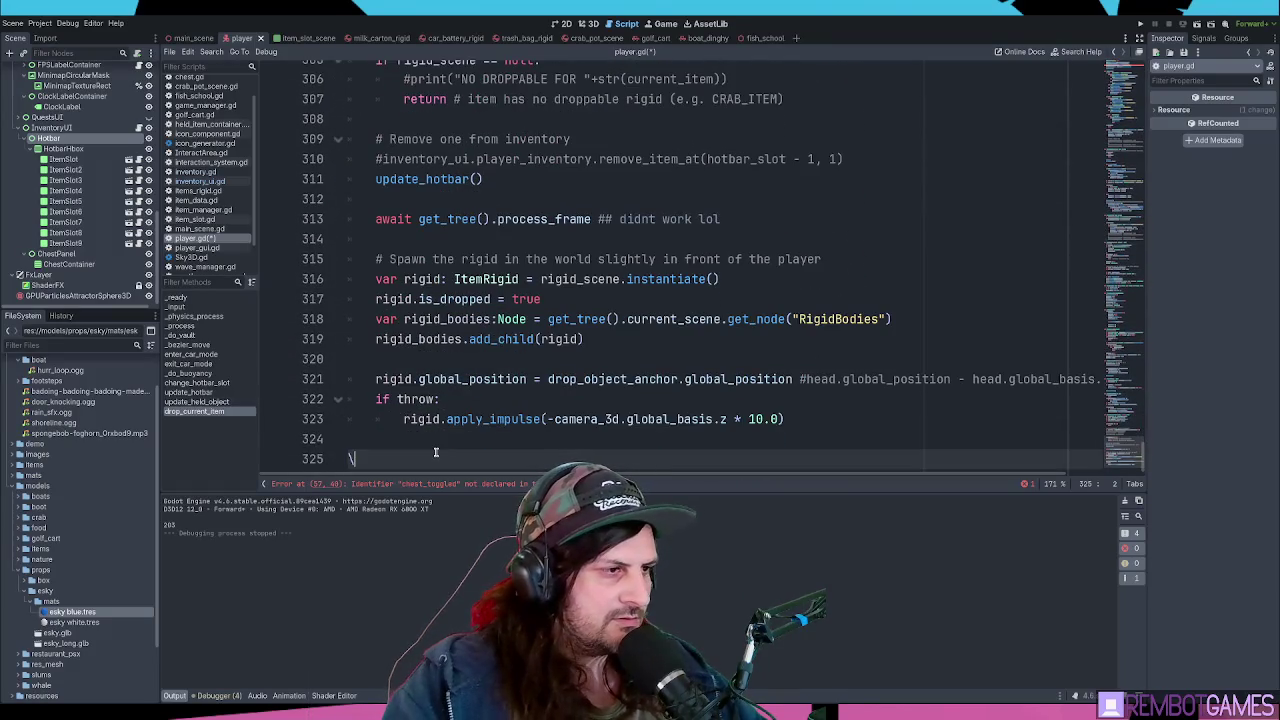
{"action": "key", "text": "Return"}
{"action": "type", "text": "func chest_toggled("}
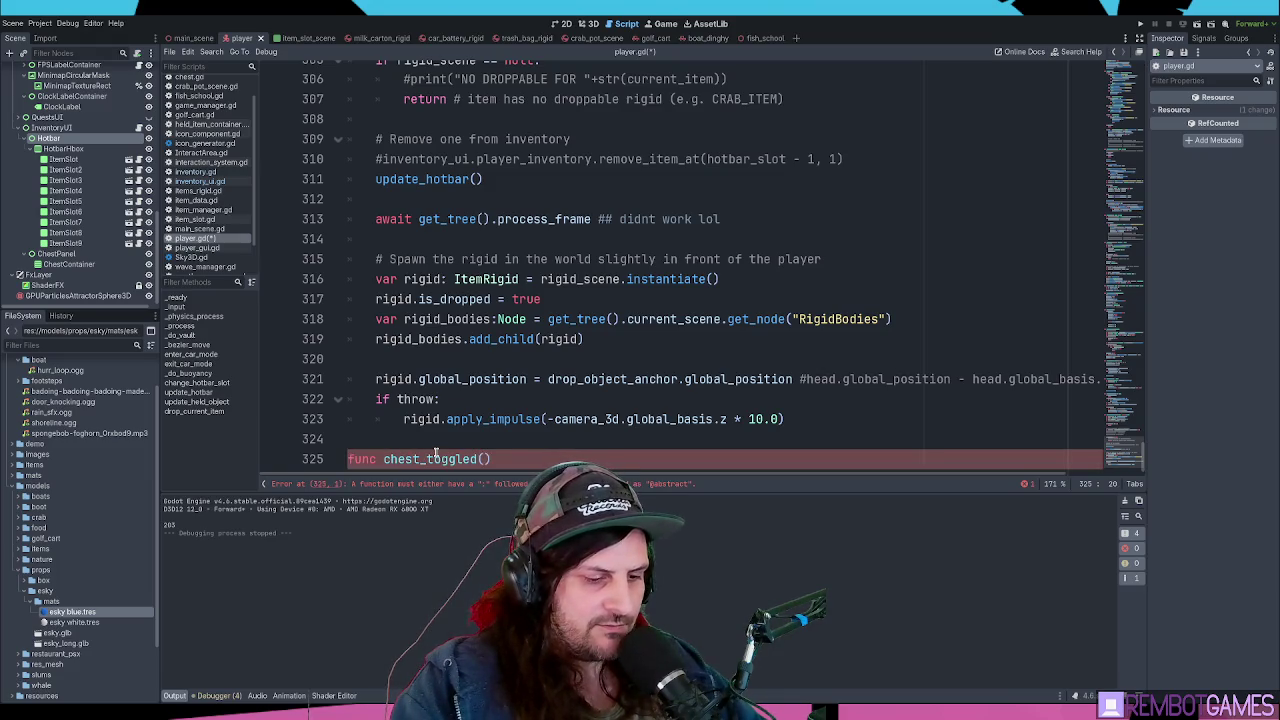
{"action": "type", "text": "is_toggled:\"b"}
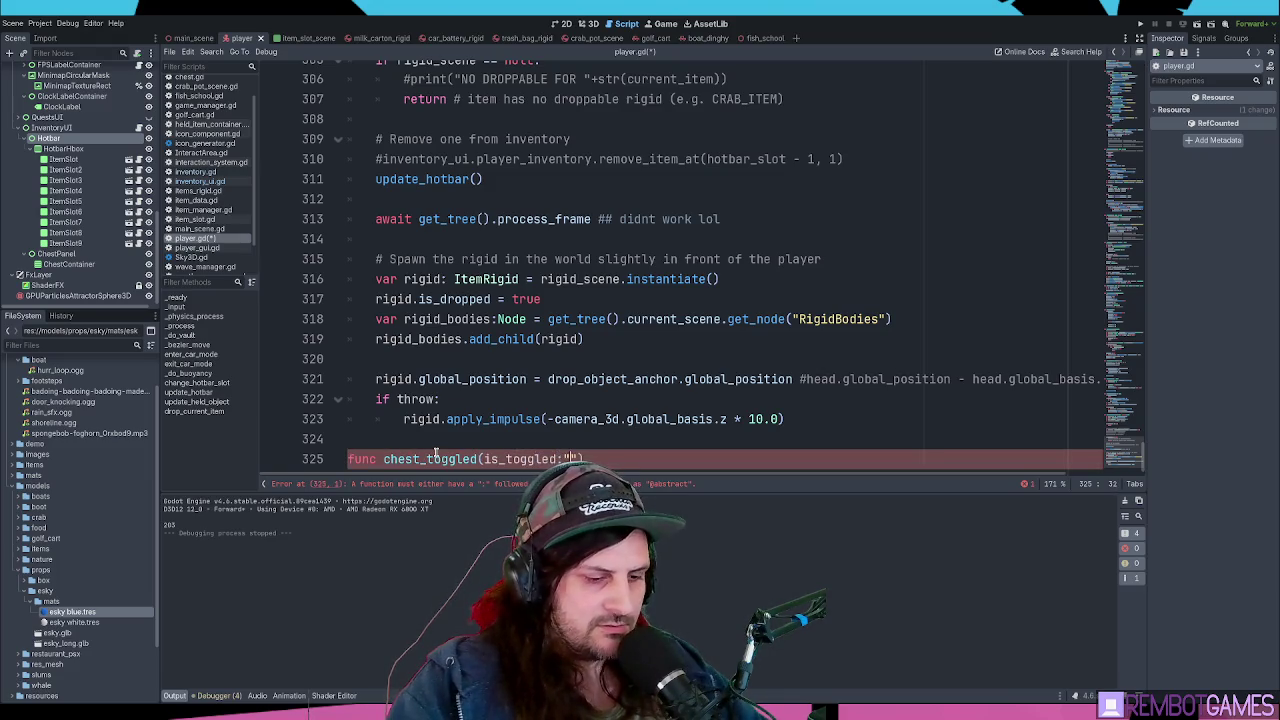
{"action": "key", "text": "BackSpace"}
{"action": "key", "text": "BackSpace"}
{"action": "type", "text": "bool"}
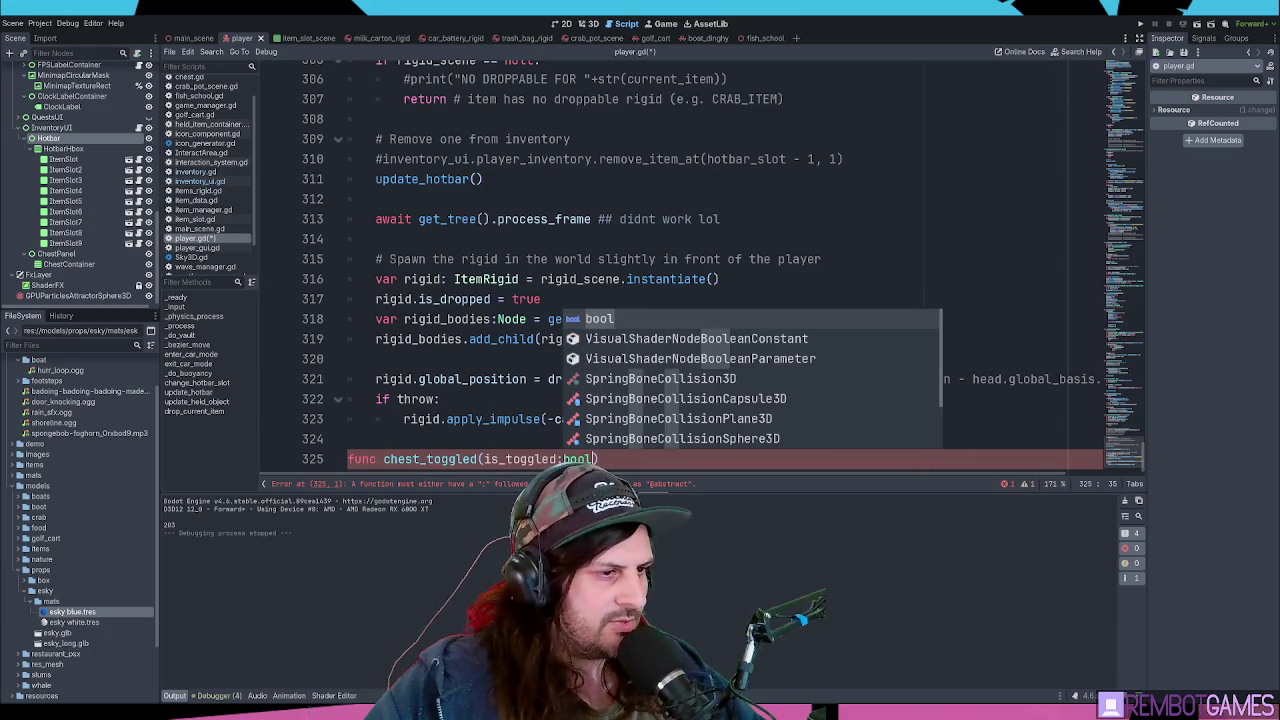
{"action": "left_click_drag", "start_coordinate": [508, 492], "coordinate": [508, 418]}
{"action": "type", "text": ") -"}
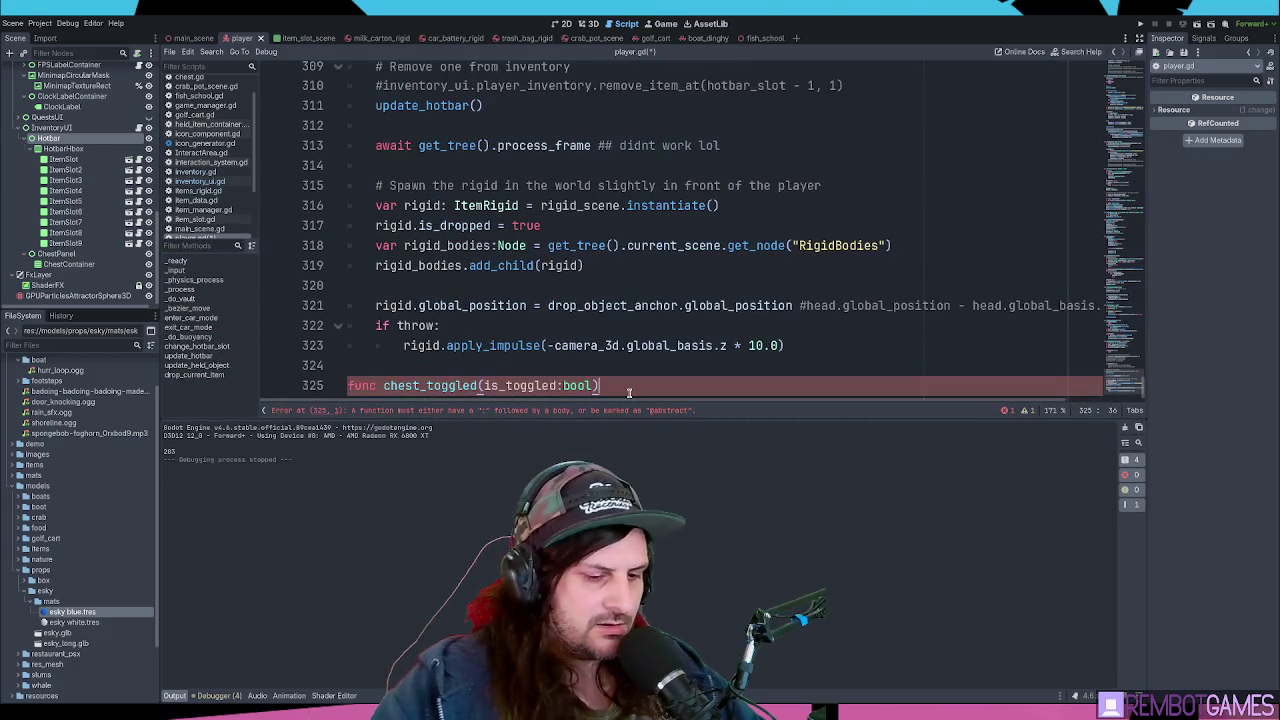
{"action": "type", "text": "> r"}
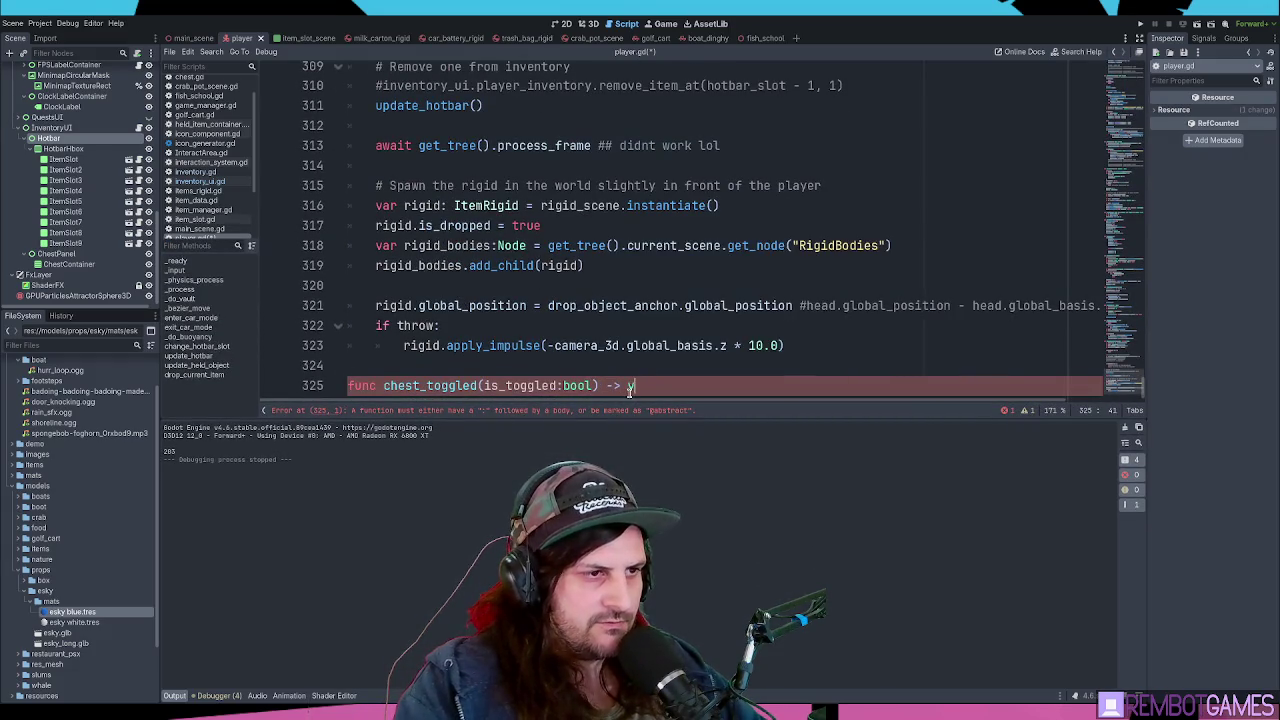
{"action": "type", "text": "oid:"}
- Give the function the body 'movement_locked = is_toggled'
{"action": "key", "text": "Return"}
{"action": "key", "text": "Return"}
{"action": "key", "text": "Return"}
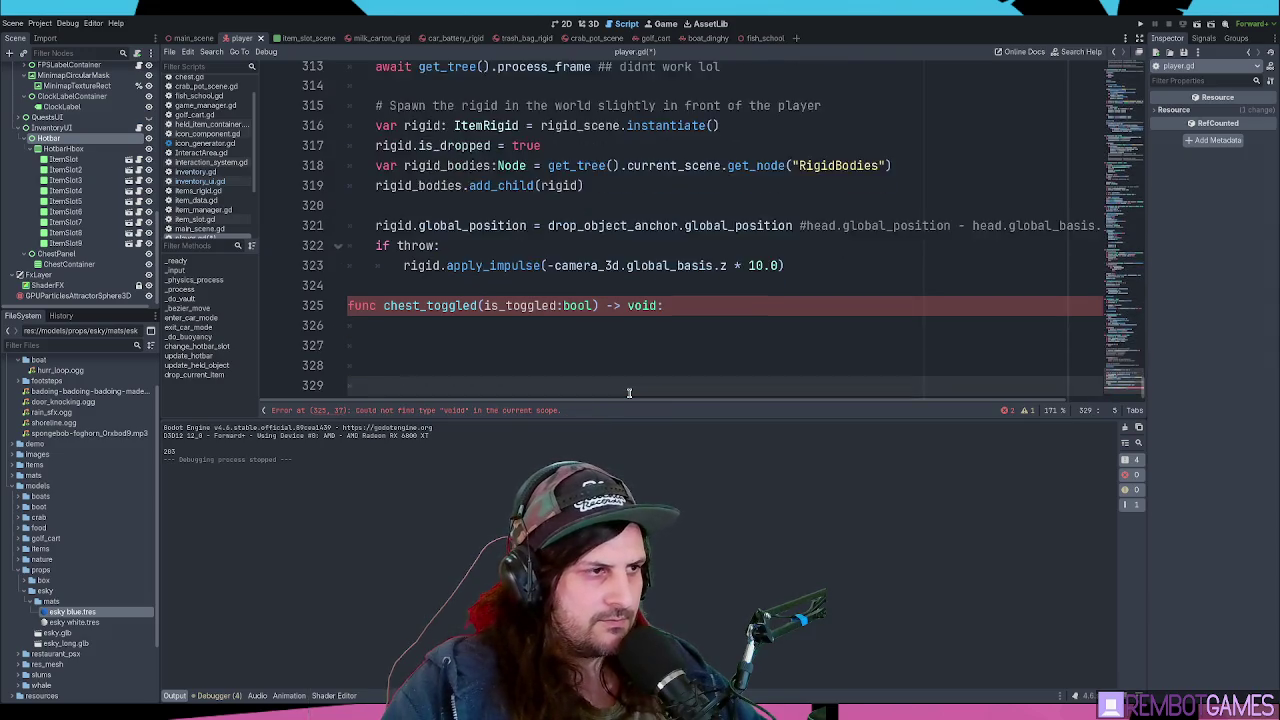
{"action": "key", "text": "Return"}
{"action": "key", "text": "Return"}
{"action": "key", "text": "Up"}
{"action": "key", "text": "Up"}
{"action": "key", "text": "Up"}
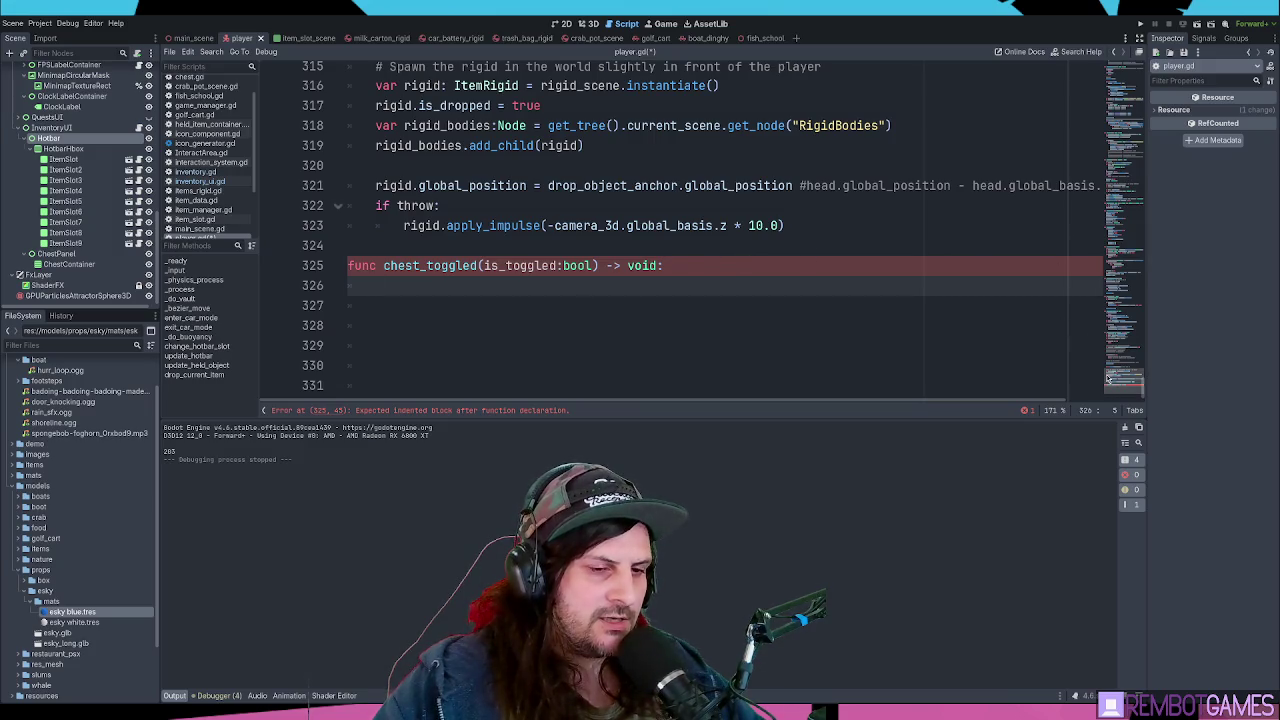
{"action": "type", "text": "movemen"}
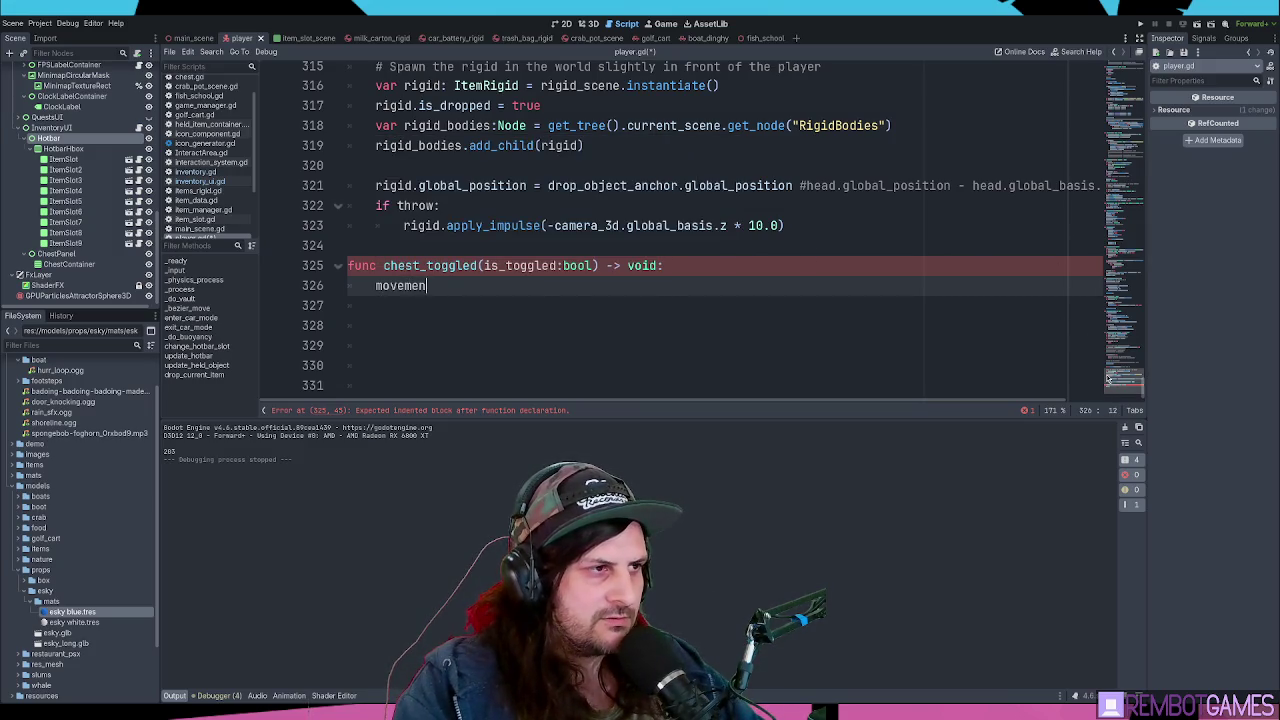
{"action": "type", "text": "t_locked"}
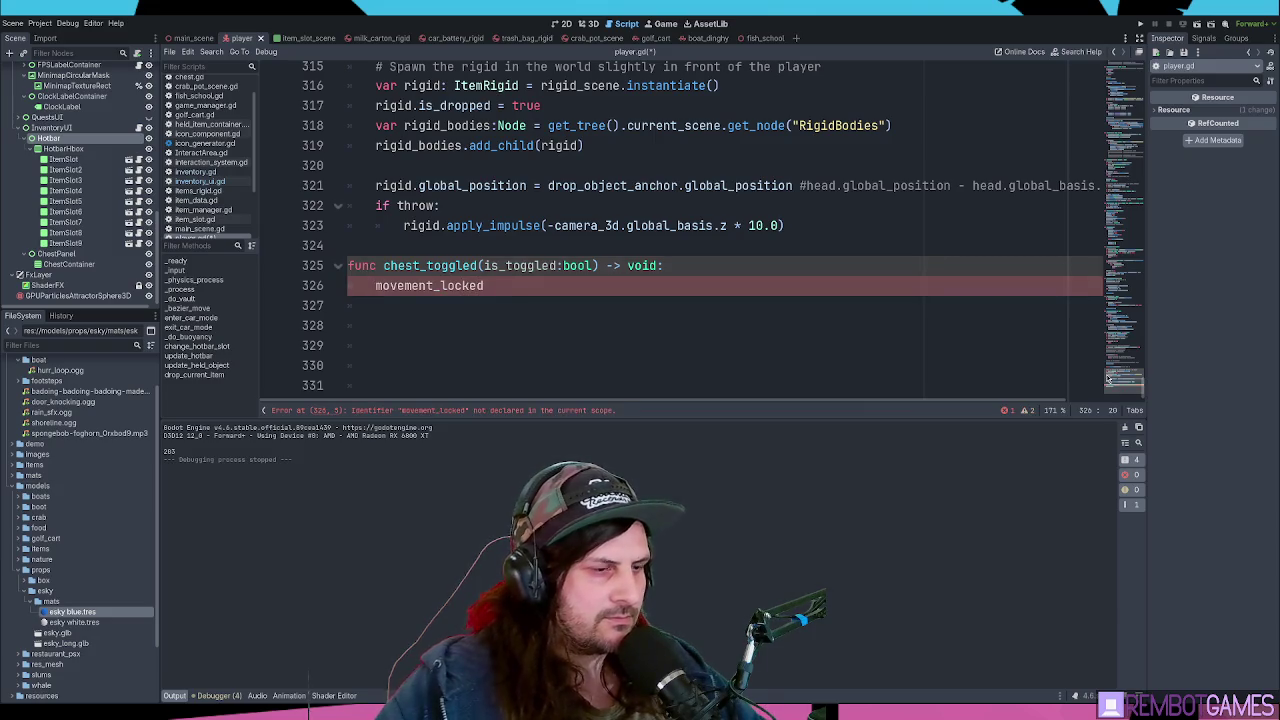
{"action": "type", "text": " = is"}
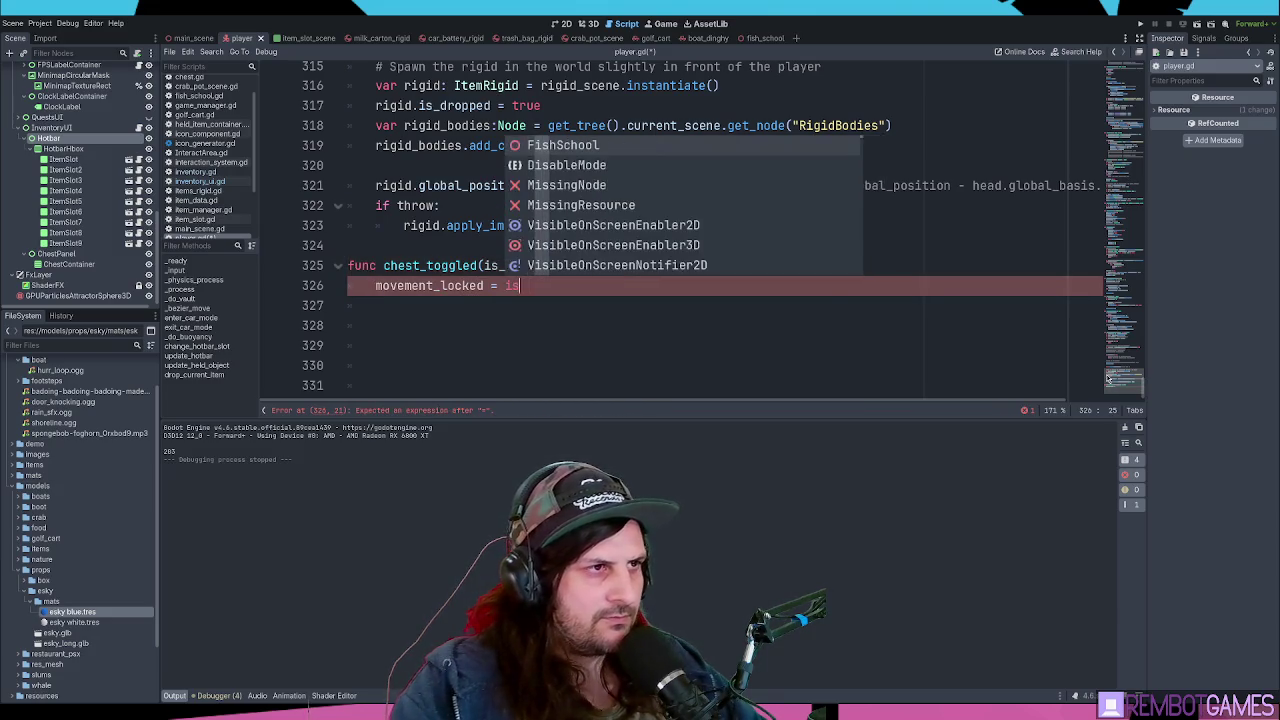
{"action": "type", "text": "_togg"}
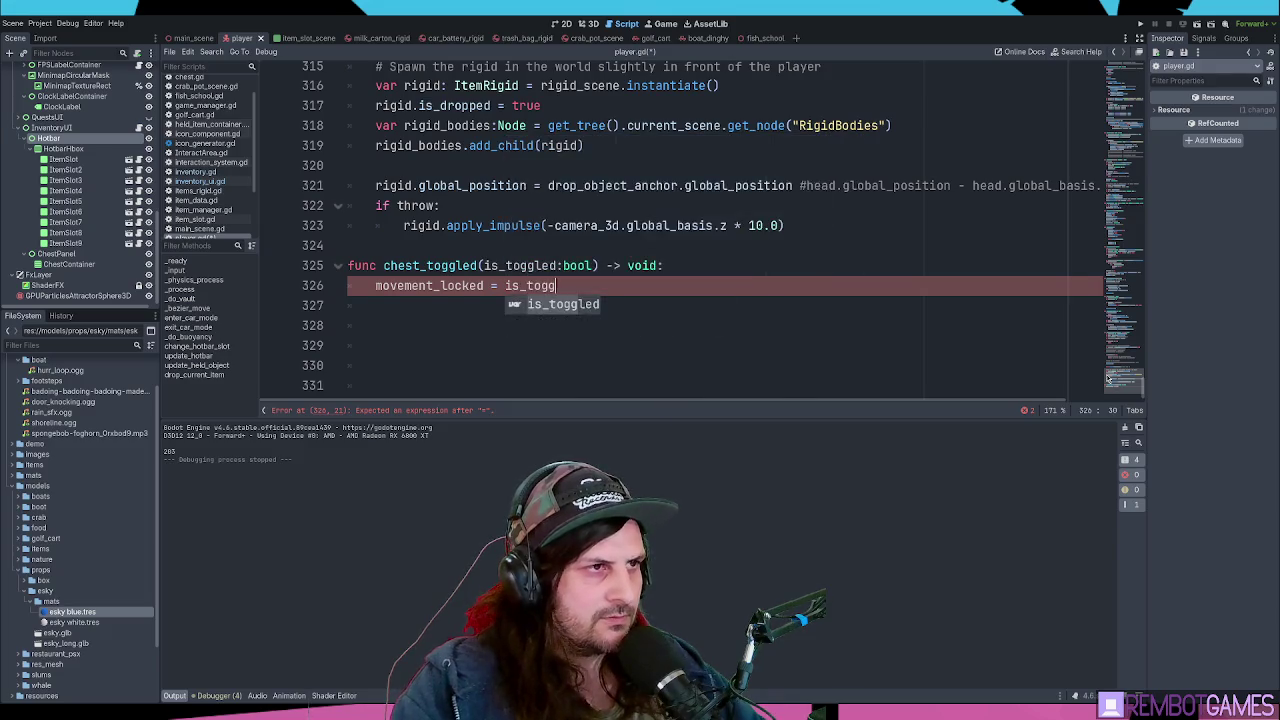
{"action": "key", "text": "Return"}
{"action": "double_click", "coordinate": [457, 285]}
{"action": "key", "text": "ctrl+c"}
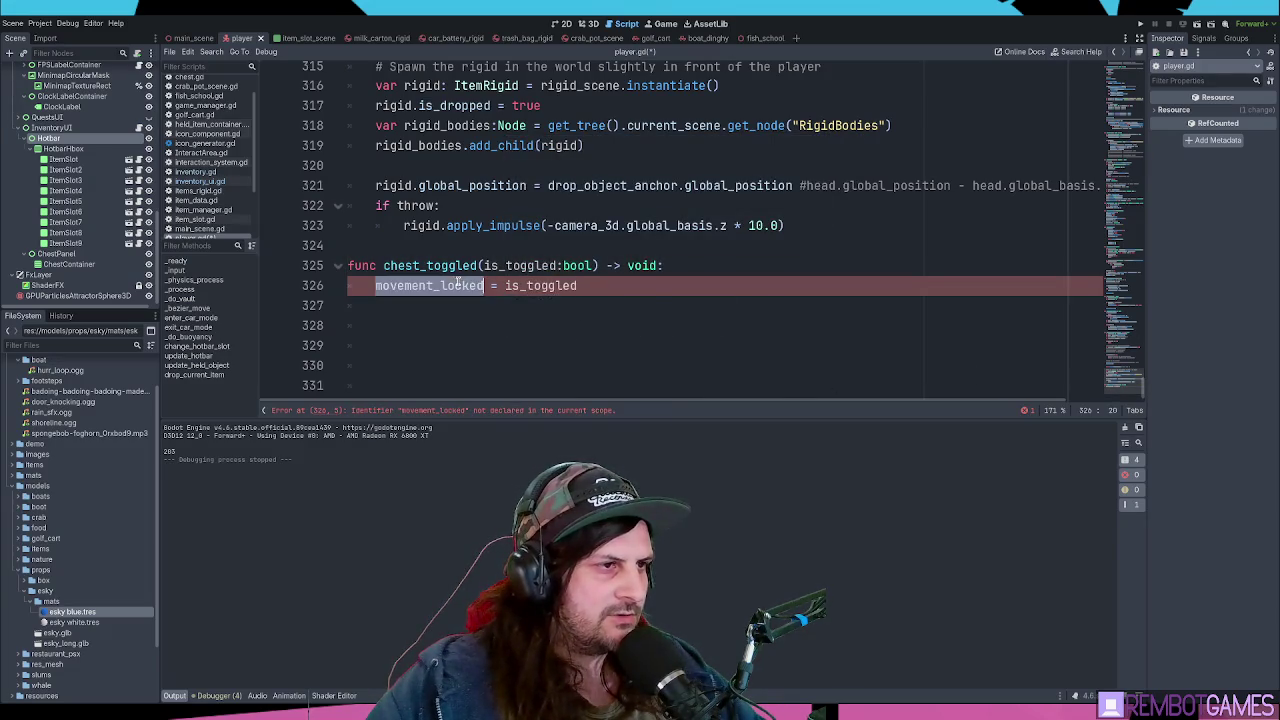
{"action": "mouse_move", "coordinate": [1118, 350]}
{"action": "left_mouse_down"}
{"action": "mouse_move", "coordinate": [1120, 70]}
{"action": "mouse_move", "coordinate": [1122, 109]}
{"action": "left_mouse_up"}
- Declare movement_locked as a false boolean below is_swimming and save player.gd
{"action": "left_click", "coordinate": [616, 151]}
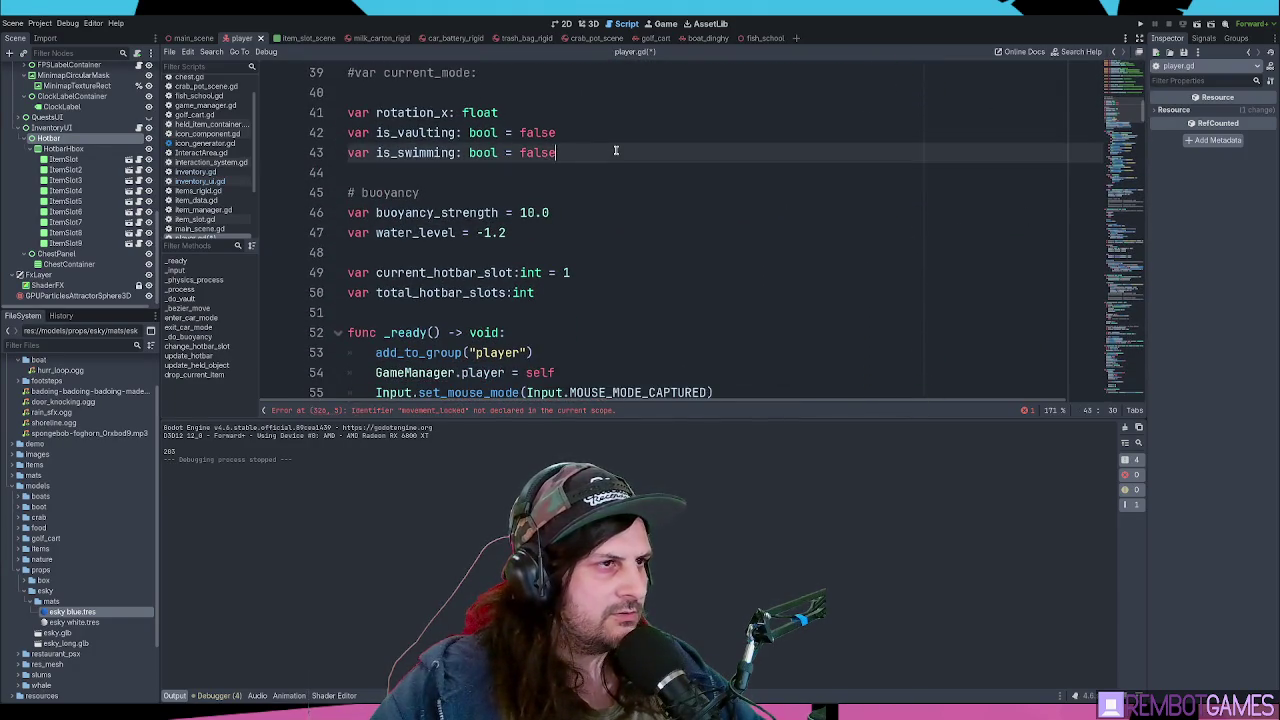
{"action": "key", "text": "ctrl+shift+d"}
{"action": "double_click", "coordinate": [450, 172]}
{"action": "key", "text": "ctrl+v"}
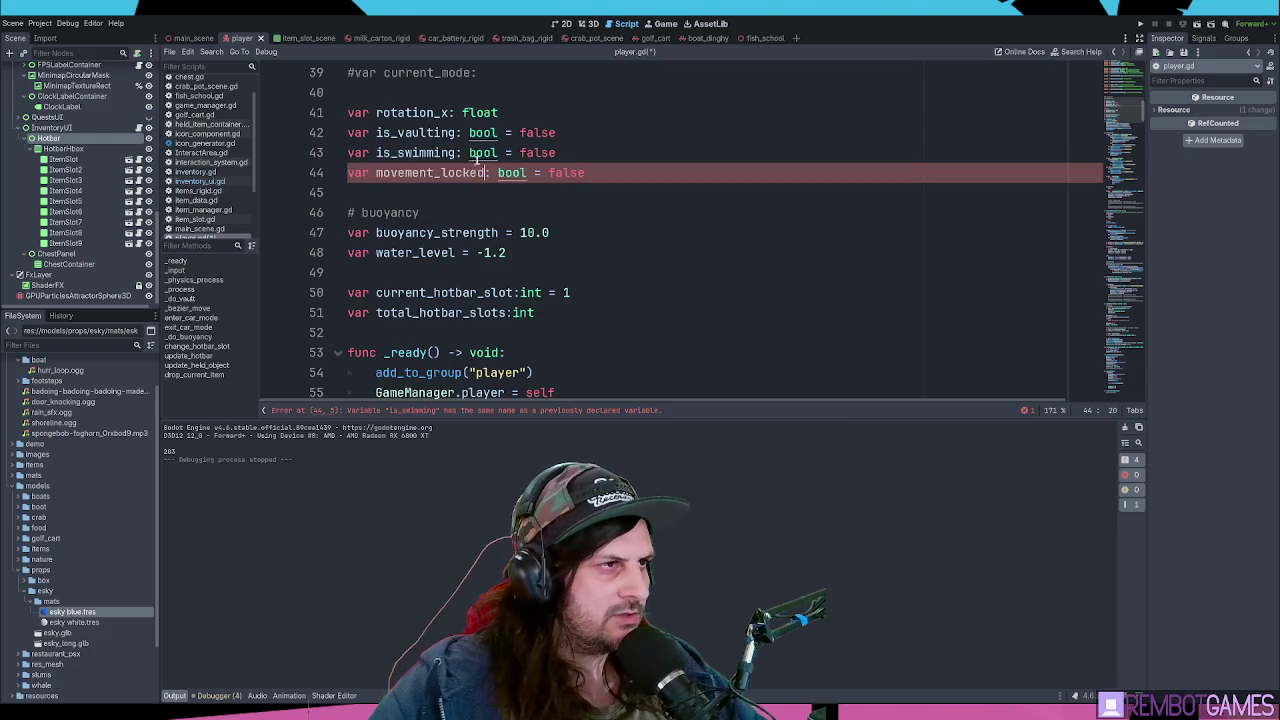
{"action": "left_click", "coordinate": [433, 112]}
{"action": "left_click", "coordinate": [622, 179]}
{"action": "double_click", "coordinate": [404, 172]}
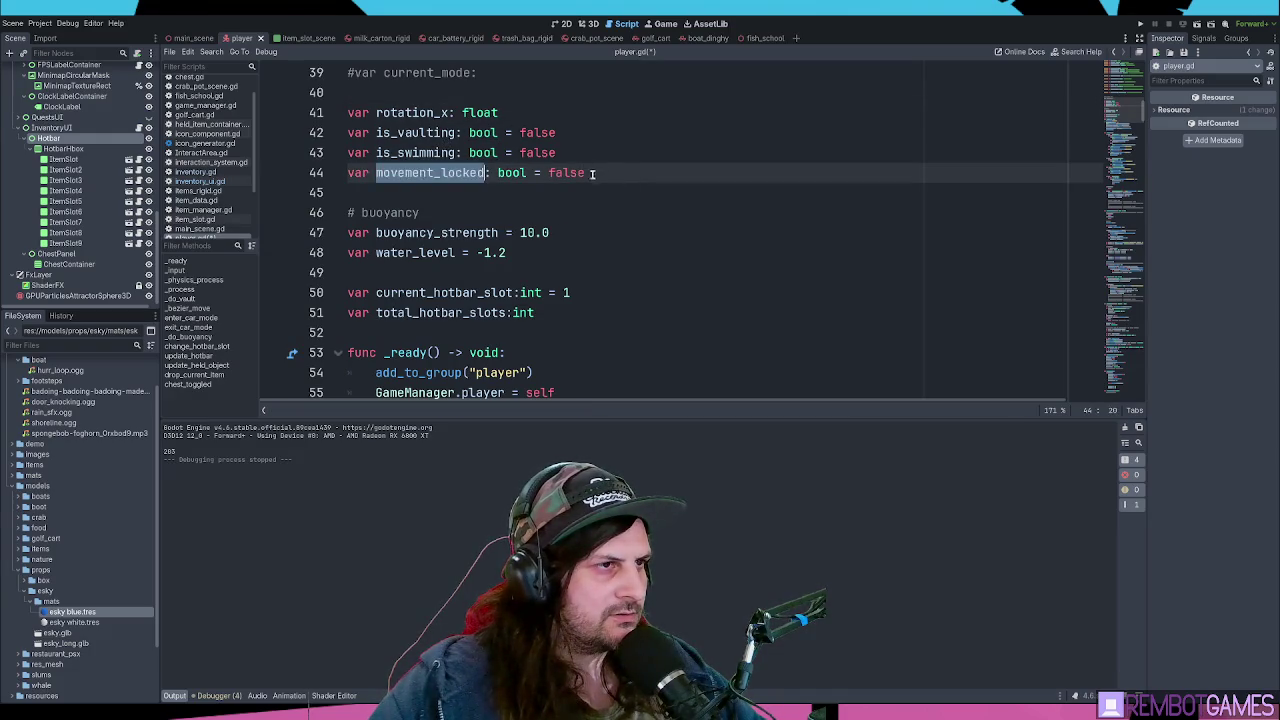
{"action": "key", "text": "End"}
{"action": "key", "text": "ctrl+s"}
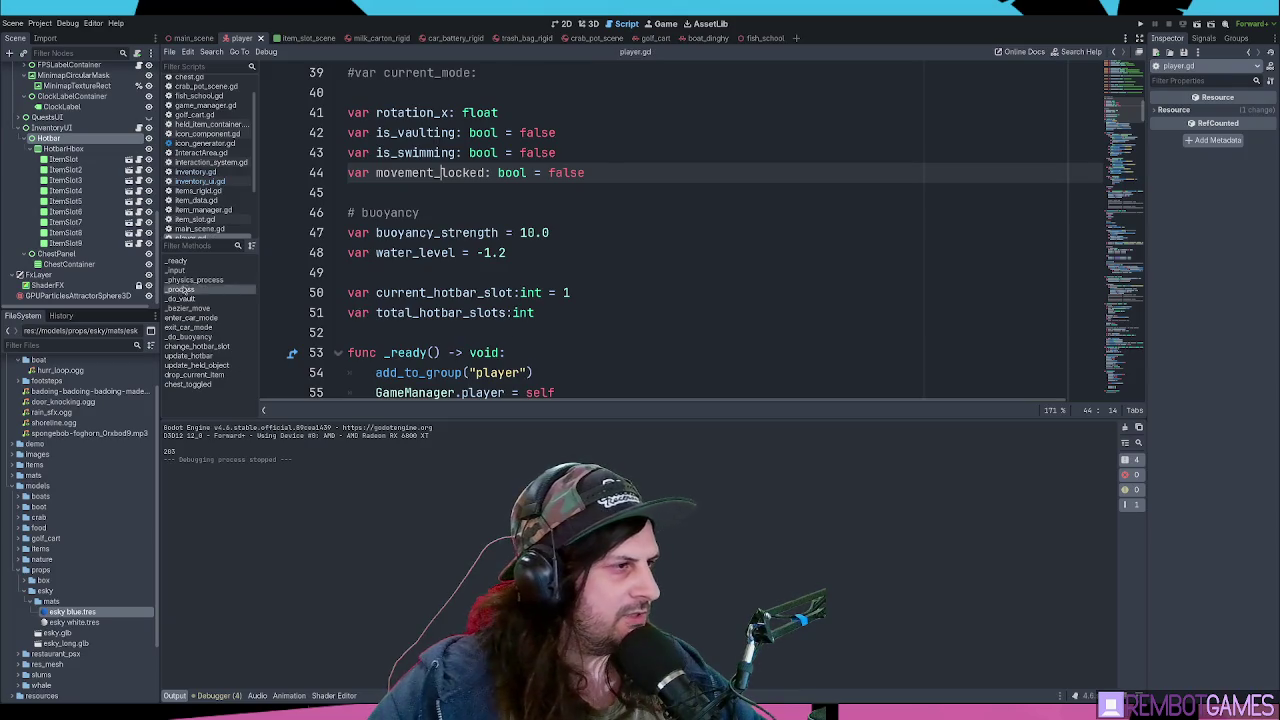
- Change line 116 to 'if is_driving or movement_locked:' and launch a test run
{"action": "left_click", "coordinate": [198, 280]}
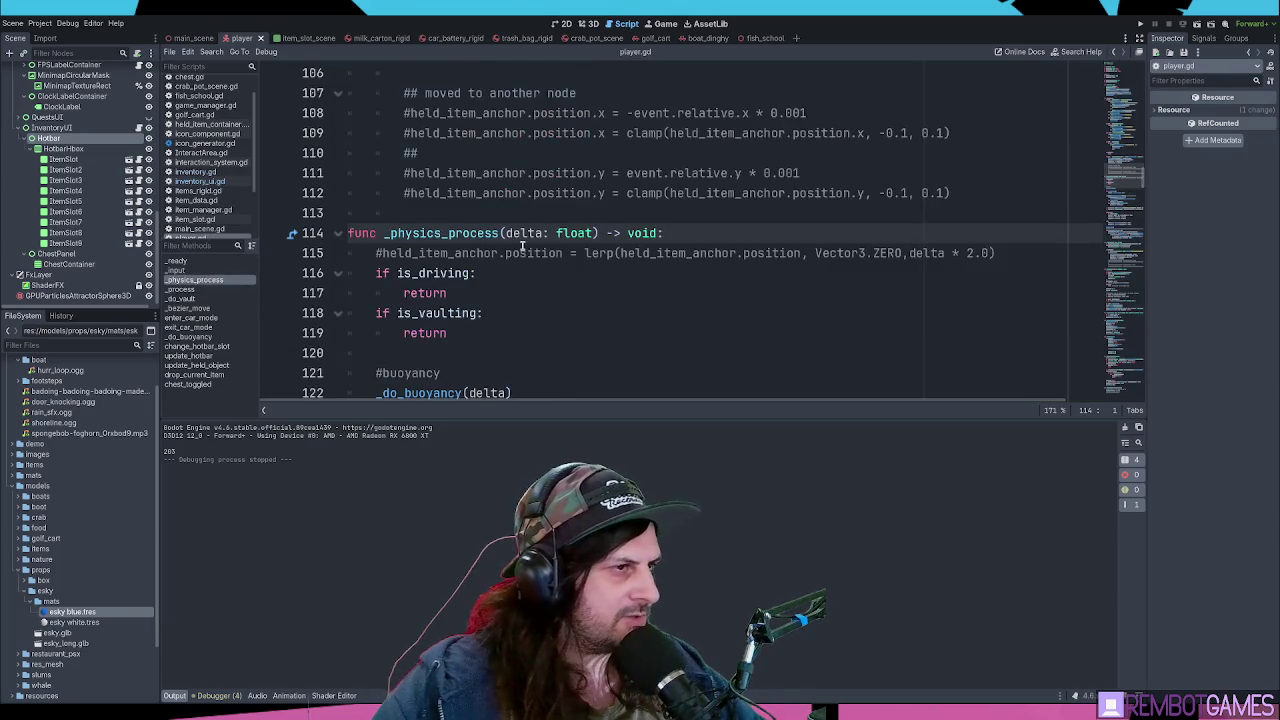
{"action": "scroll", "coordinate": [521, 246], "scroll_direction": "down", "scroll_amount": 2}
{"action": "left_click", "coordinate": [507, 154]}
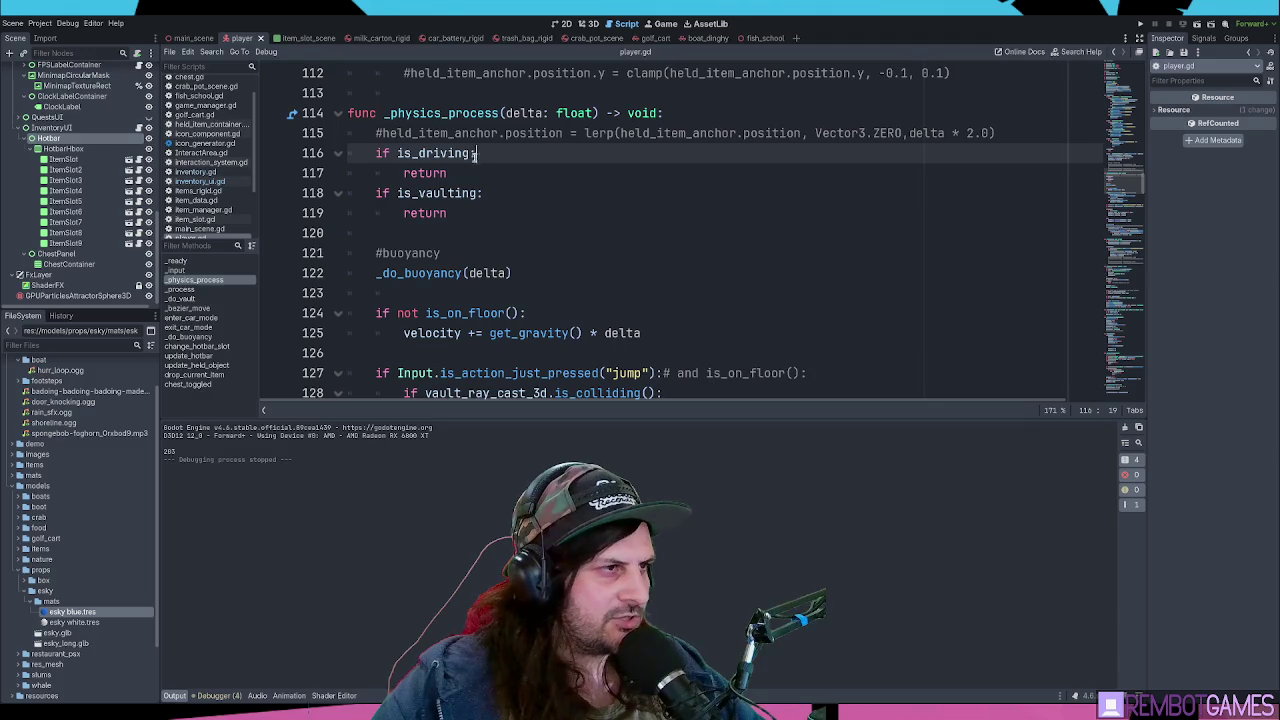
{"action": "left_click_drag", "start_coordinate": [474, 153], "coordinate": [480, 171]}
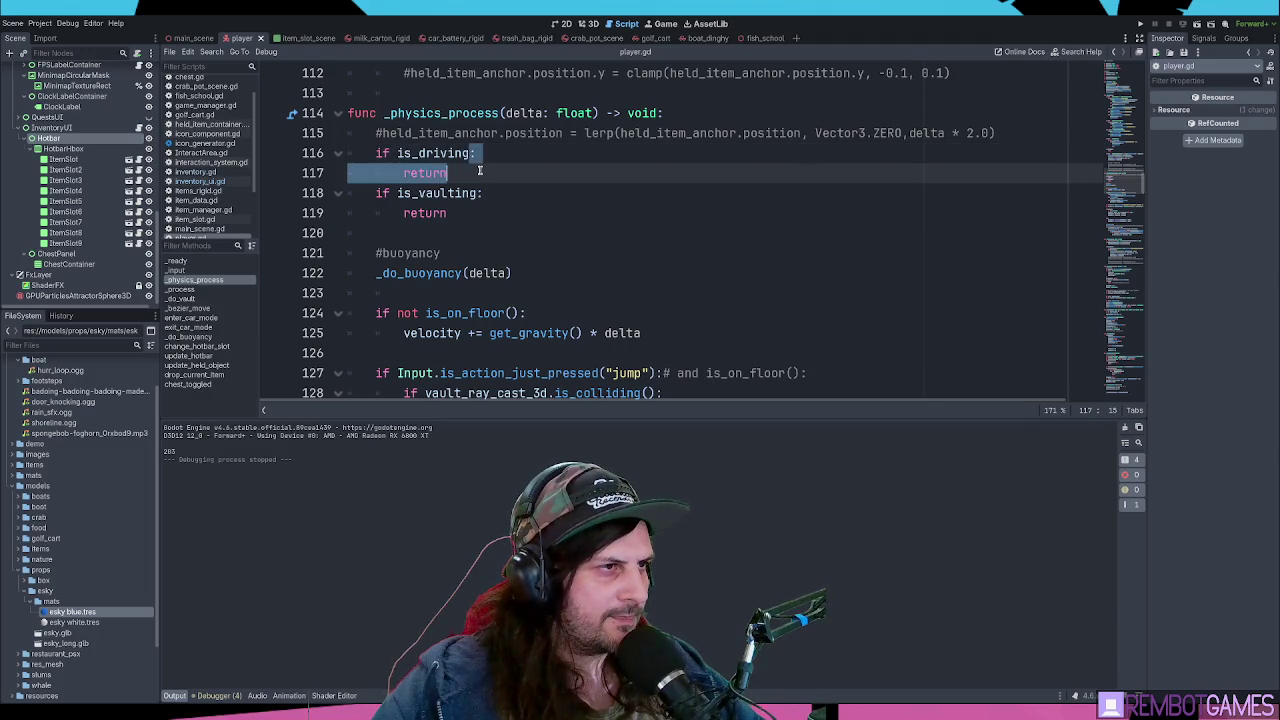
{"action": "left_click", "coordinate": [474, 153]}
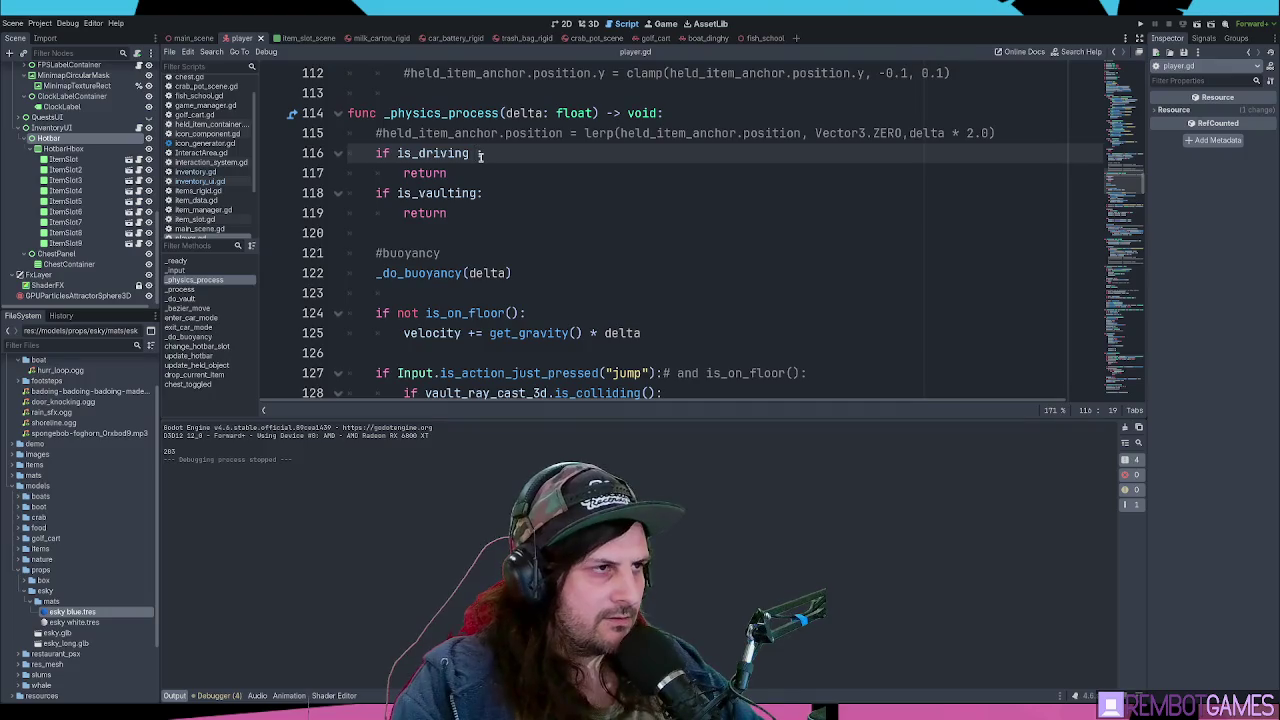
{"action": "type", "text": "or movement_locked"}
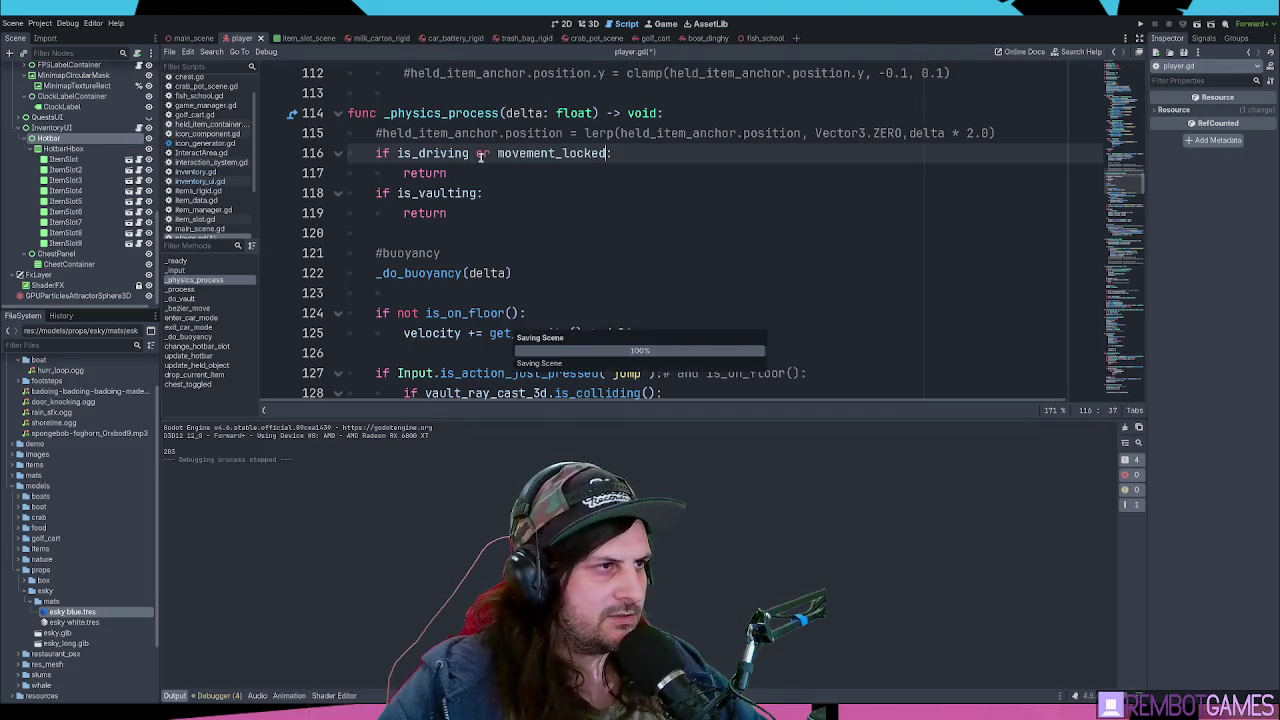
{"action": "key", "text": "Down"}
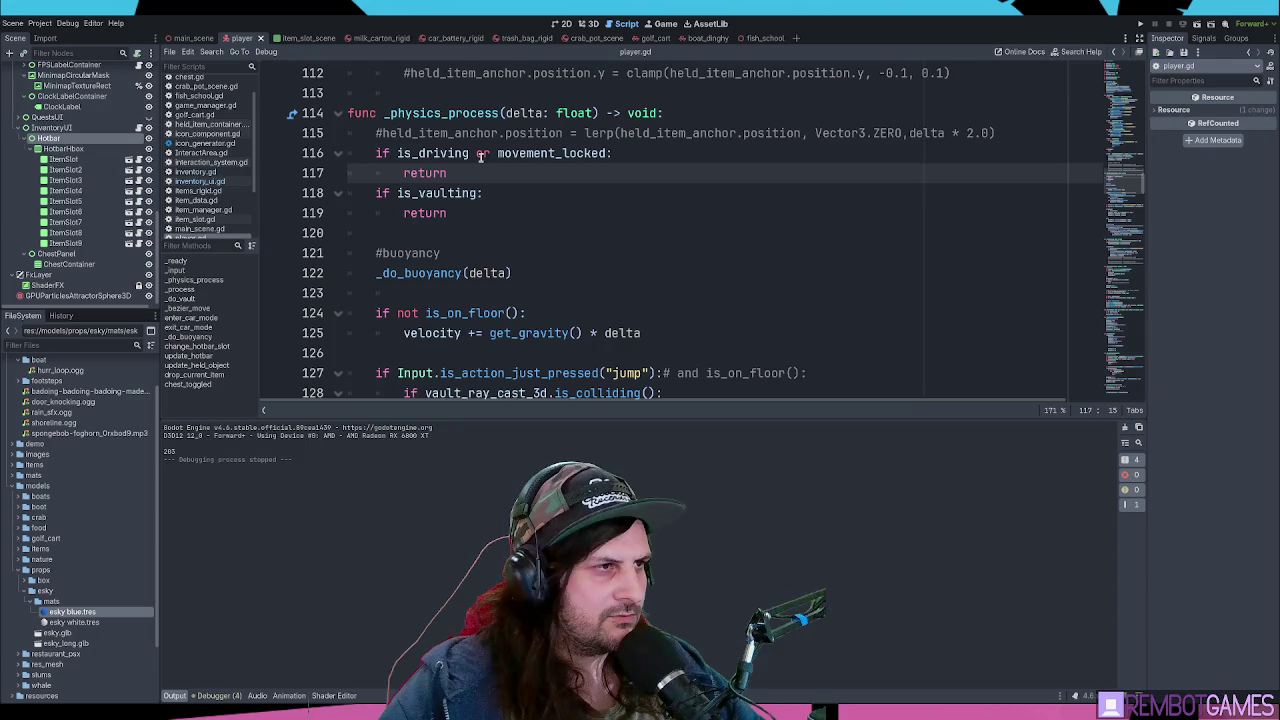
{"action": "key", "text": "Down"}
{"action": "key", "text": "Down"}
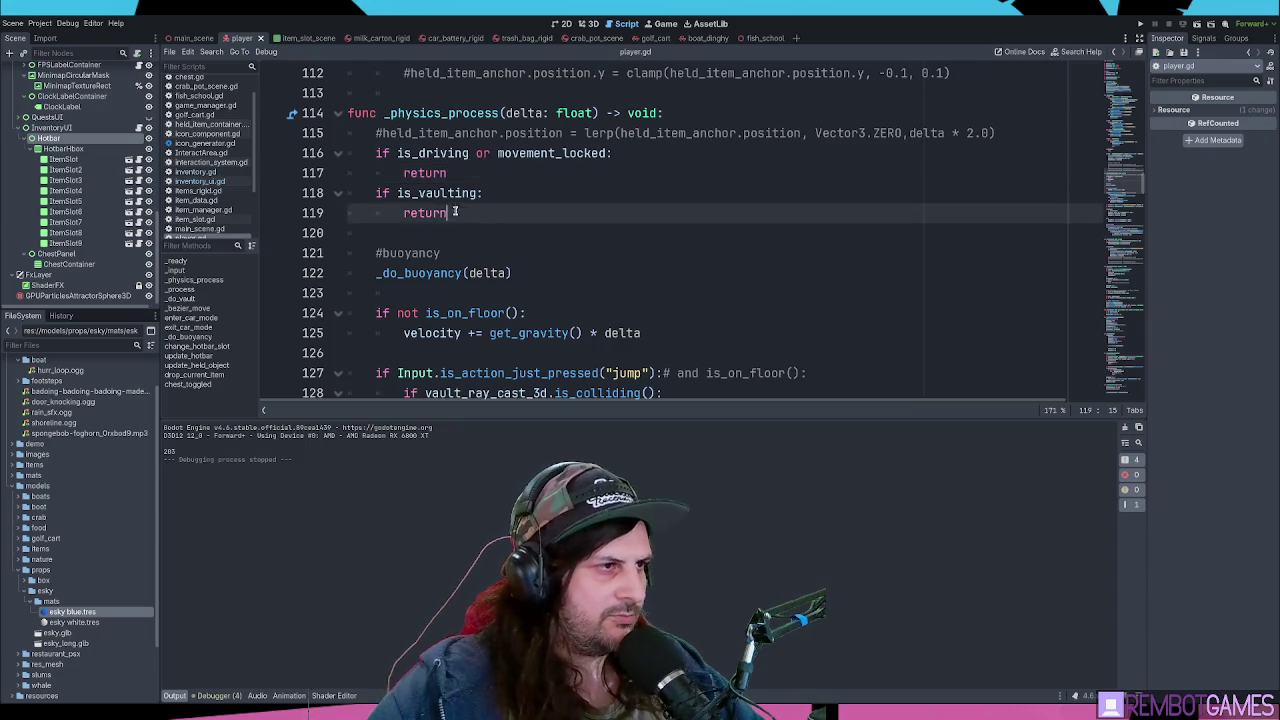
{"action": "key", "text": "shift+Up"}
{"action": "key", "text": "shift+Home"}
{"action": "key", "text": "shift+Home"}
{"action": "left_click", "coordinate": [536, 200]}
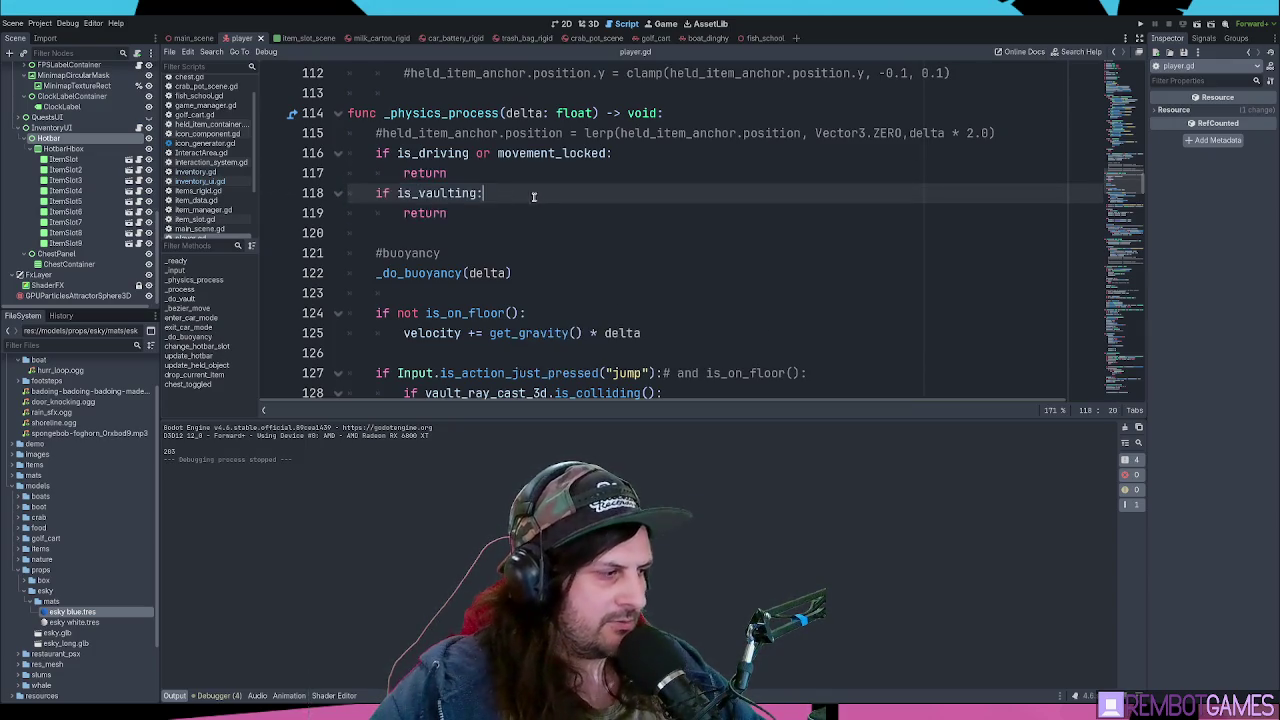
{"action": "key", "text": "F5"}
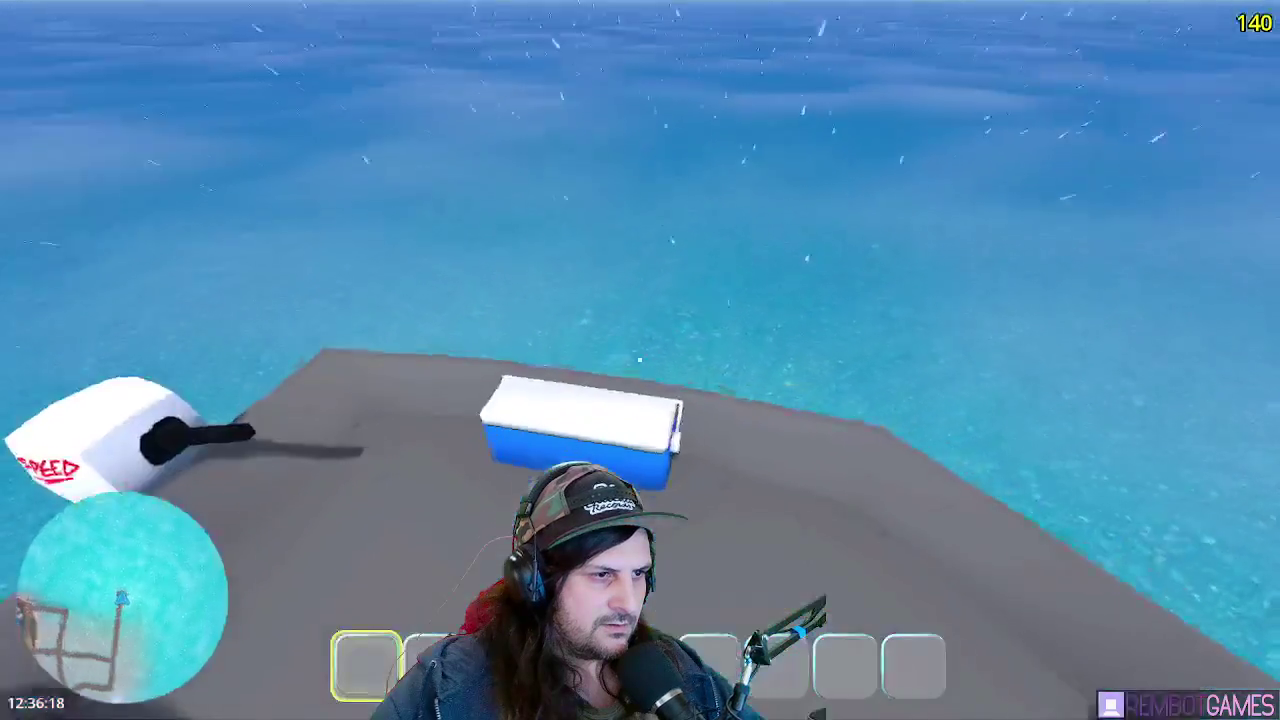
- Open the chest in the running game, stop it, then bring up inventory_ui.gd
{"action": "key", "text": "Tab"}
{"action": "key", "text": "F8"}
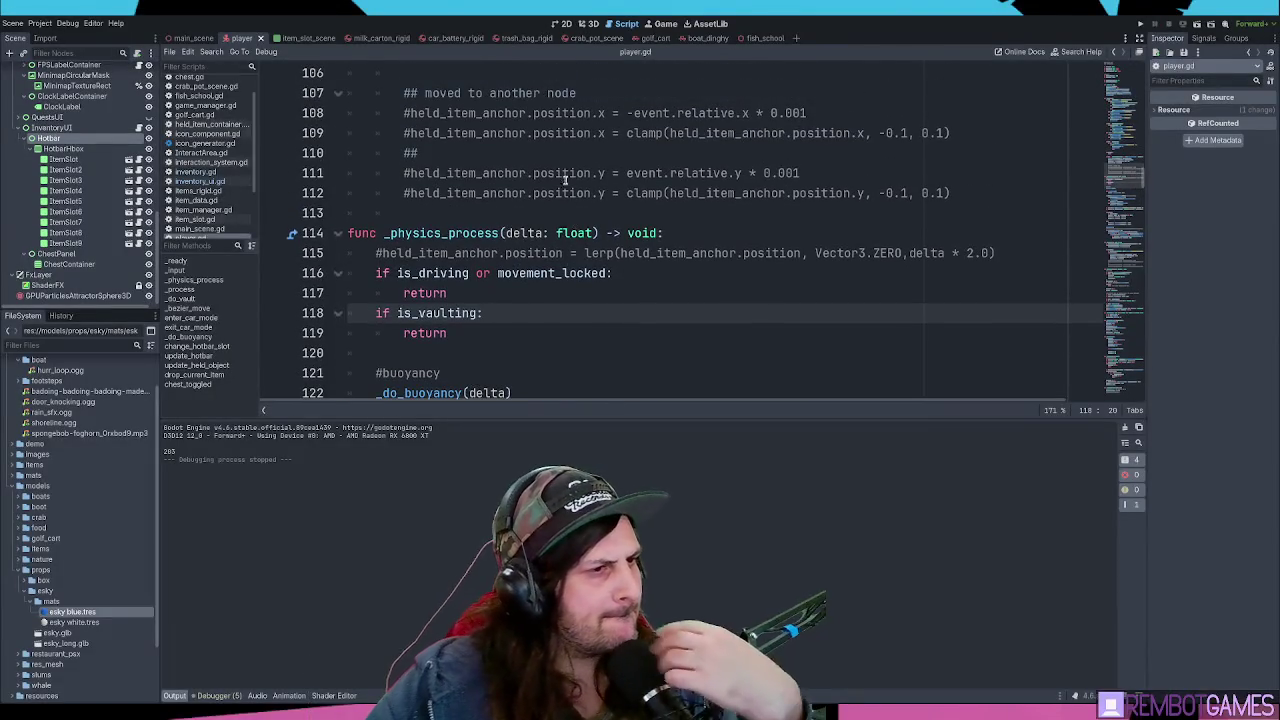
{"action": "double_click", "coordinate": [540, 274]}
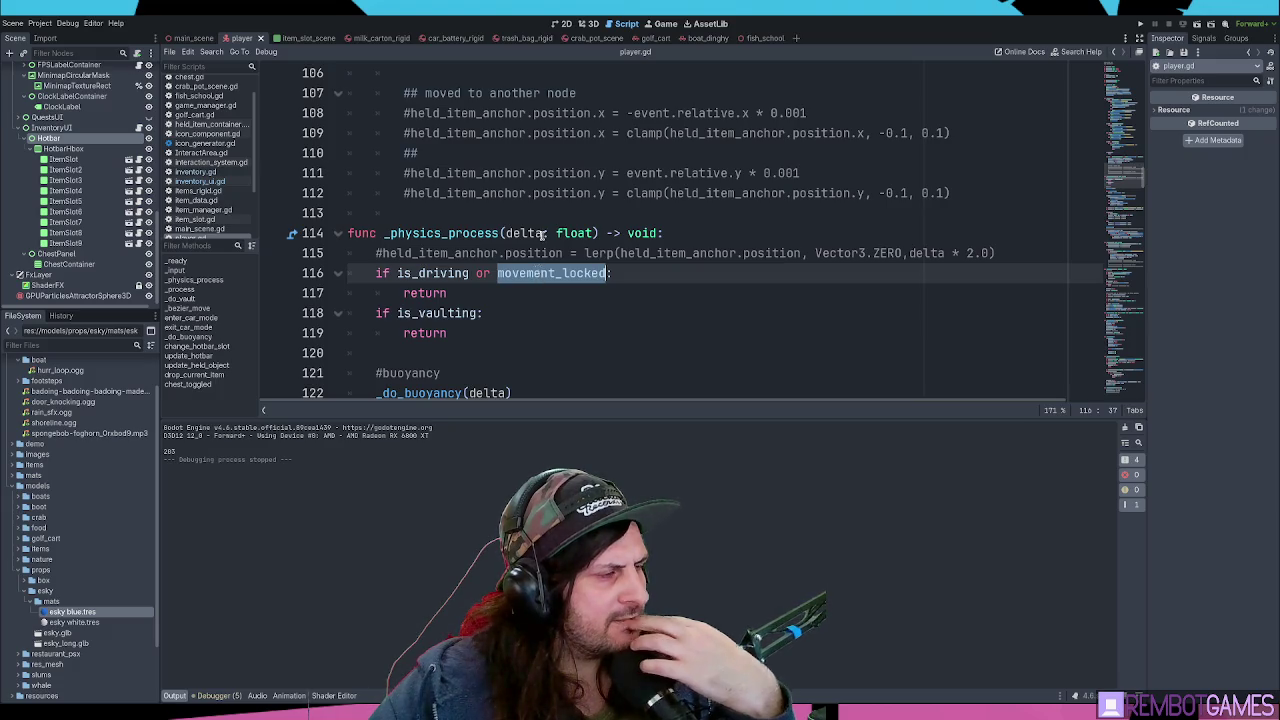
{"action": "scroll", "coordinate": [205, 140], "scroll_direction": "up", "scroll_amount": 1}
{"action": "left_click", "coordinate": [205, 205]}
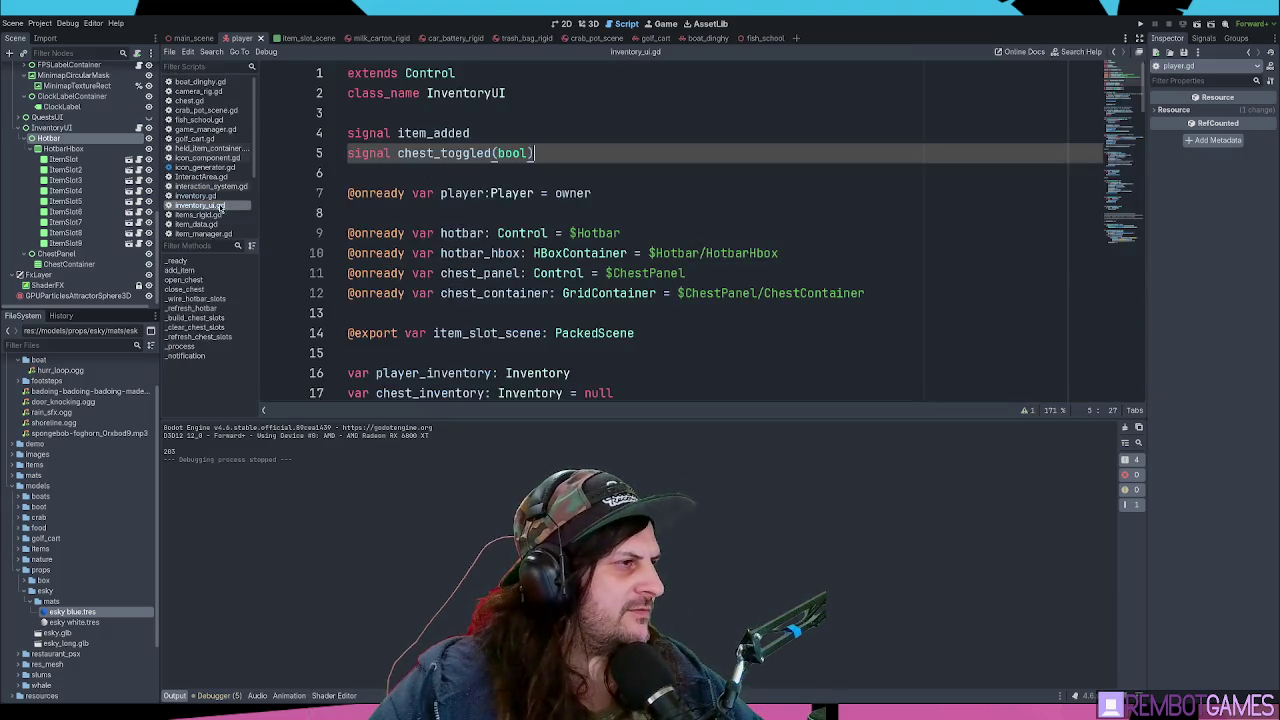
- Add chest_toggled.emit(true) after the mouse-mode line at the end of open_chest
{"action": "double_click", "coordinate": [440, 155]}
{"action": "scroll", "coordinate": [600, 160], "scroll_direction": "down", "scroll_amount": 9}
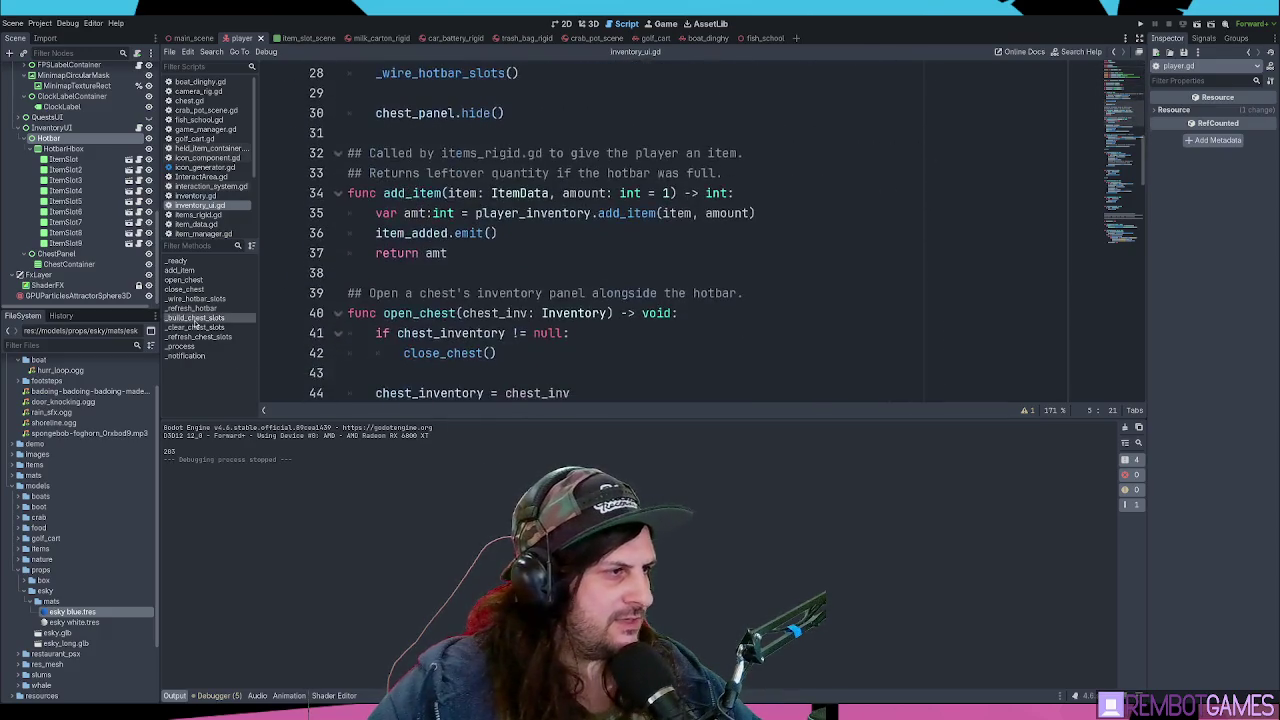
{"action": "left_click", "coordinate": [185, 280]}
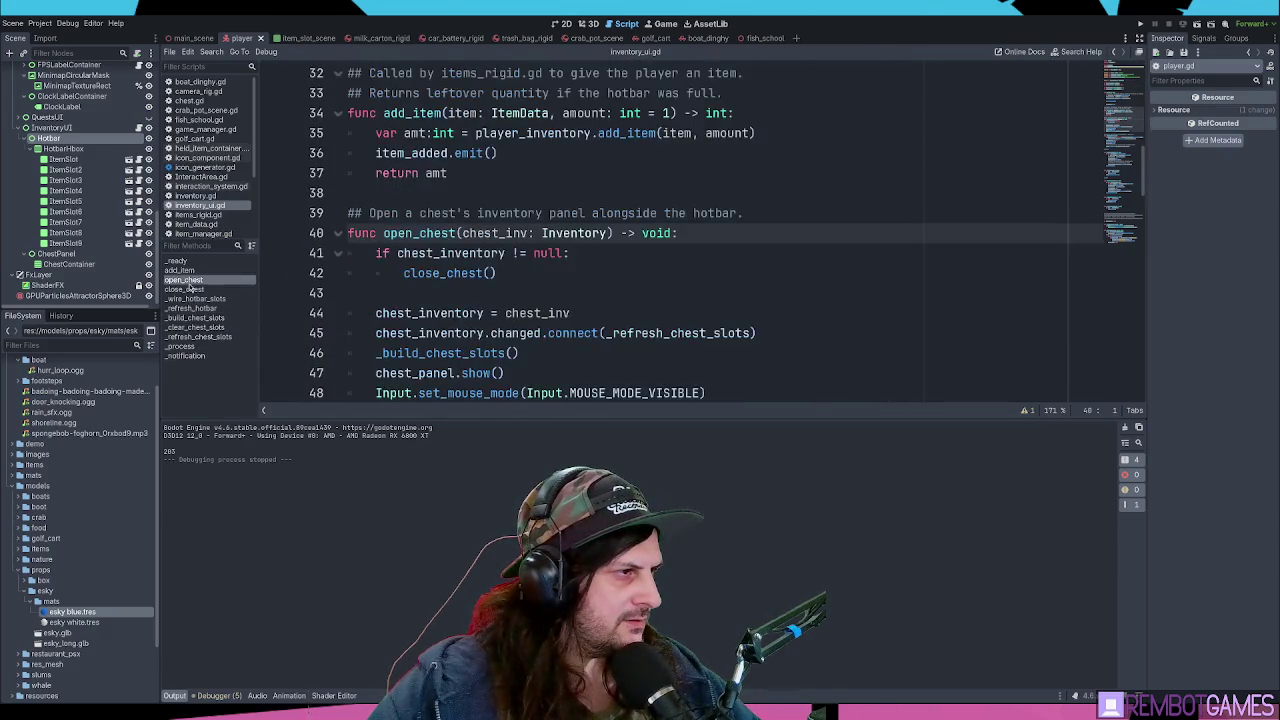
{"action": "scroll", "coordinate": [665, 258], "scroll_direction": "down", "scroll_amount": 2}
{"action": "left_click", "coordinate": [730, 274]}
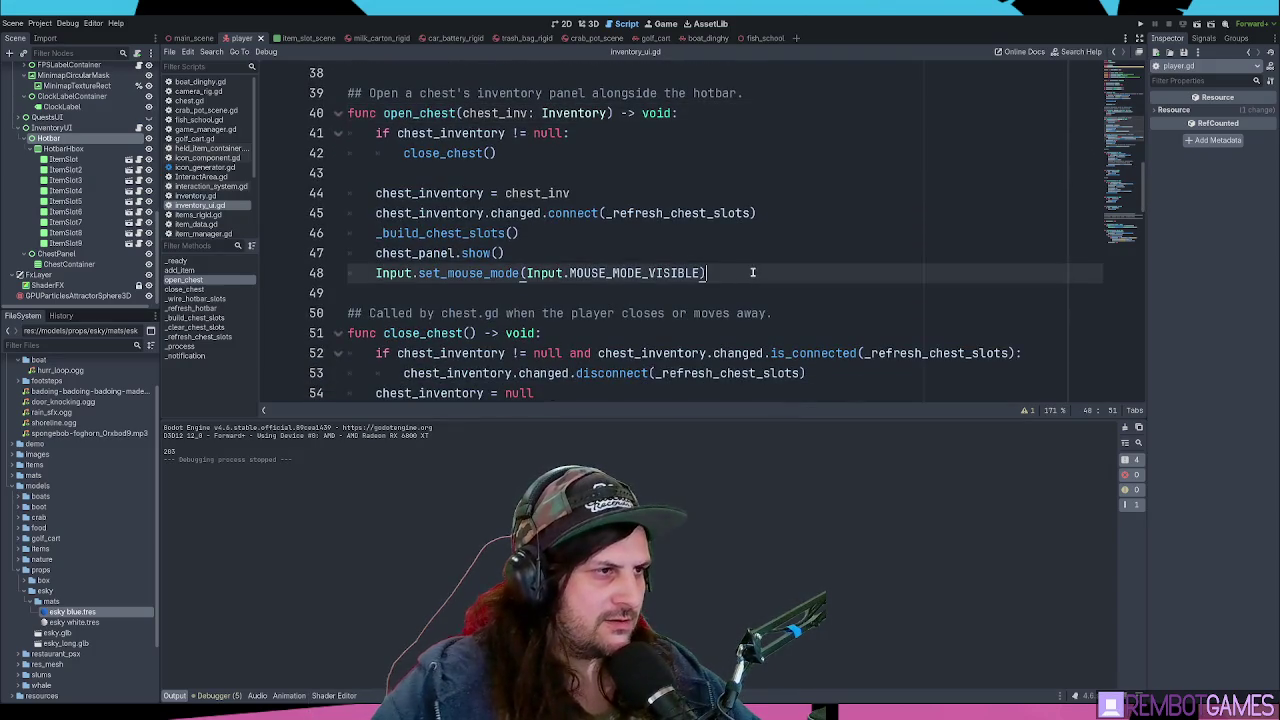
{"action": "key", "text": "Return"}
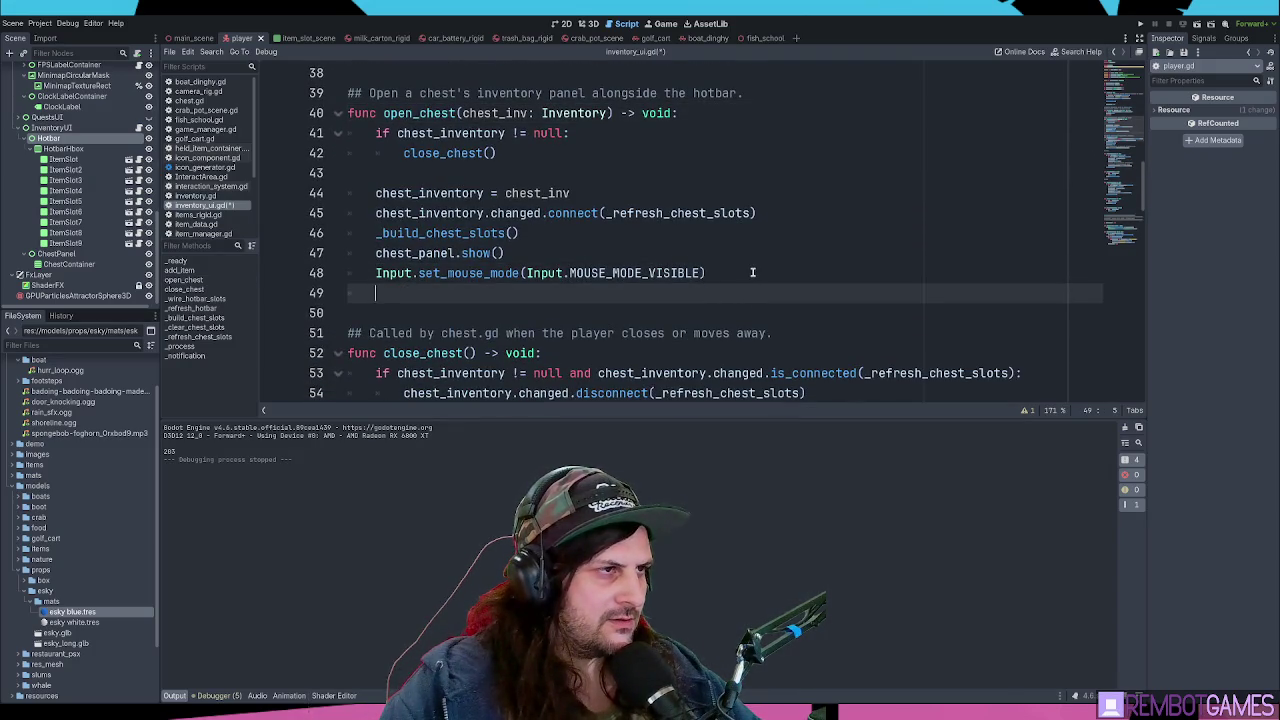
{"action": "key", "text": "Return"}
{"action": "type", "text": "chest_toggled"}
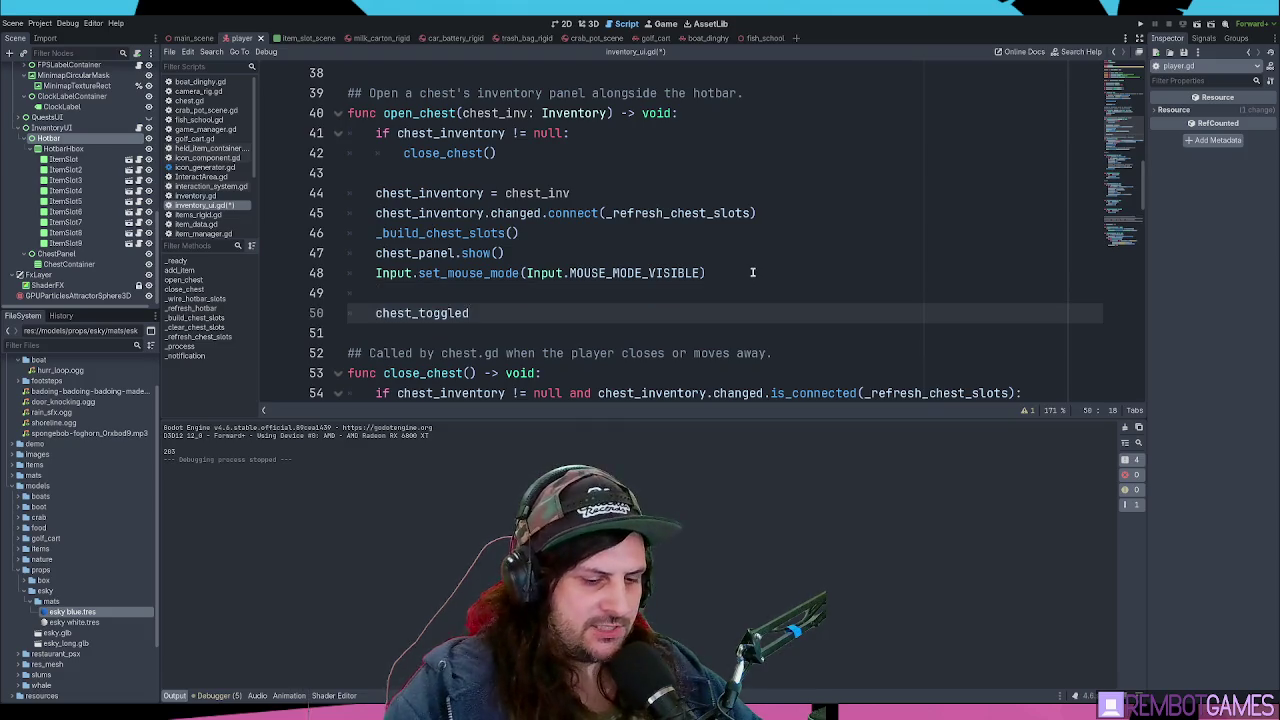
{"action": "type", "text": ".emit(true"}
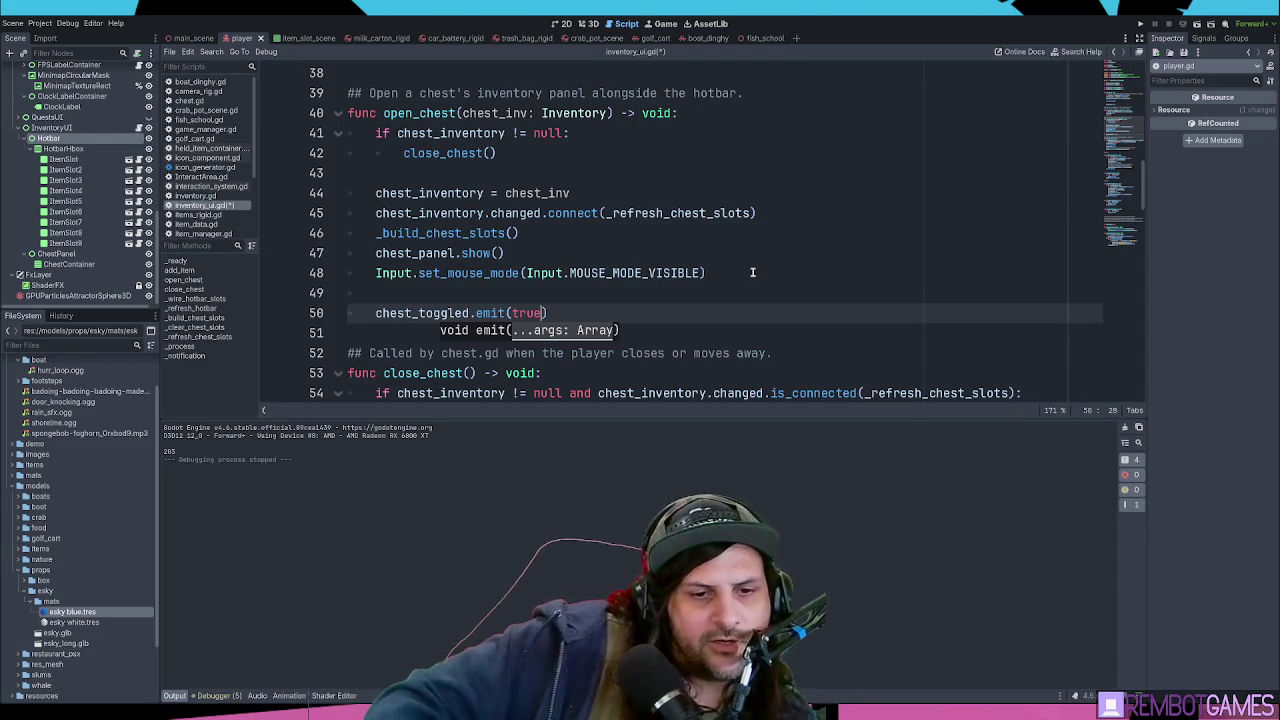
{"action": "key", "text": "shift+Home"}
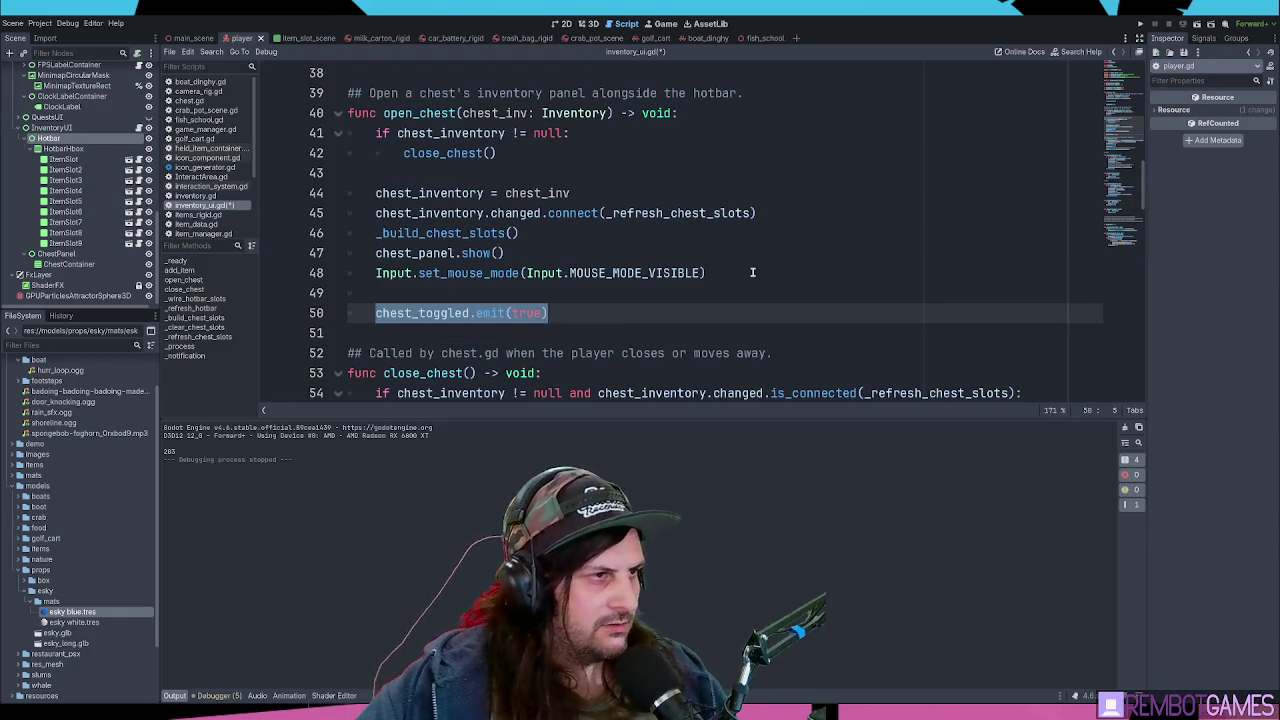
{"action": "left_click_drag", "start_coordinate": [548, 313], "coordinate": [374, 314]}
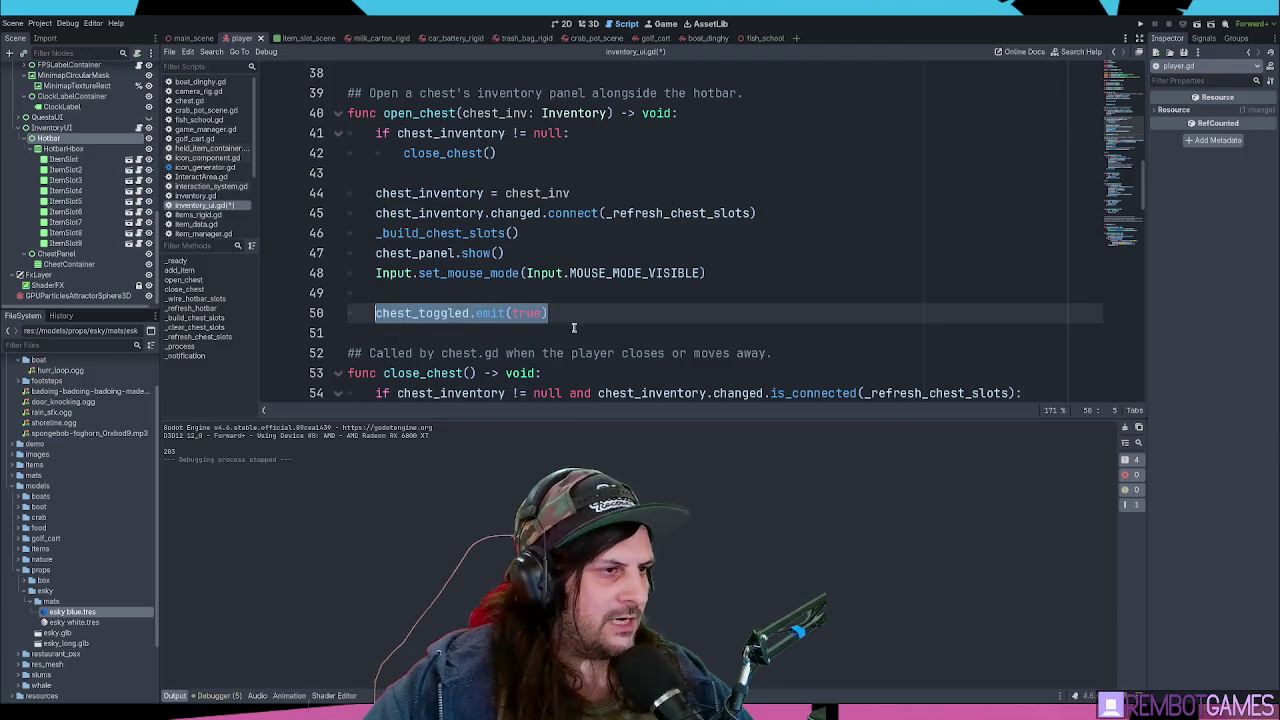
- Add chest_toggled.emit(false) to close_chest from the copied line, then run the project
{"action": "key", "text": "ctrl+c"}
{"action": "scroll", "coordinate": [574, 327], "scroll_direction": "down", "scroll_amount": 3}
{"action": "left_click", "coordinate": [766, 329]}
{"action": "key", "text": "Return"}
{"action": "key", "text": "ctrl+v"}
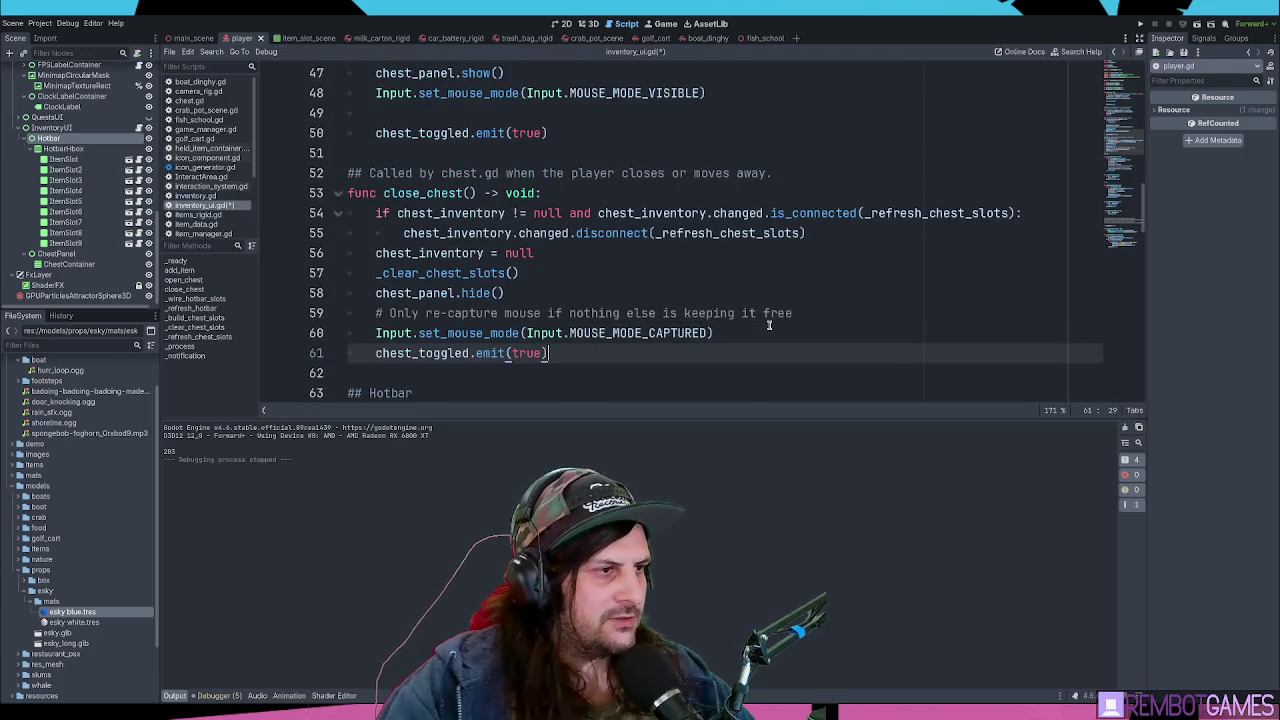
{"action": "key", "text": "ctrl+shift+Left"}
{"action": "type", "text": "flase"}
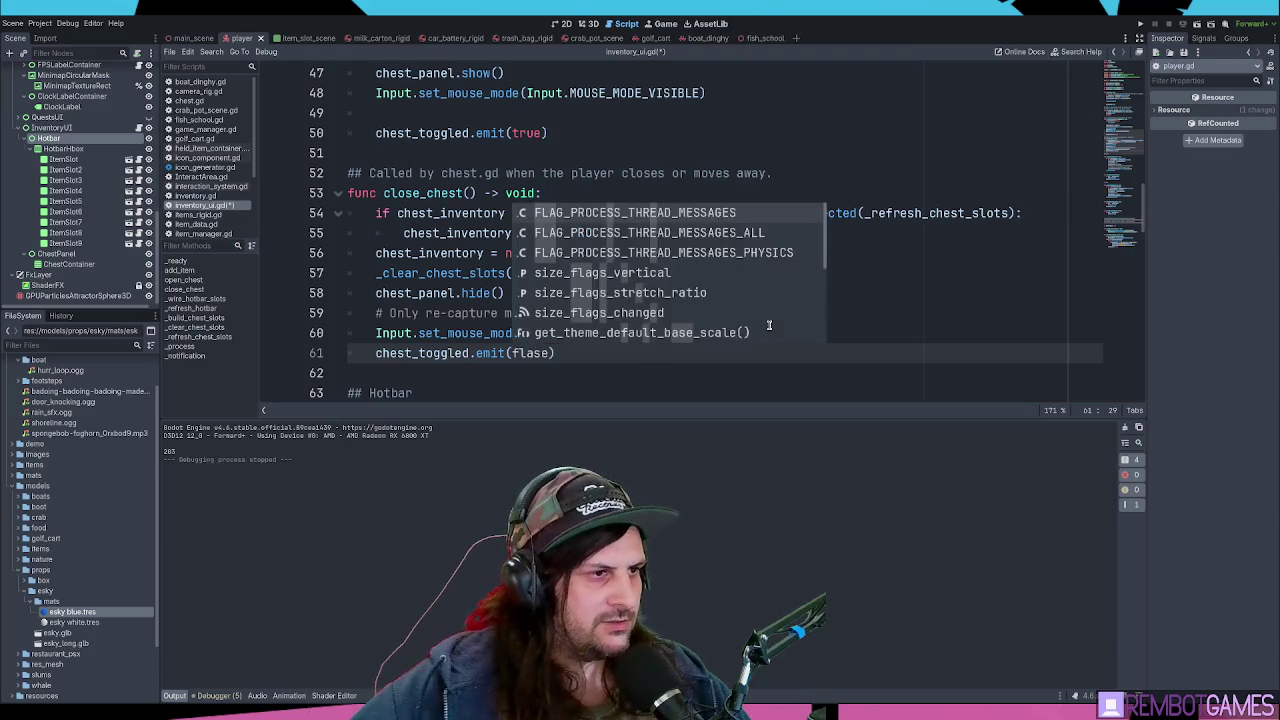
{"action": "key", "text": "BackSpace"}
{"action": "key", "text": "BackSpace"}
{"action": "key", "text": "BackSpace"}
{"action": "type", "text": "false"}
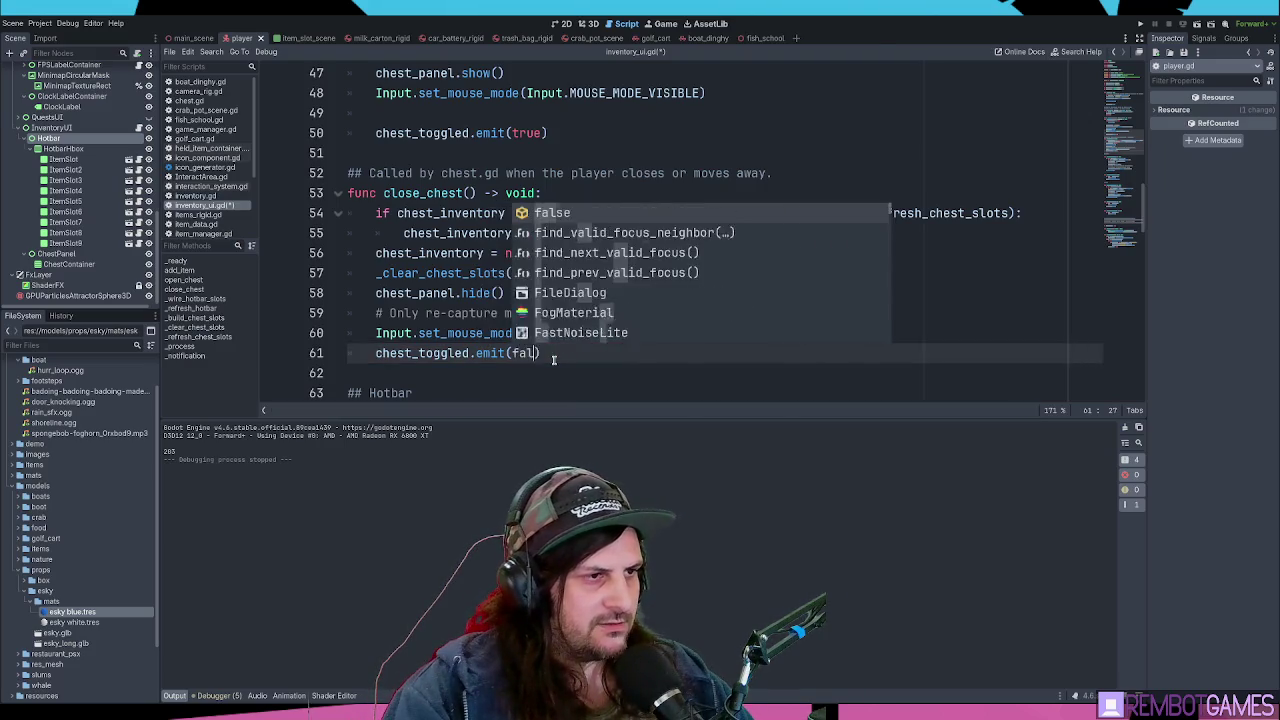
{"action": "type", "text": ")"}
{"action": "key", "text": "F5"}
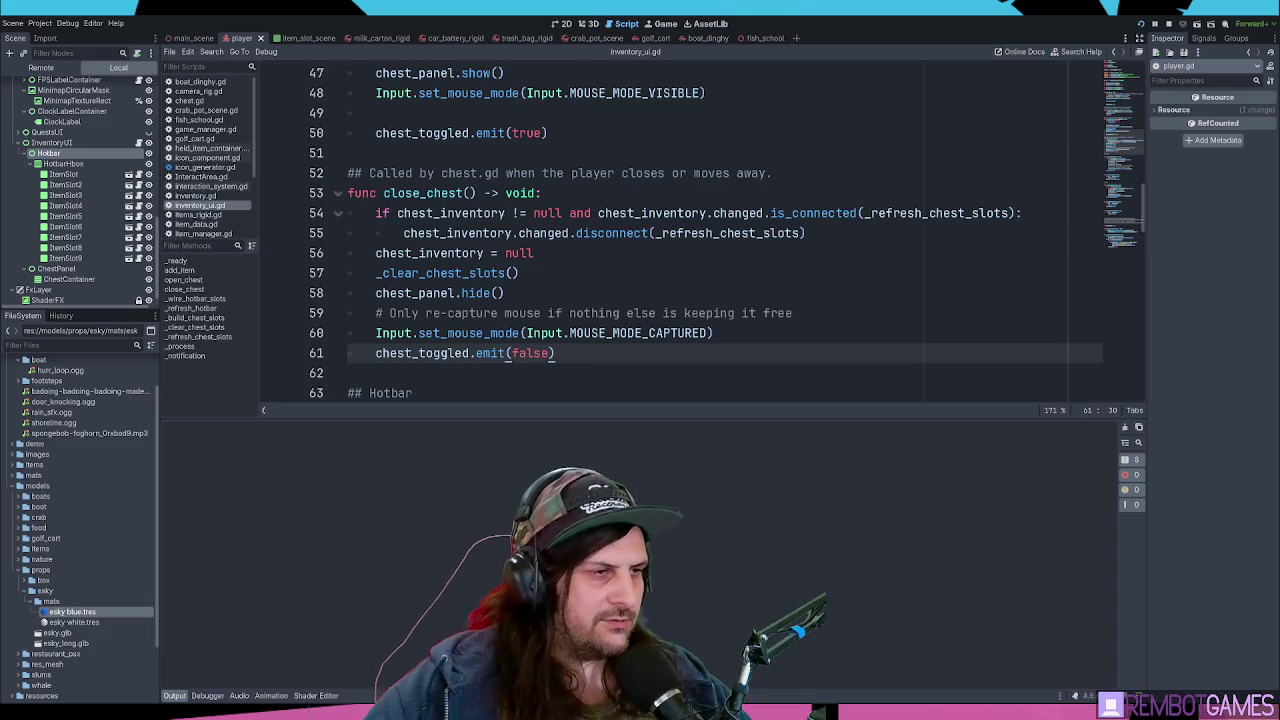
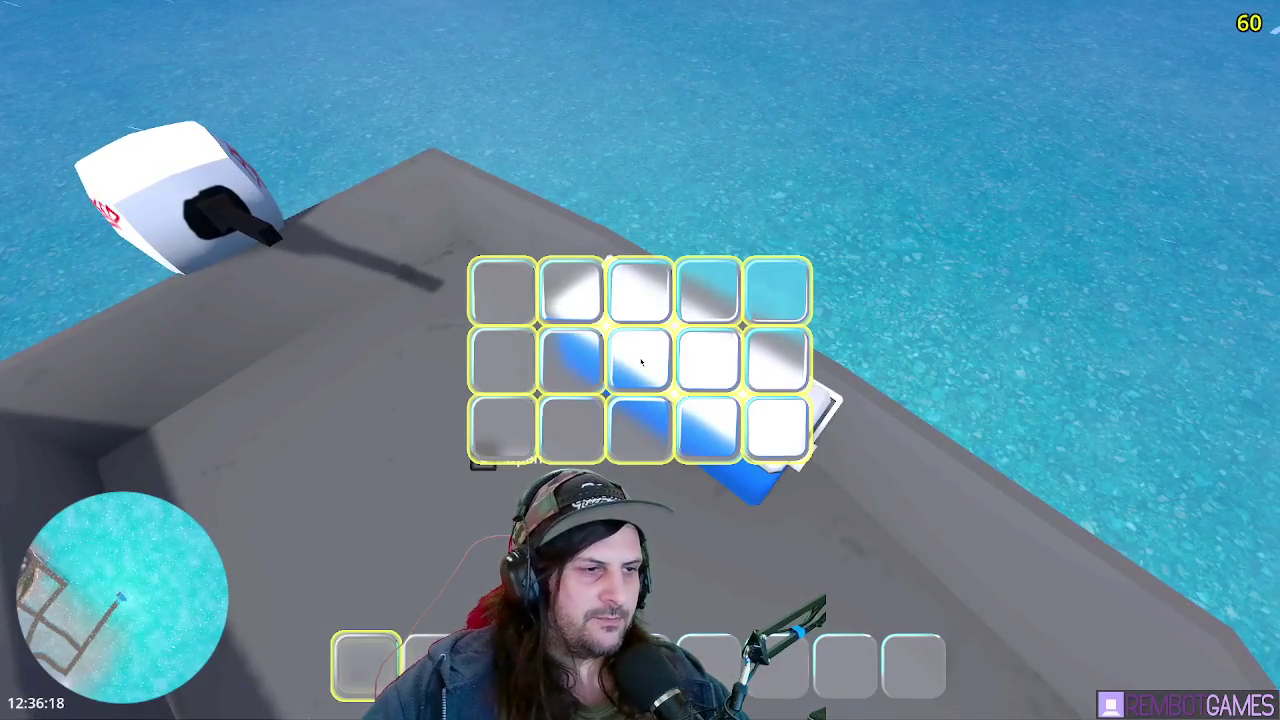
- Toggle the cooler's storage grid open and closed several times with Tab and E
{"action": "key", "text": "Tab"}
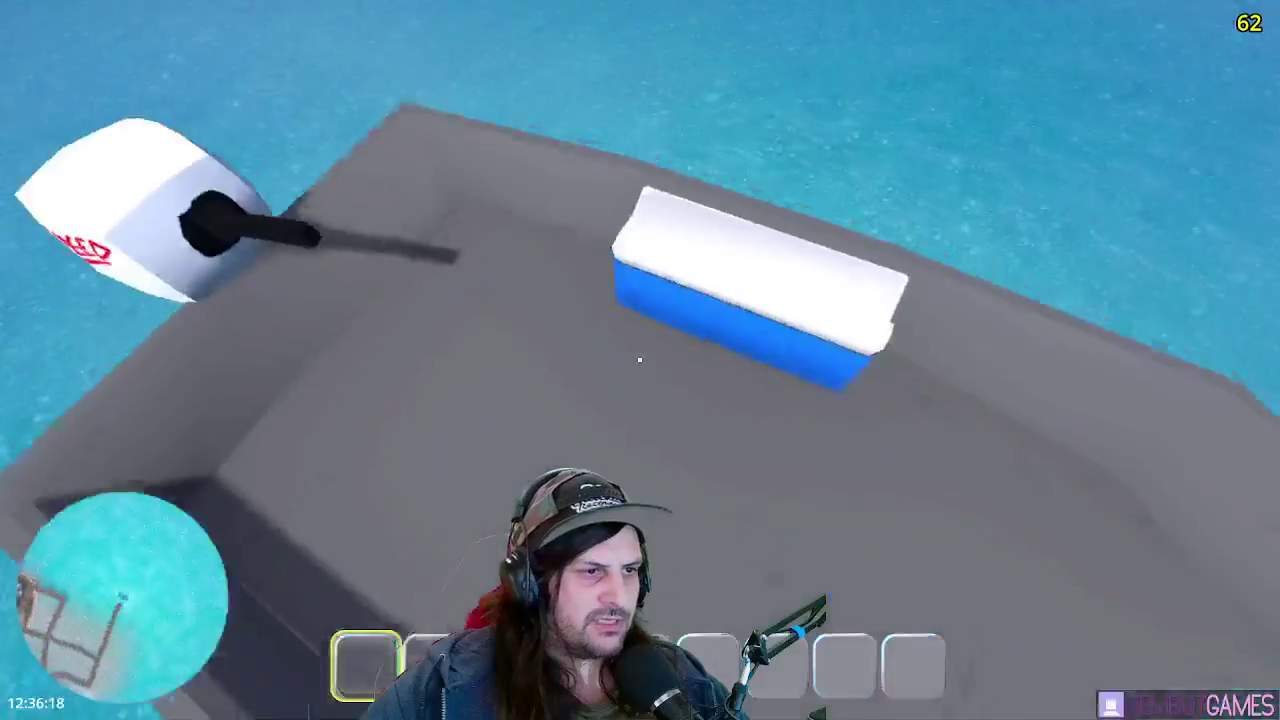
{"action": "key", "text": "Tab"}
{"action": "key", "text": "Tab"}
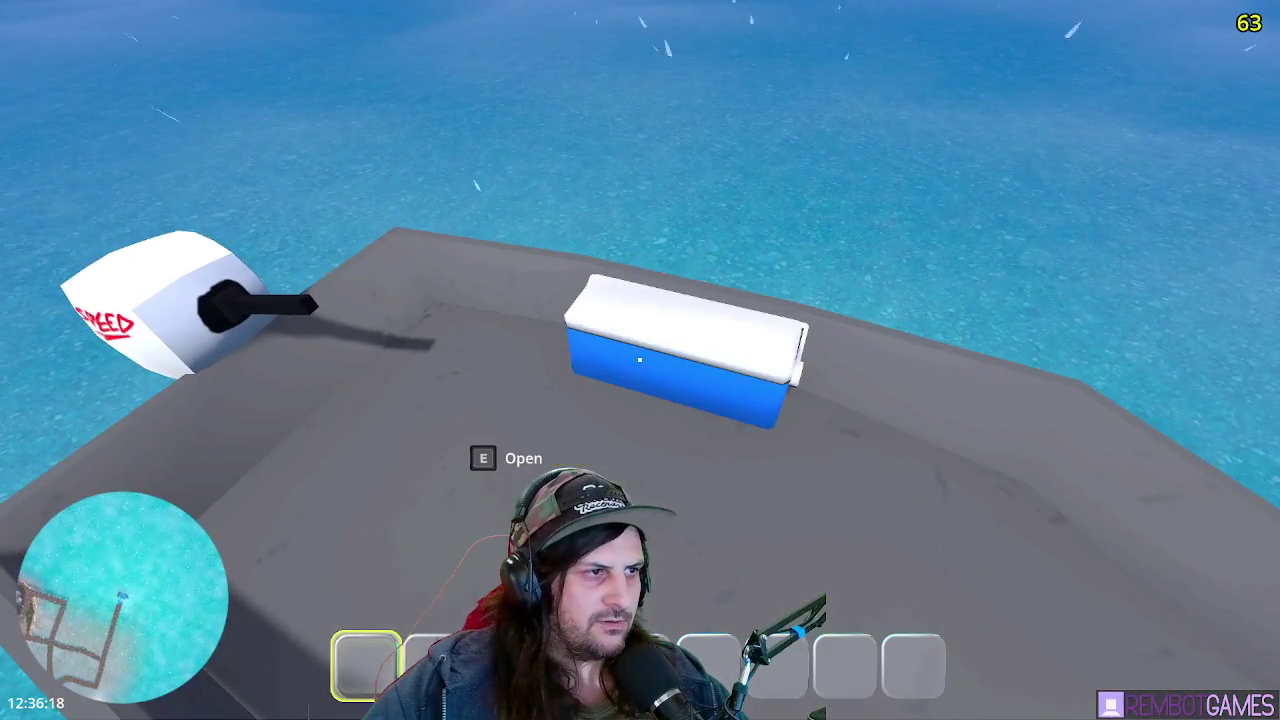
{"action": "key", "text": "e"}
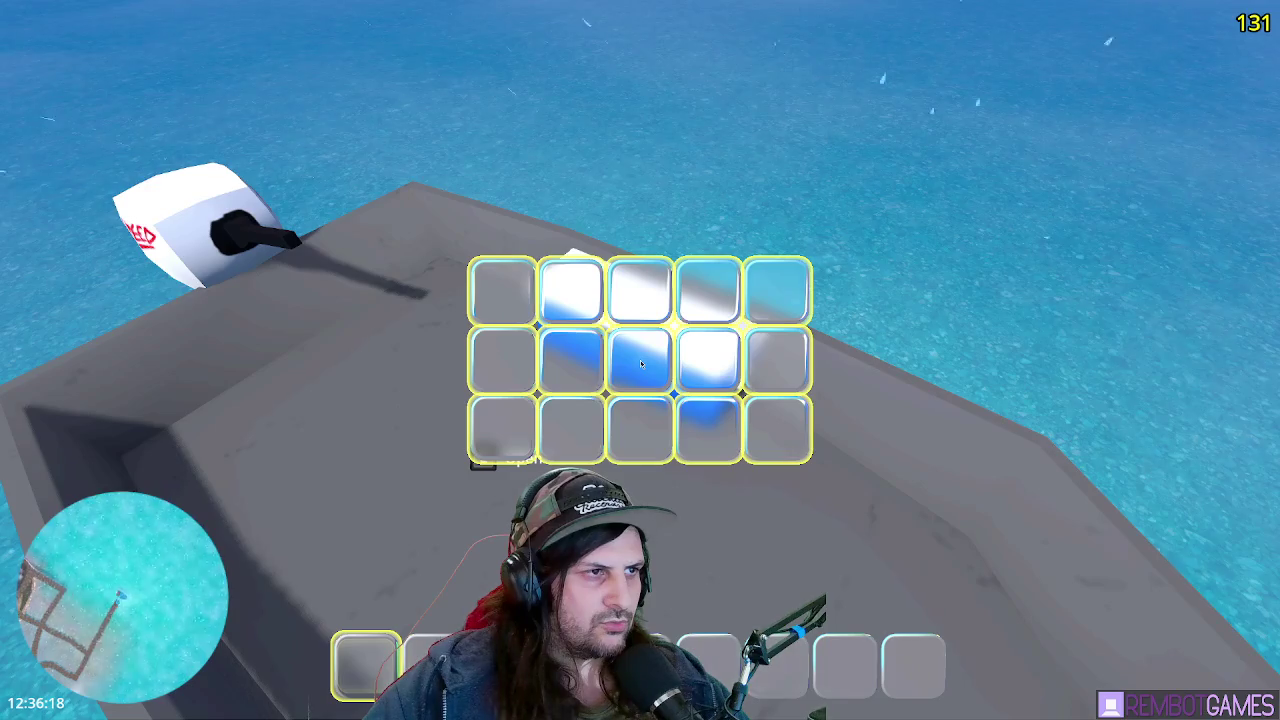
{"action": "key", "text": "e"}
{"action": "key", "text": "e"}
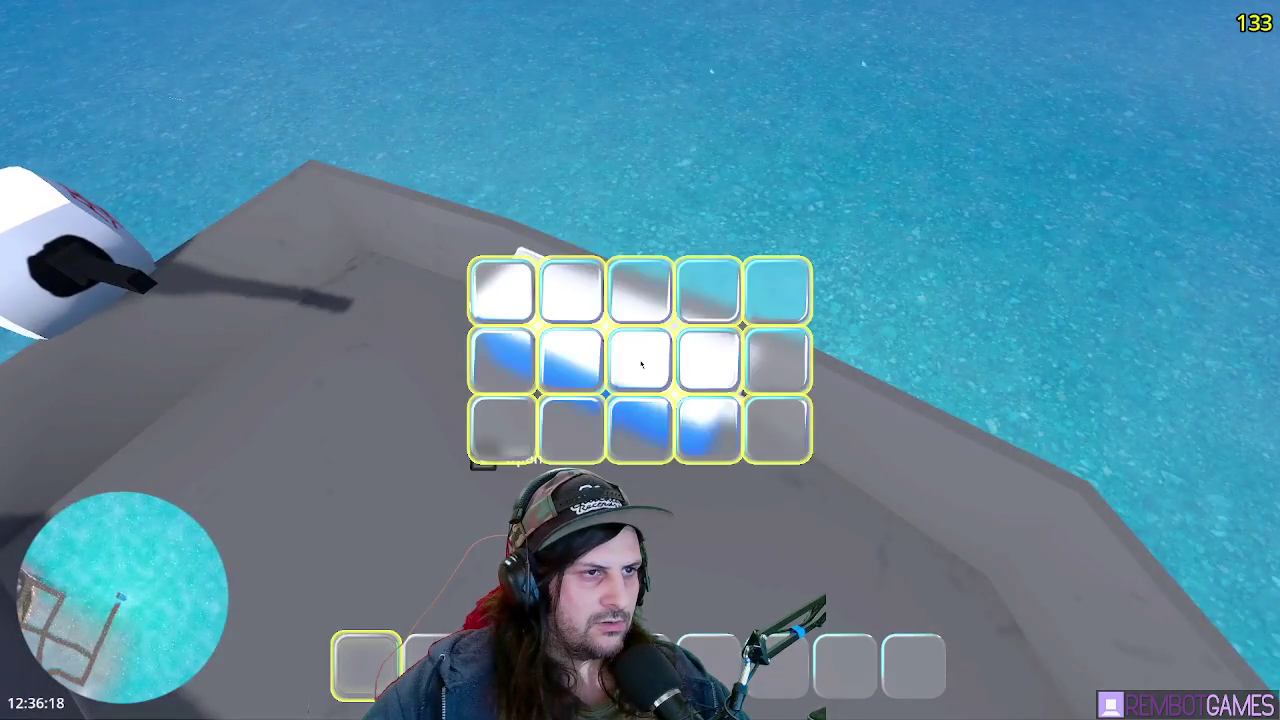
{"action": "key", "text": "e"}
- Walk away from the cooler to test auto-close, then return and reopen and close its grid
{"action": "key", "text": "w"}
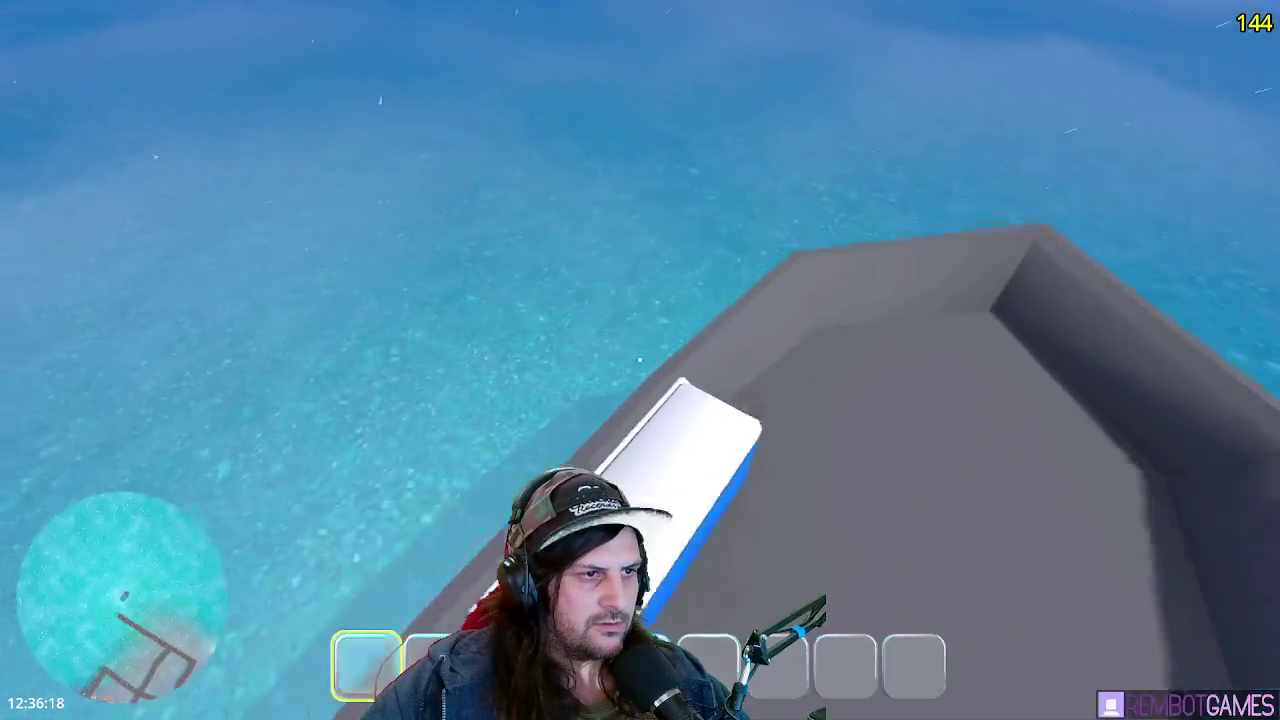
{"action": "key", "text": "e"}
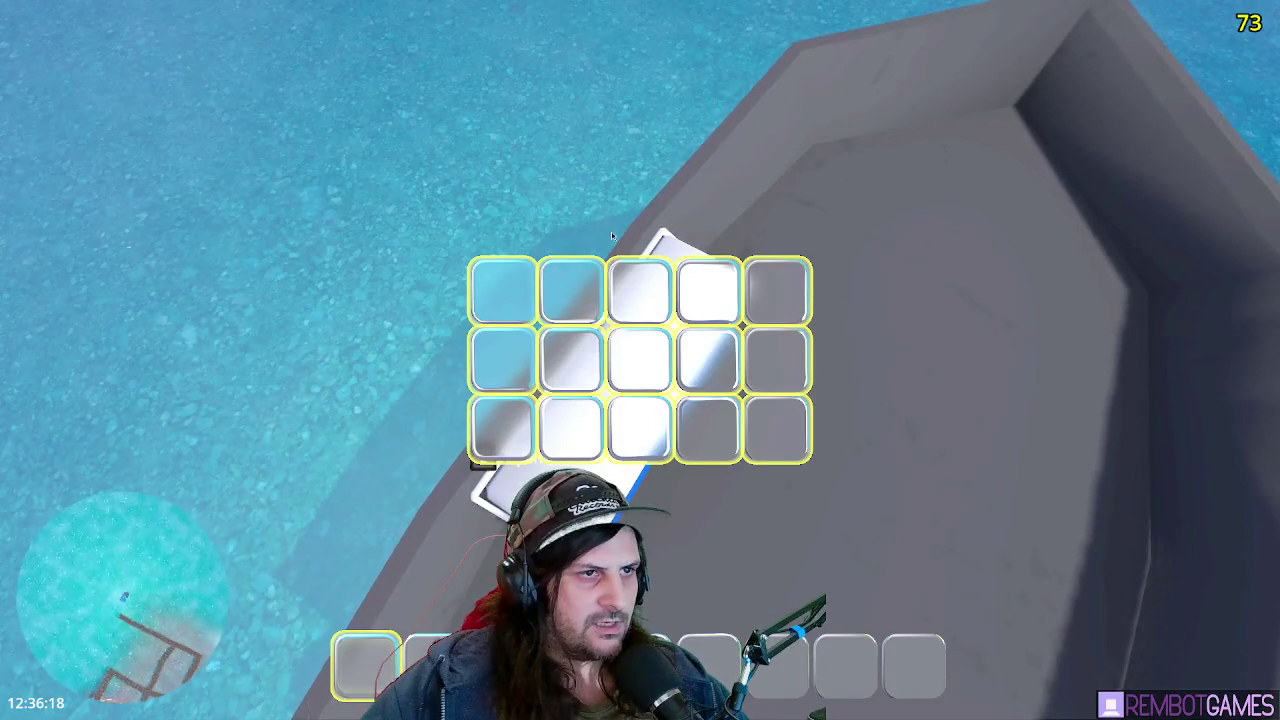
{"action": "key", "text": "e"}
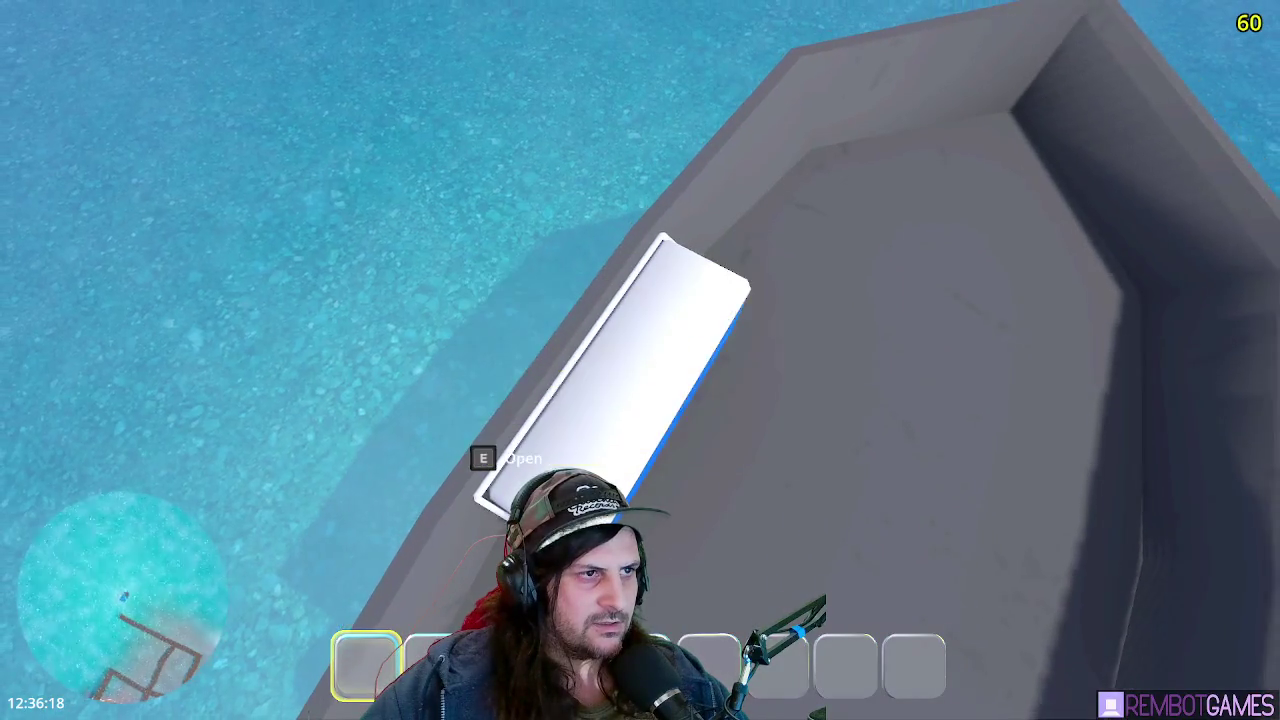
{"action": "key", "text": "e"}
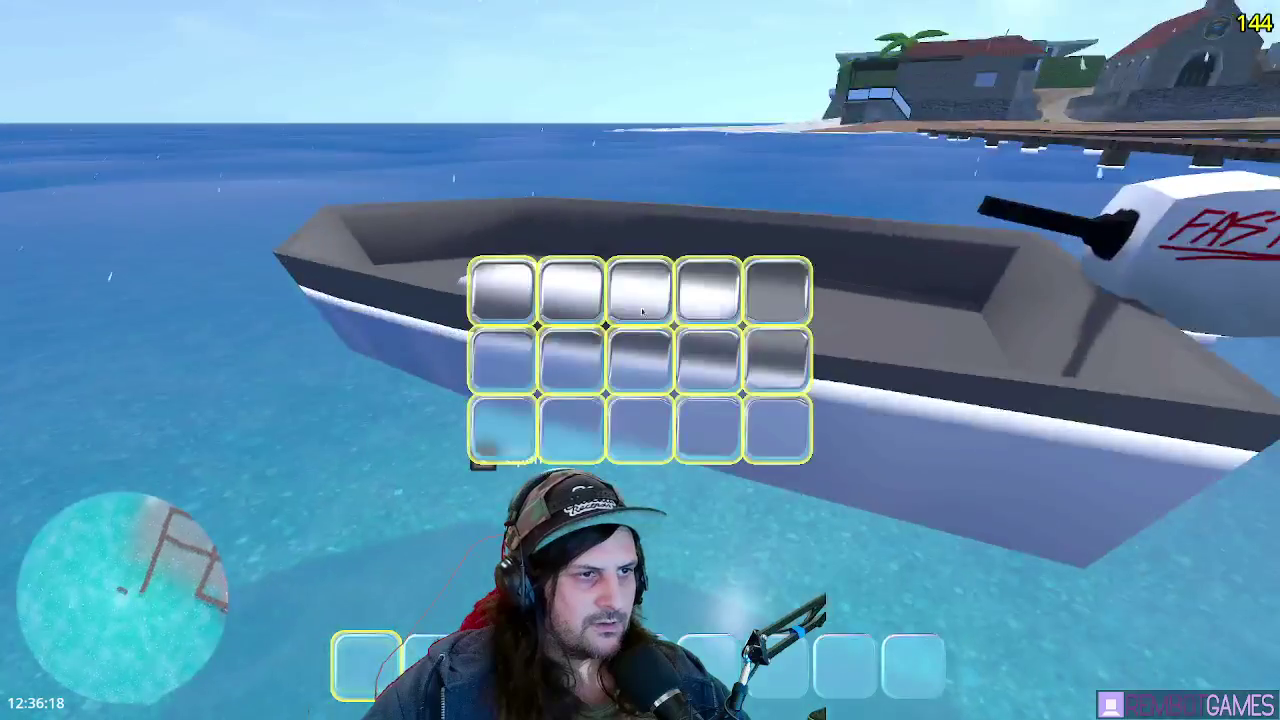
{"action": "key", "text": "e"}
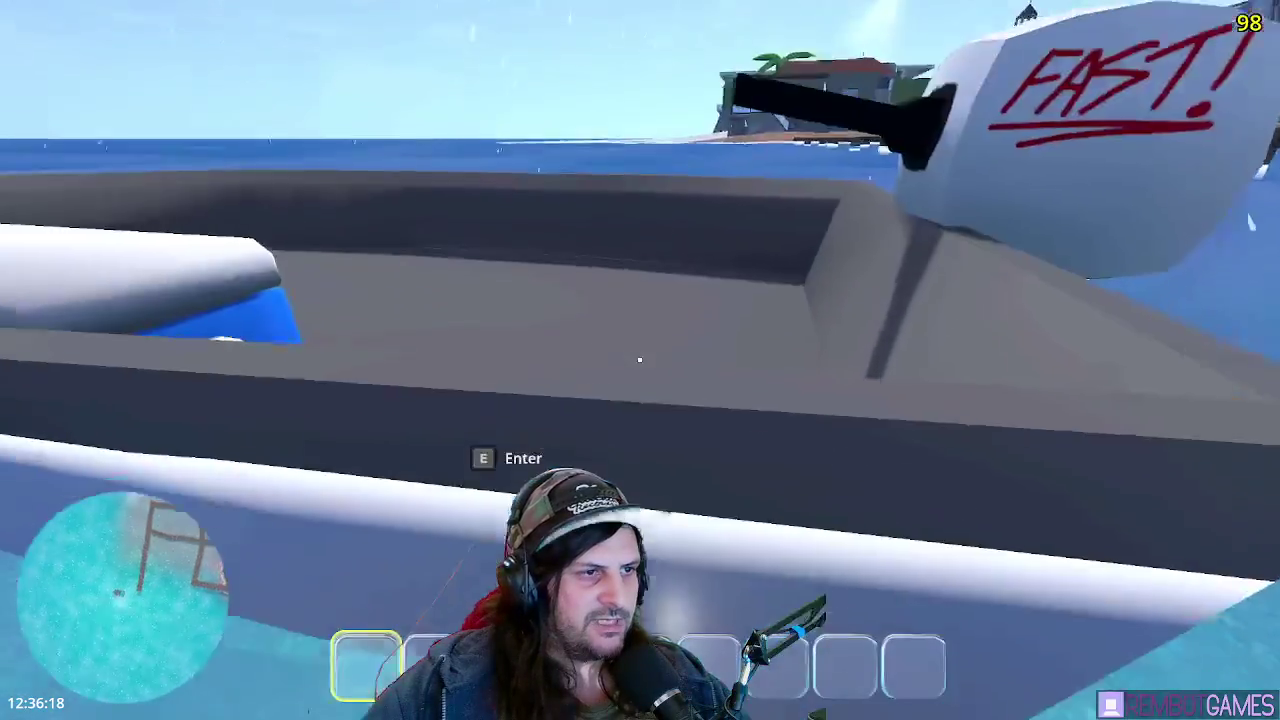
{"action": "key", "text": "e"}
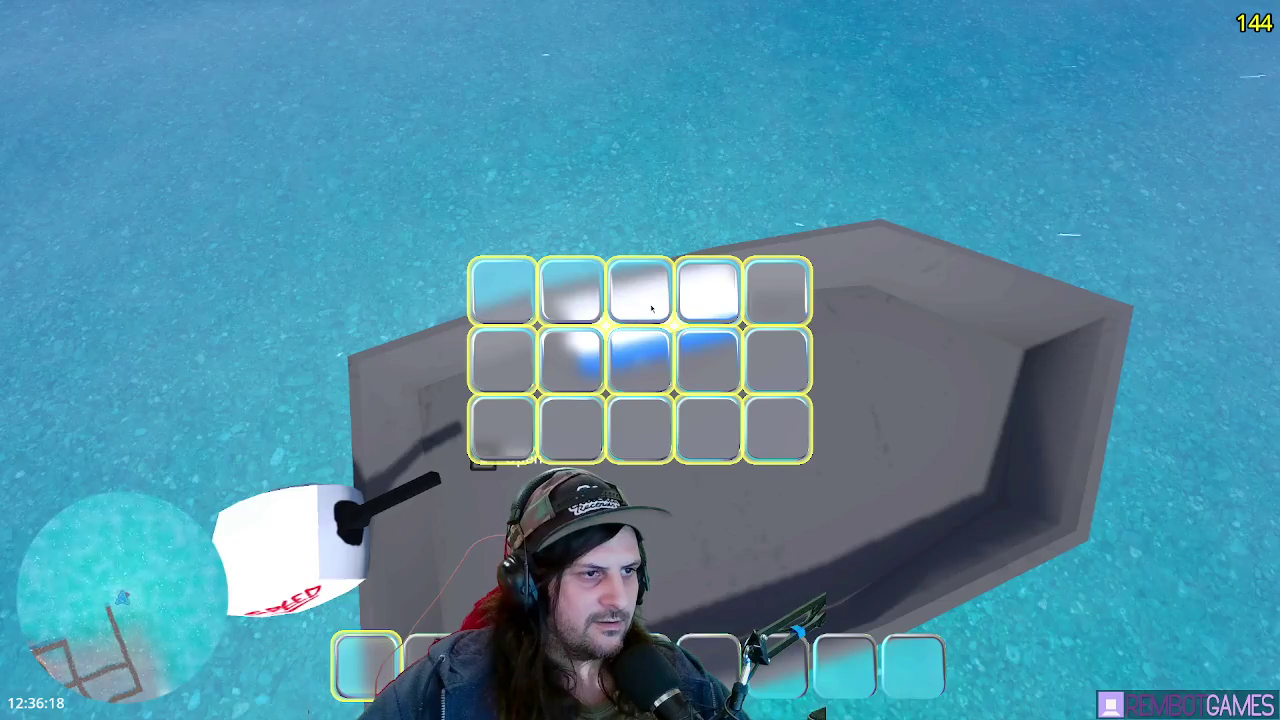
{"action": "key", "text": "e"}
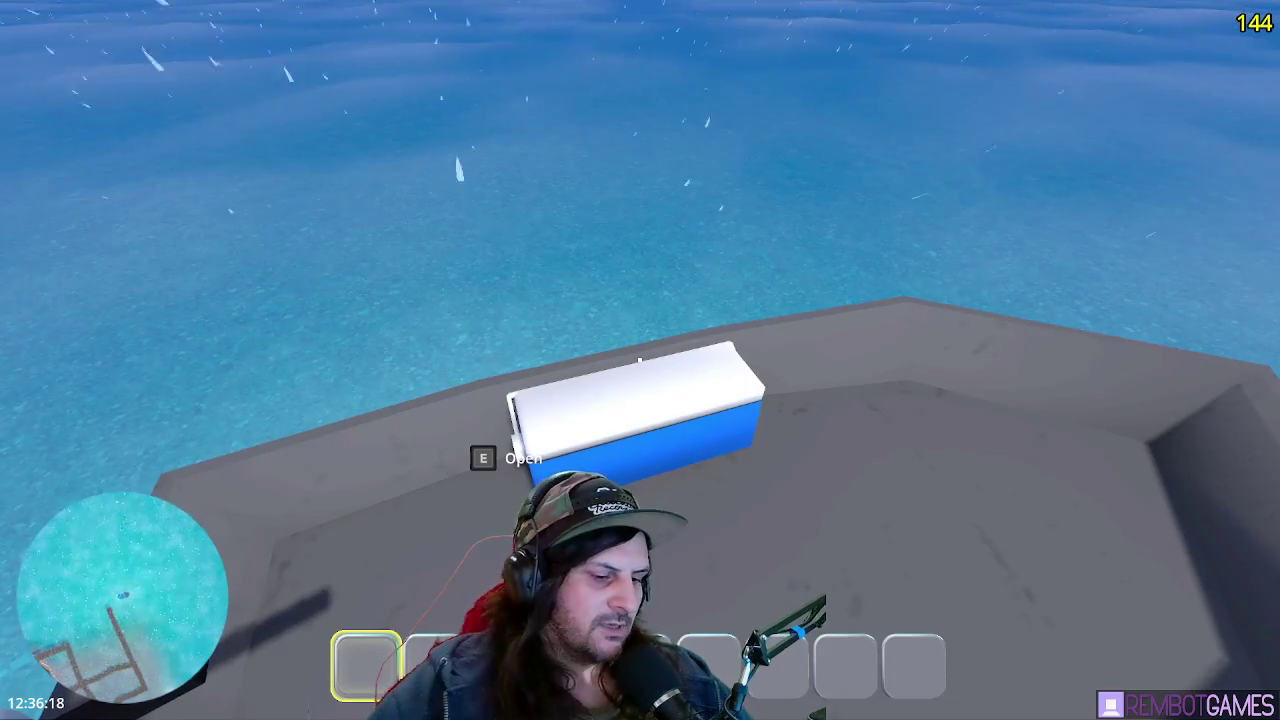
- Stop the game and return to the close_chest function in inventory_ui.gd
{"action": "key", "text": "F8"}
{"action": "left_click", "coordinate": [500, 193]}
{"action": "scroll", "coordinate": [316, 248], "scroll_direction": "down", "scroll_amount": 2}
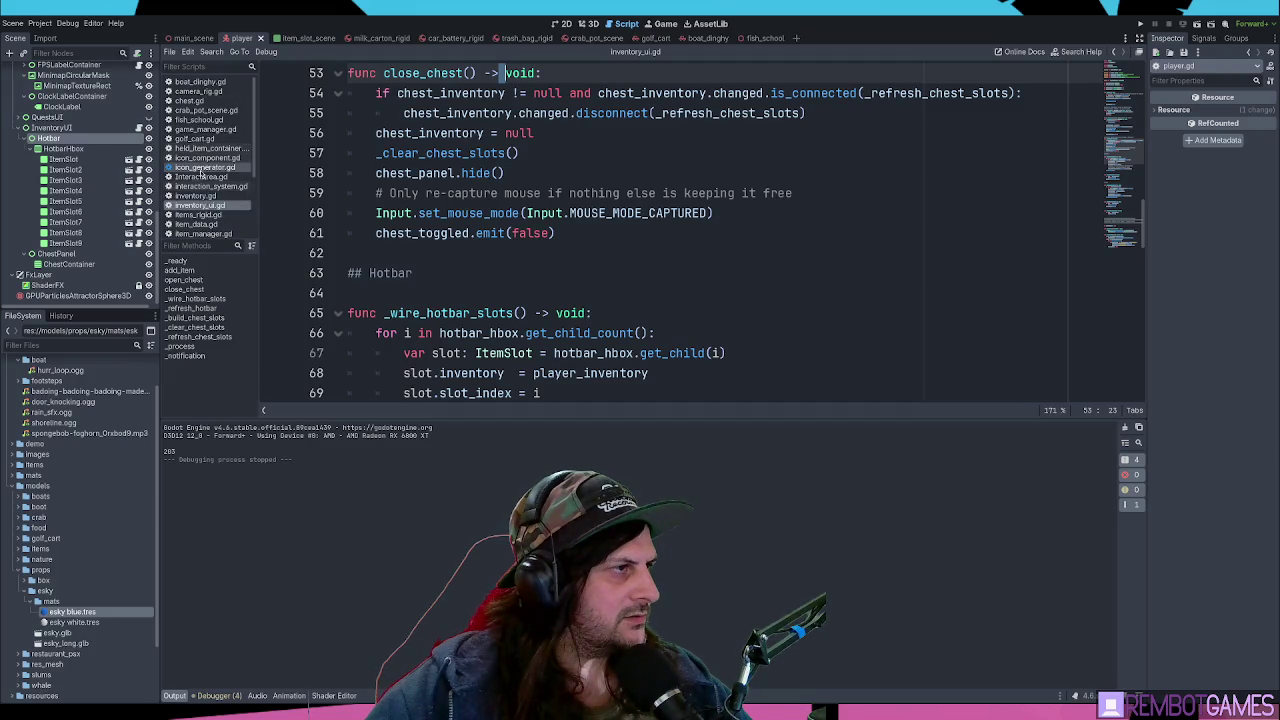
- In player.gd, remove 'or movement_locked' from the is_driving check
{"action": "scroll", "coordinate": [207, 128], "scroll_direction": "down", "scroll_amount": 3}
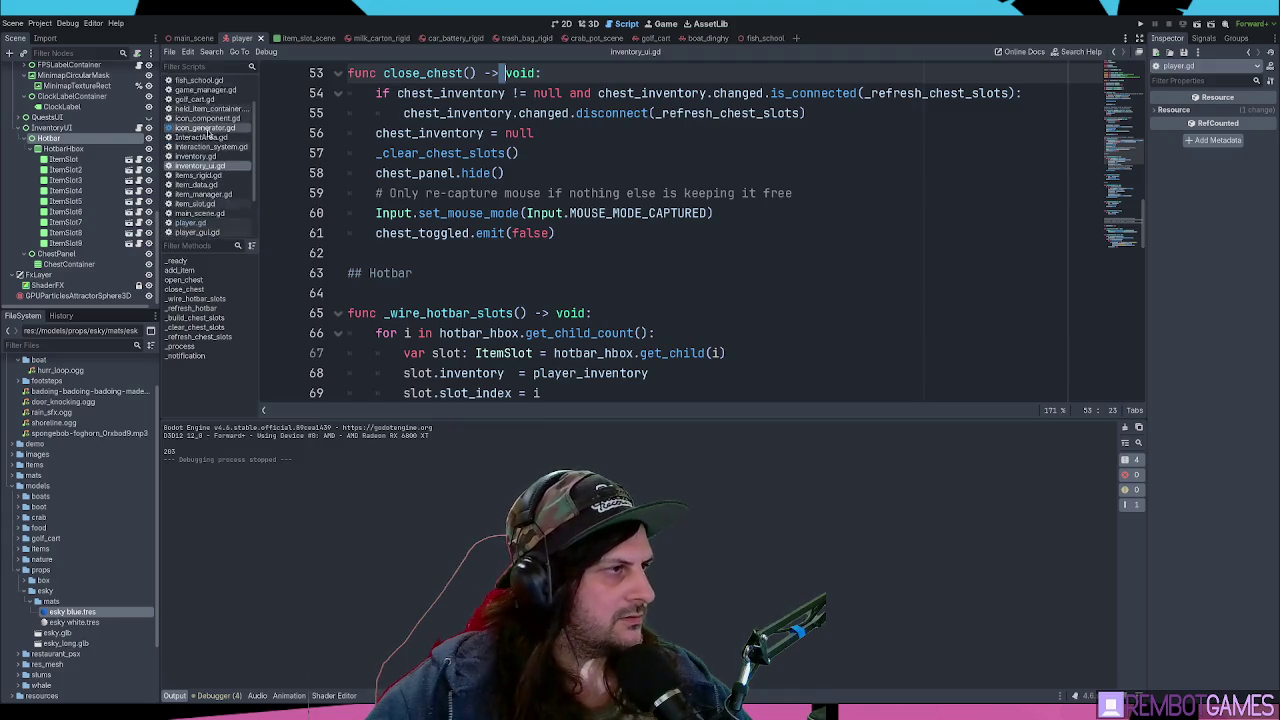
{"action": "left_click", "coordinate": [190, 183]}
{"action": "left_click", "coordinate": [545, 253]}
{"action": "double_click", "coordinate": [521, 272]}
{"action": "key", "text": "BackSpace"}
{"action": "key", "text": "BackSpace"}
{"action": "key", "text": "BackSpace"}
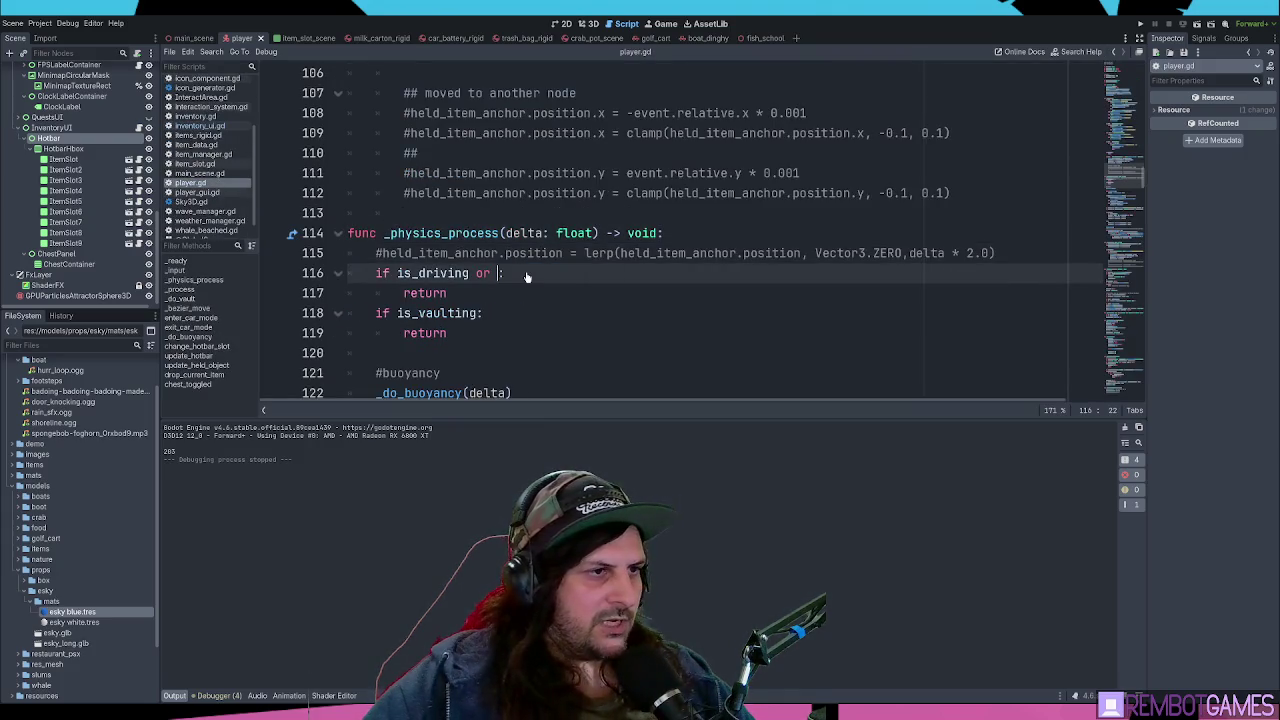
- Add 'if movement_locked: return' below the gravity block and save the script
{"action": "scroll", "coordinate": [540, 247], "scroll_direction": "down", "scroll_amount": 4}
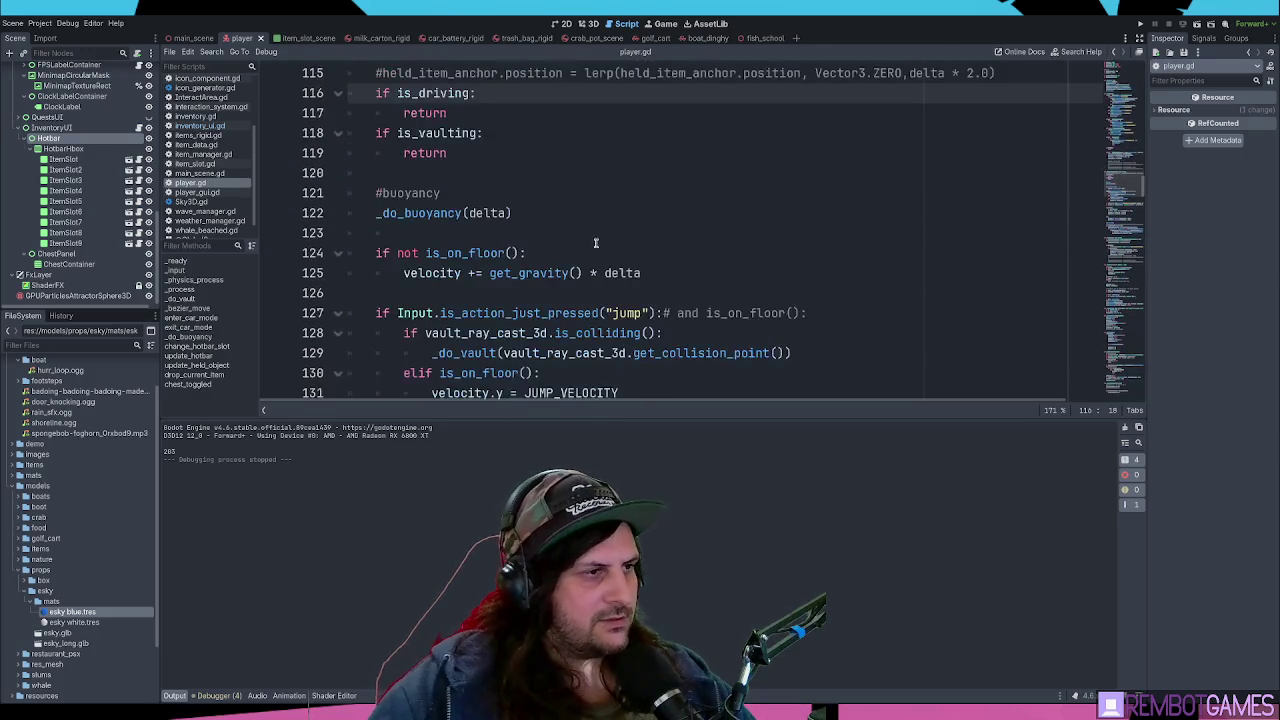
{"action": "left_click", "coordinate": [532, 158]}
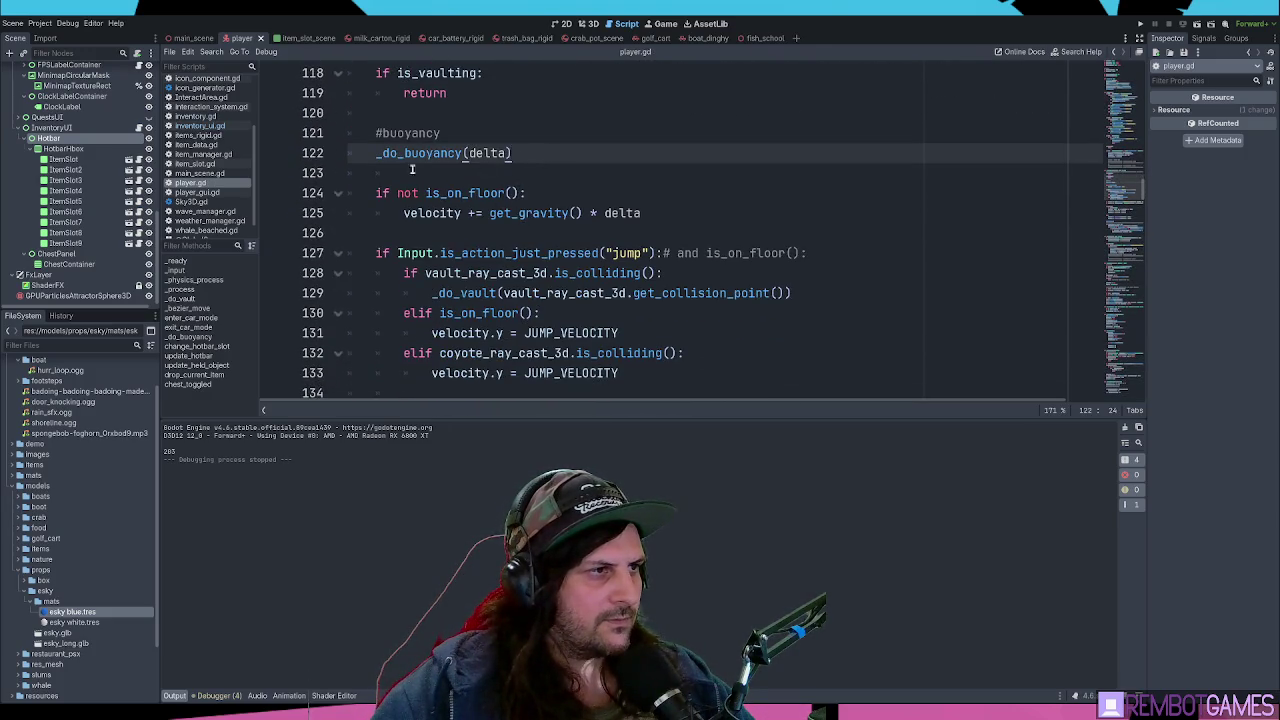
{"action": "left_click", "coordinate": [512, 236]}
{"action": "scroll", "coordinate": [560, 235], "scroll_direction": "down", "scroll_amount": 2}
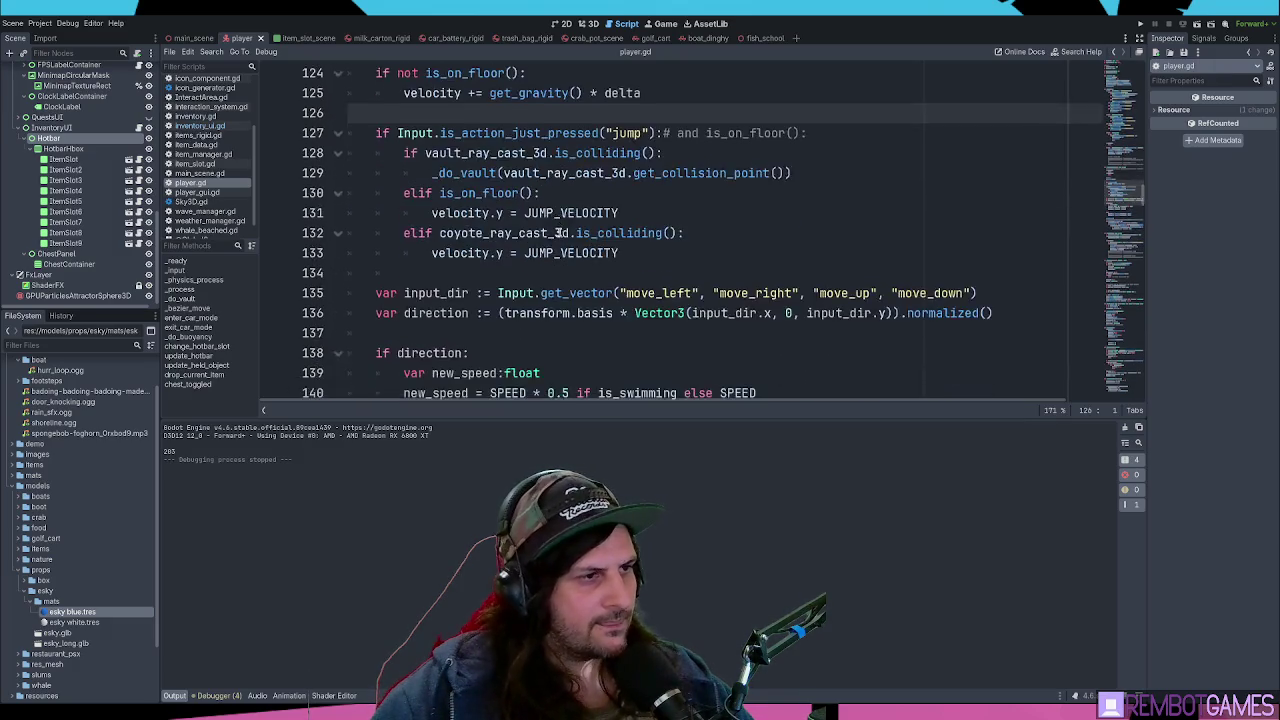
{"action": "scroll", "coordinate": [558, 232], "scroll_direction": "up", "scroll_amount": 2}
{"action": "double_click", "coordinate": [500, 213]}
{"action": "left_click", "coordinate": [662, 212]}
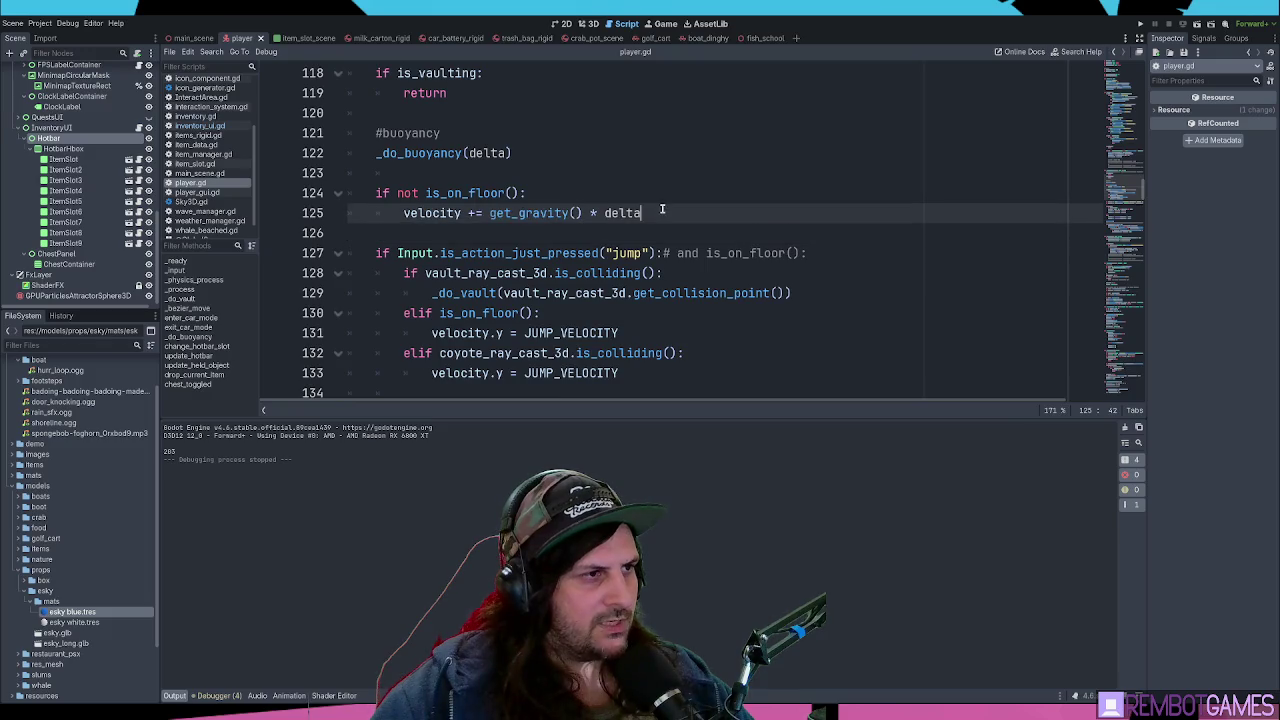
{"action": "left_click_drag", "start_coordinate": [702, 213], "coordinate": [288, 192]}
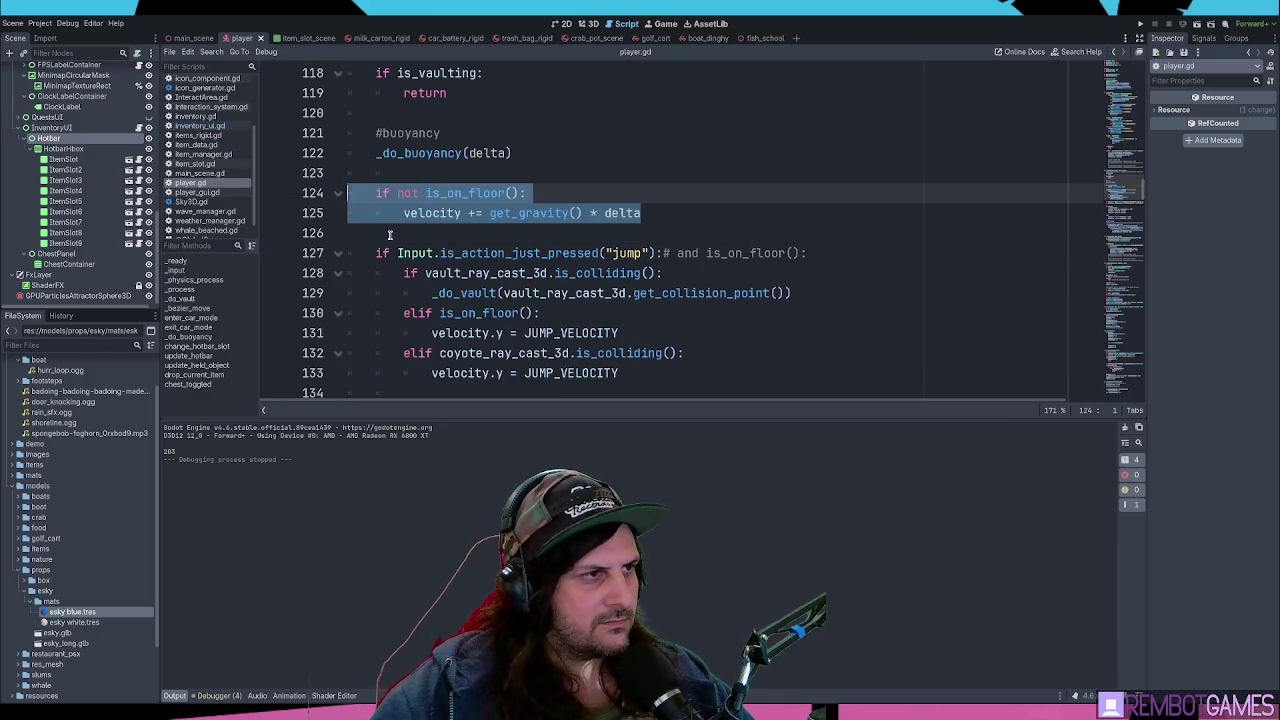
{"action": "left_click", "coordinate": [450, 236]}
{"action": "type", "text": "movement_locked:"}
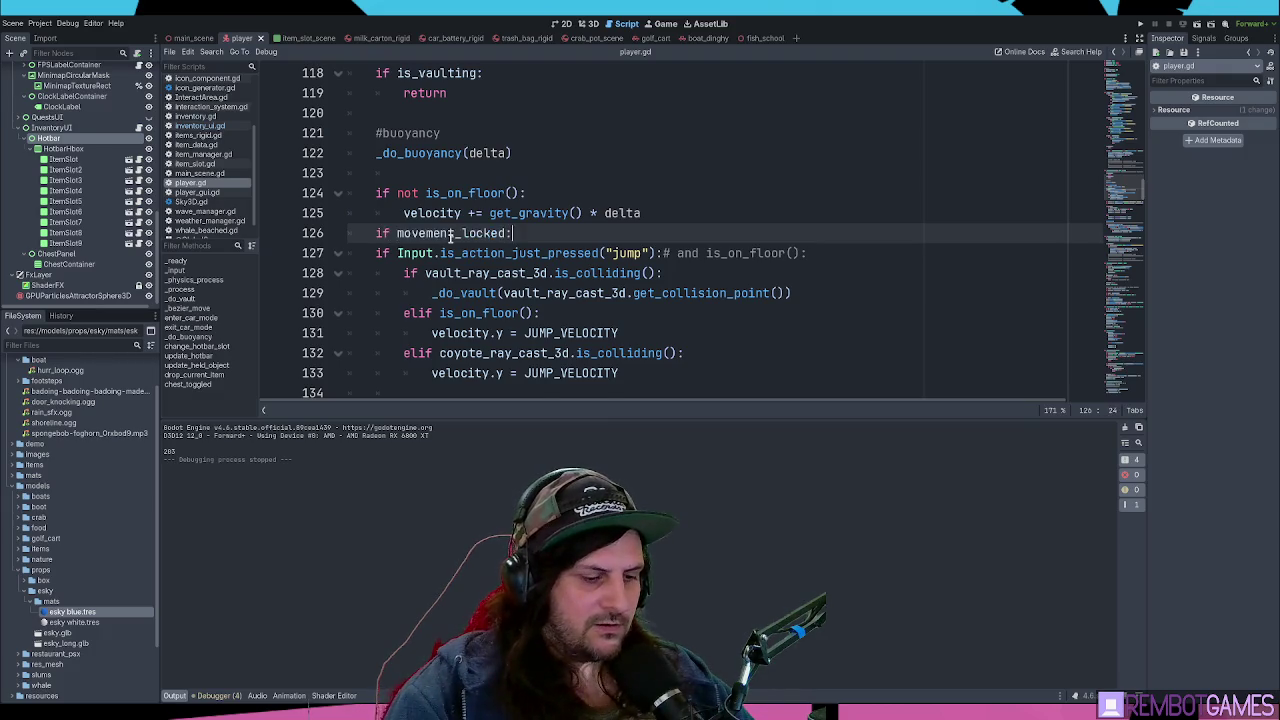
{"action": "key", "text": "Return"}
{"action": "type", "text": "return"}
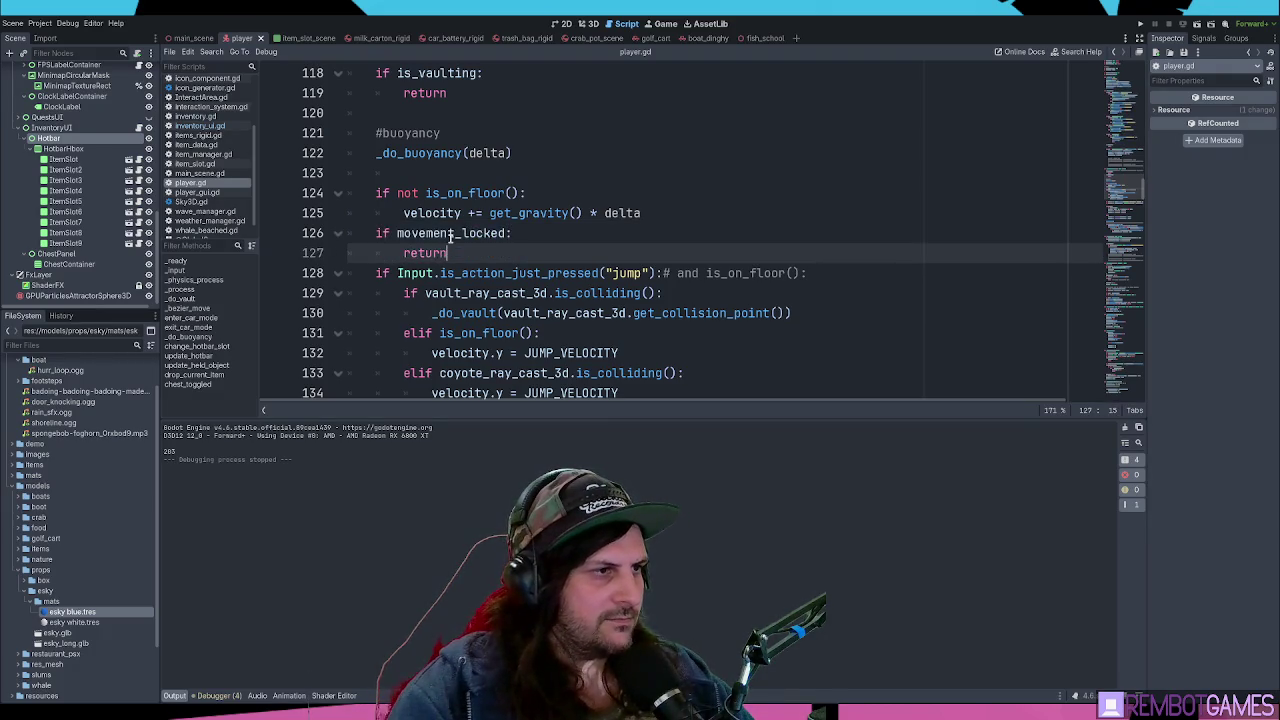
{"action": "key", "text": "Return"}
{"action": "key", "text": "ctrl+s"}
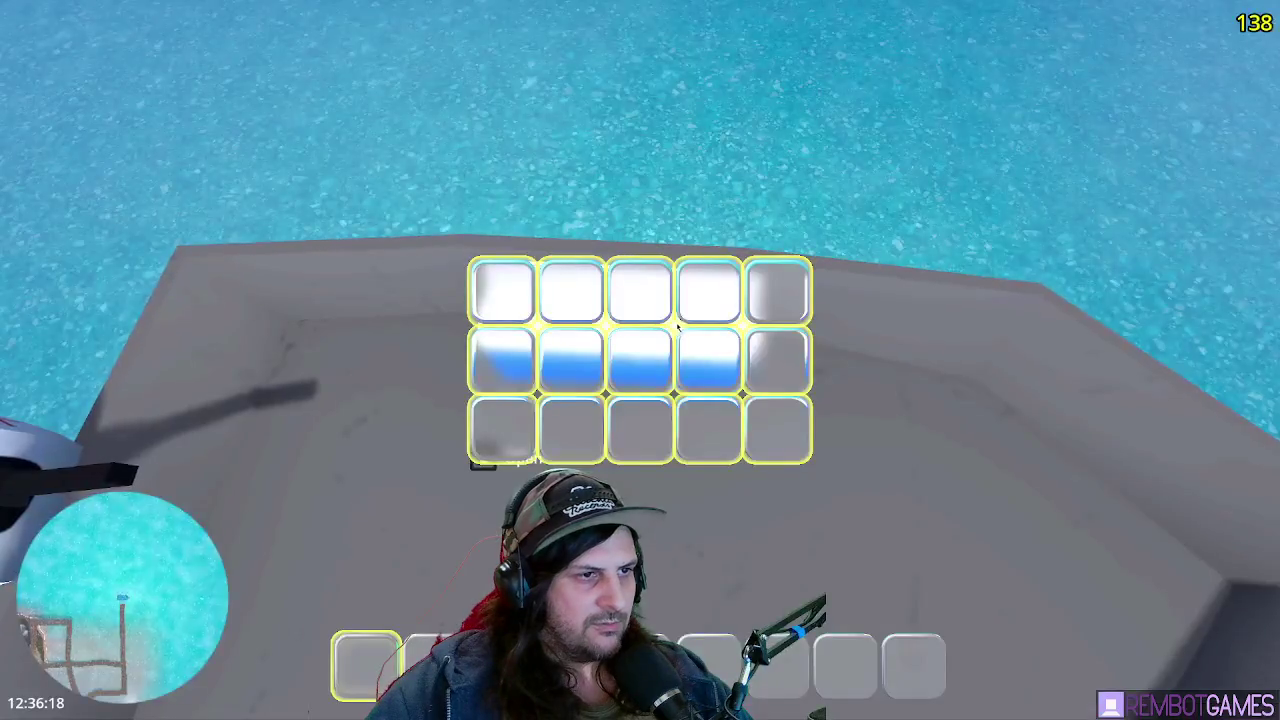
- Launch the game, open the cooler's storage grid, then stop the run
{"action": "key", "text": "e"}
{"action": "key", "text": "e"}
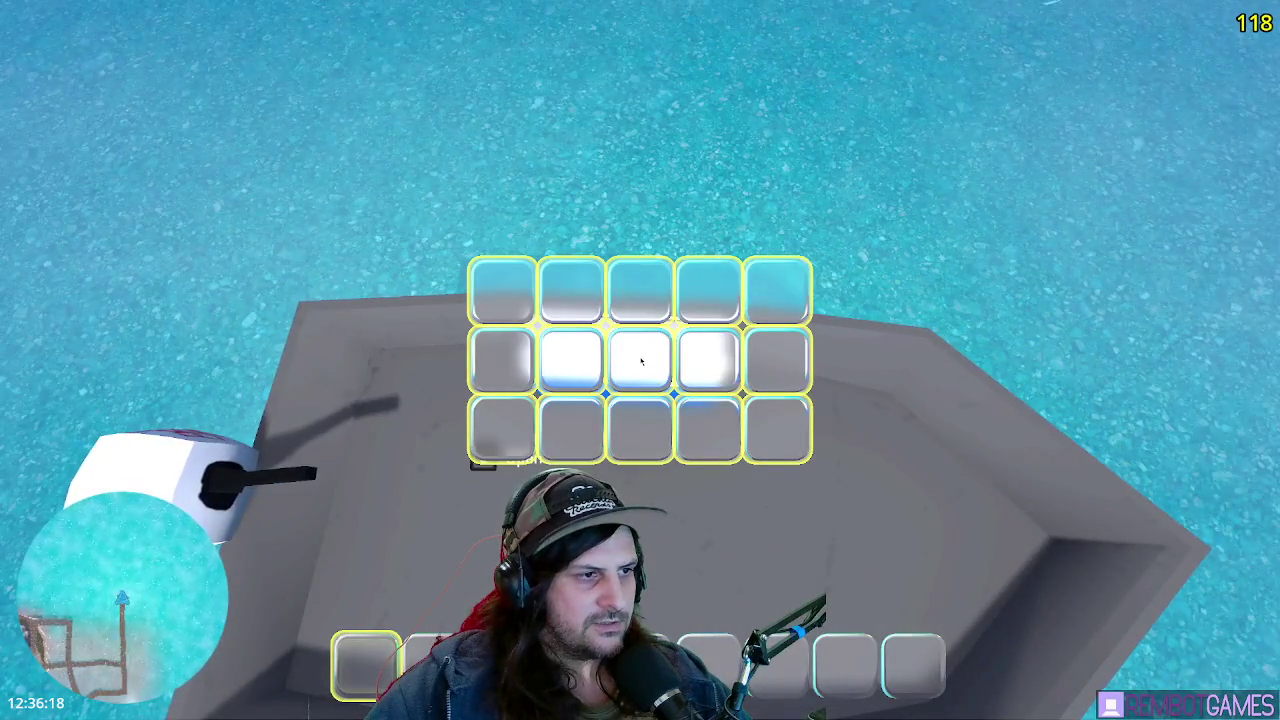
{"action": "key", "text": "e"}
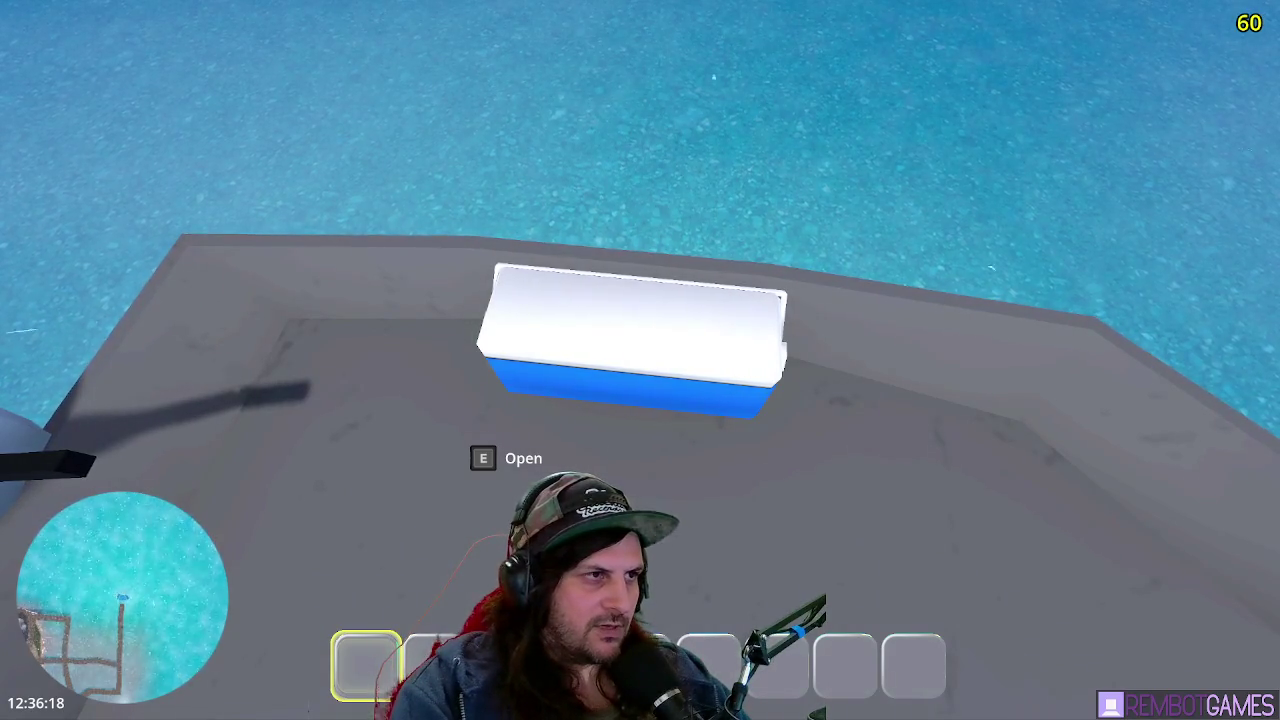
{"action": "key", "text": "F8"}
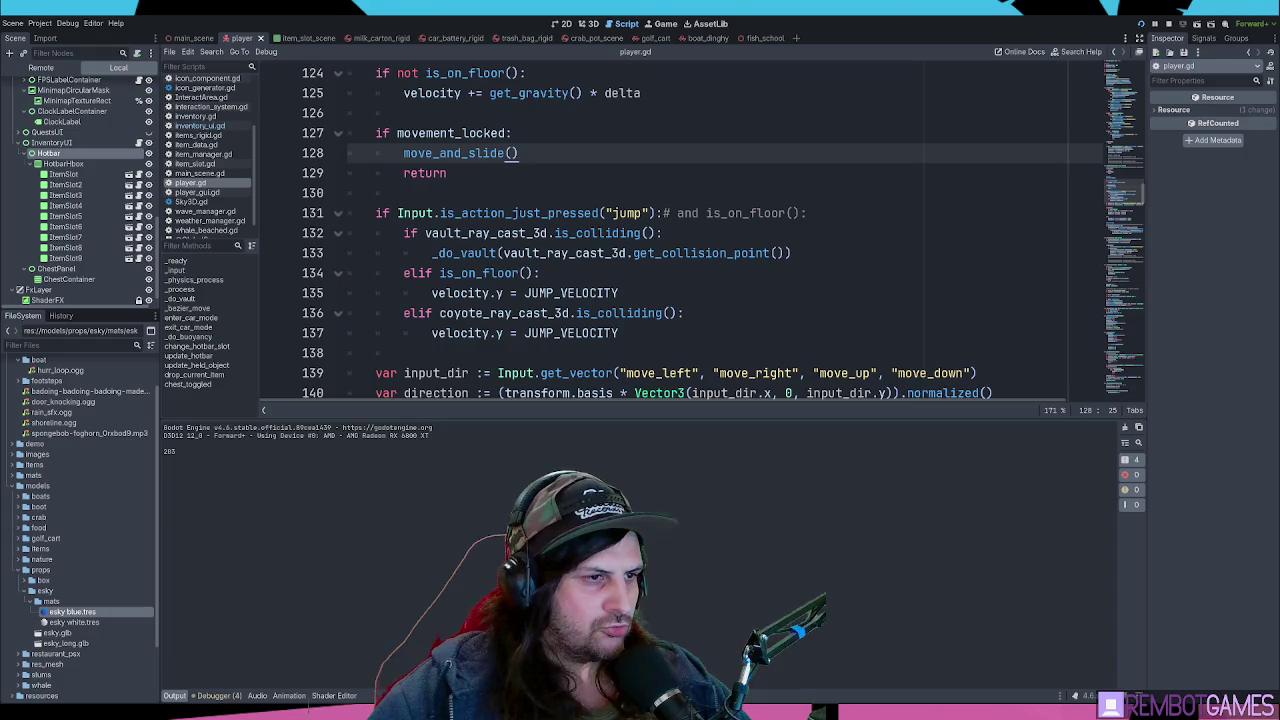
- Relaunch the game, open and close the cooler's grid three times, then stop the run
{"action": "key", "text": "F5"}
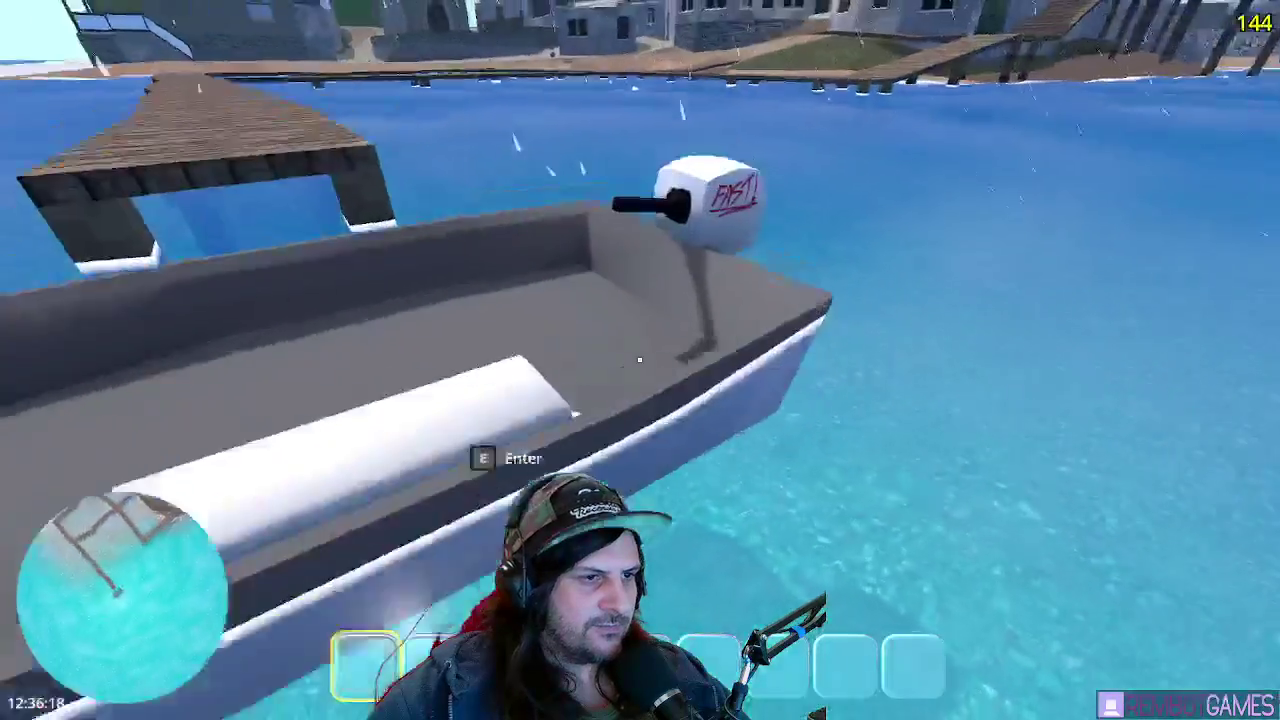
{"action": "key", "text": "e"}
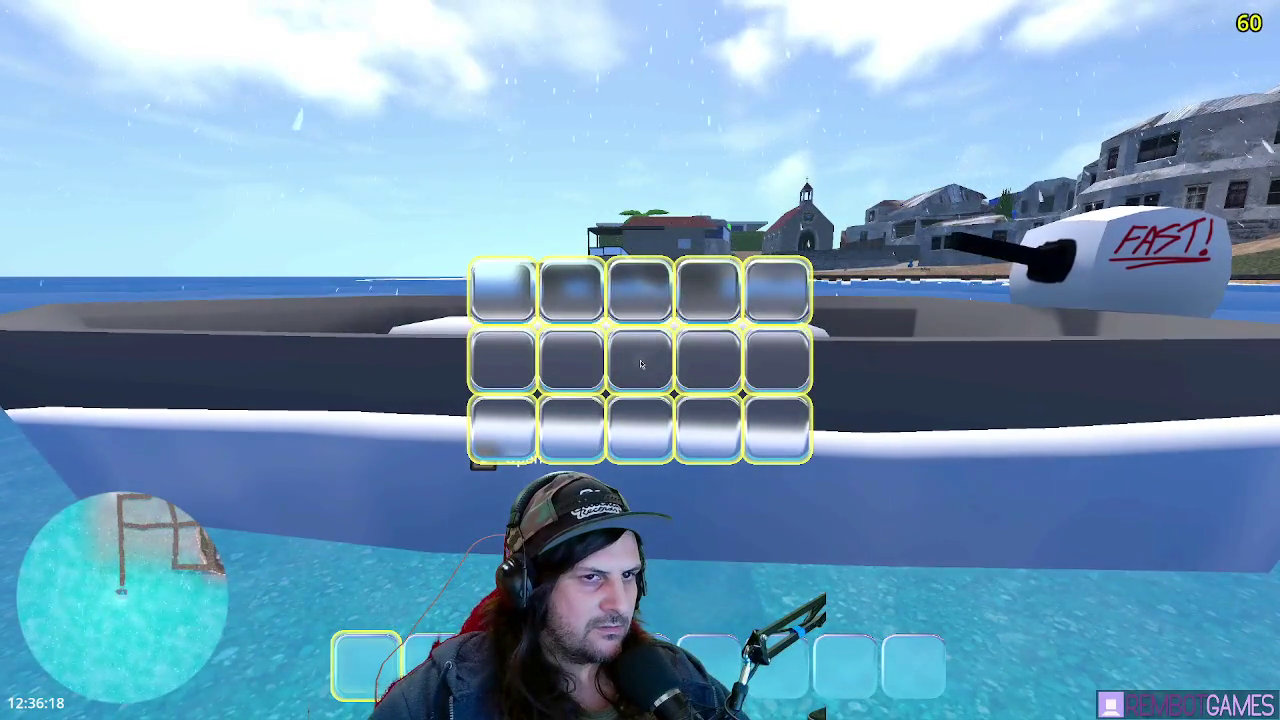
{"action": "key", "text": "e"}
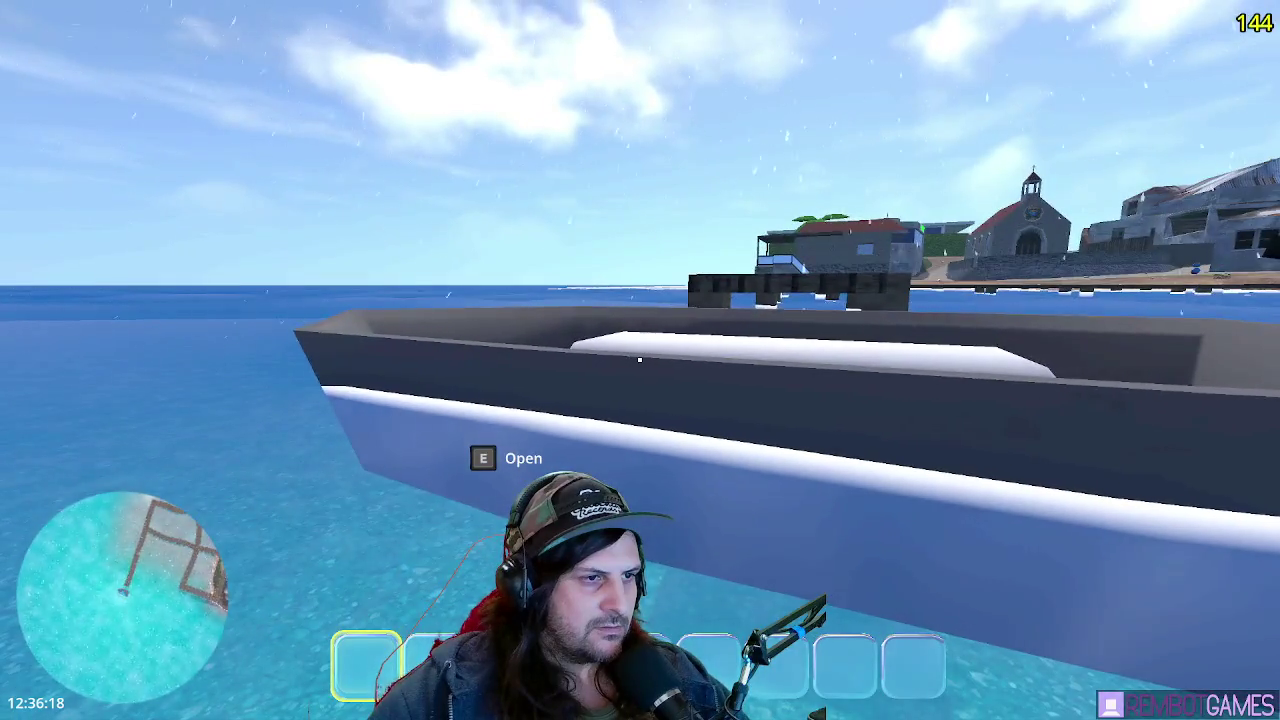
{"action": "key", "text": "e"}
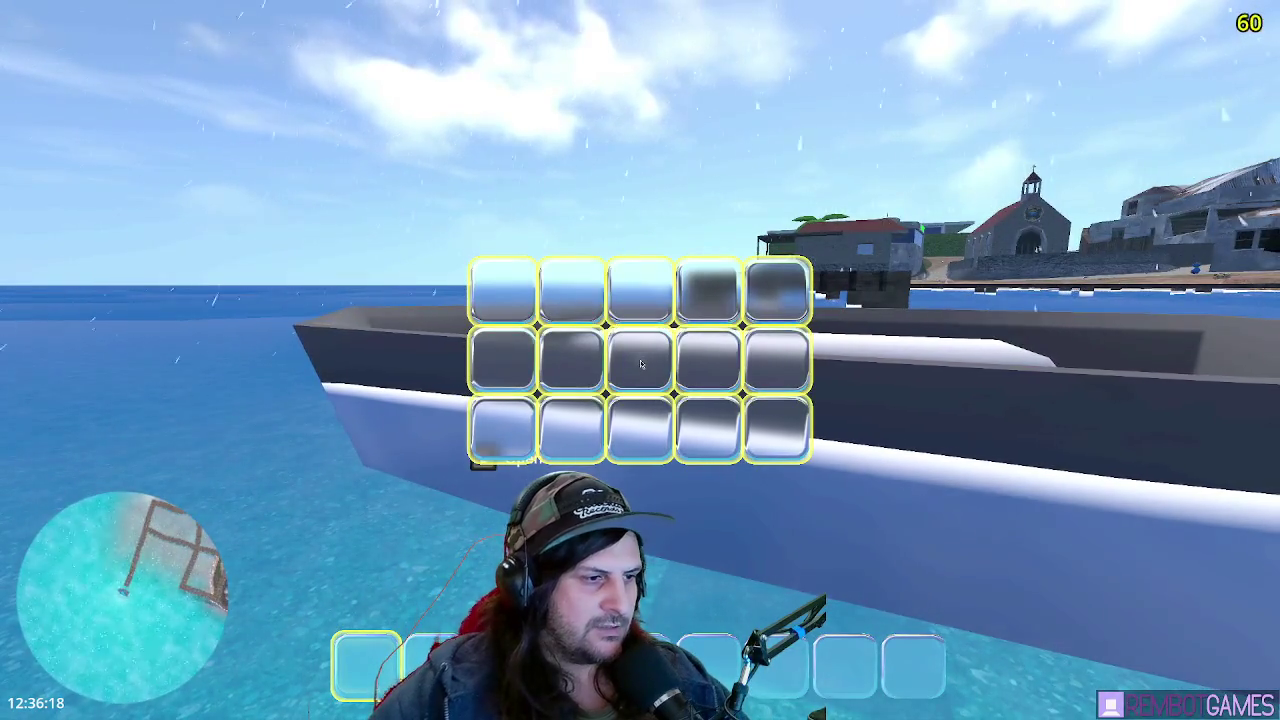
{"action": "key", "text": "e"}
{"action": "key", "text": "e"}
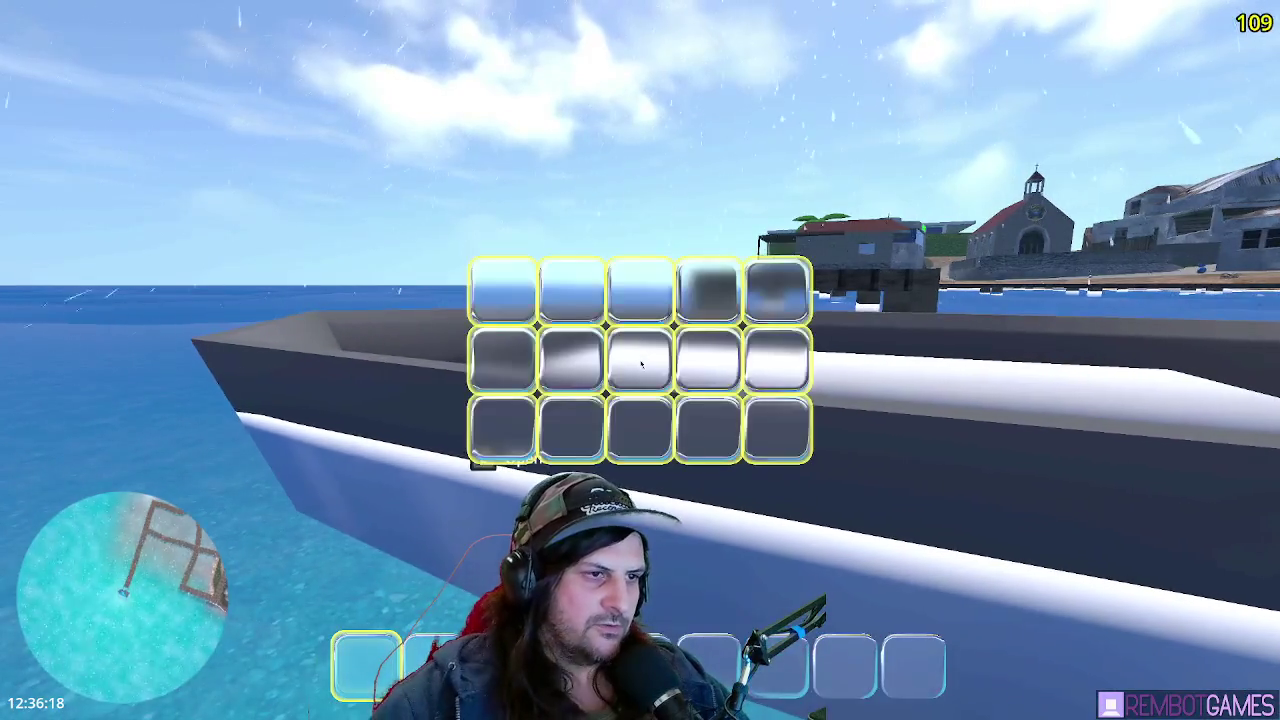
{"action": "key", "text": "e"}
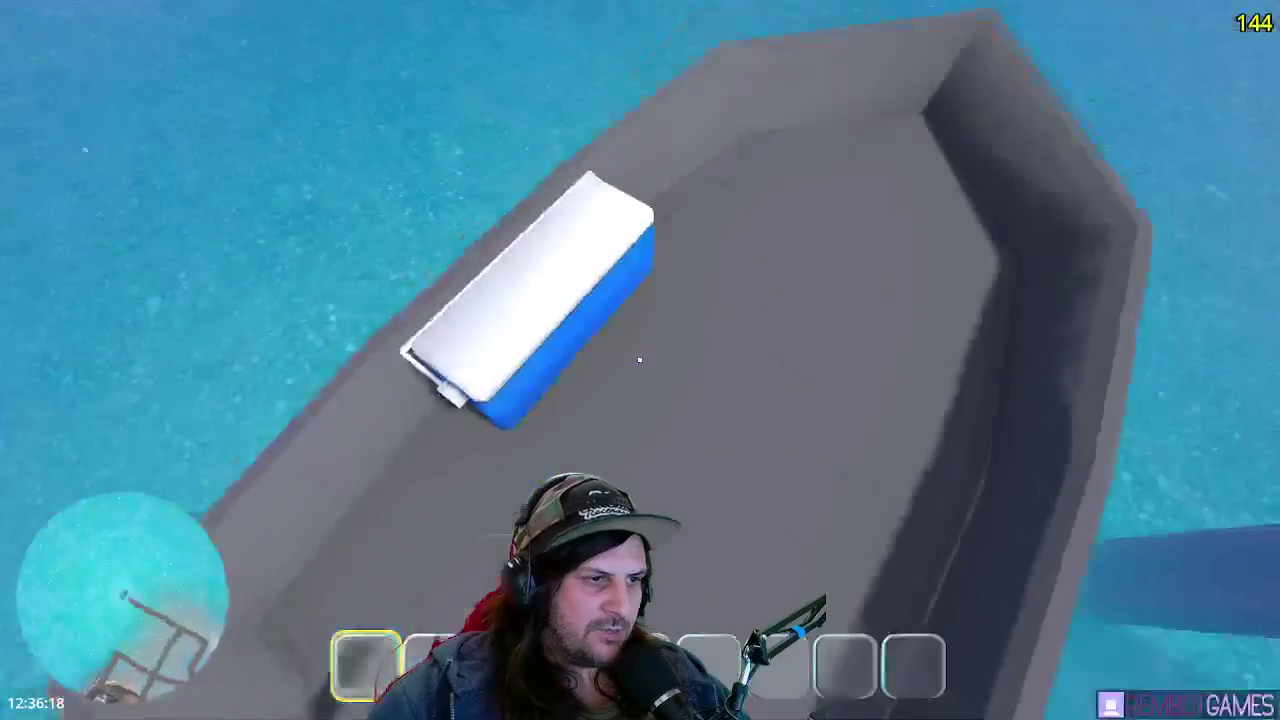
{"action": "key", "text": "e"}
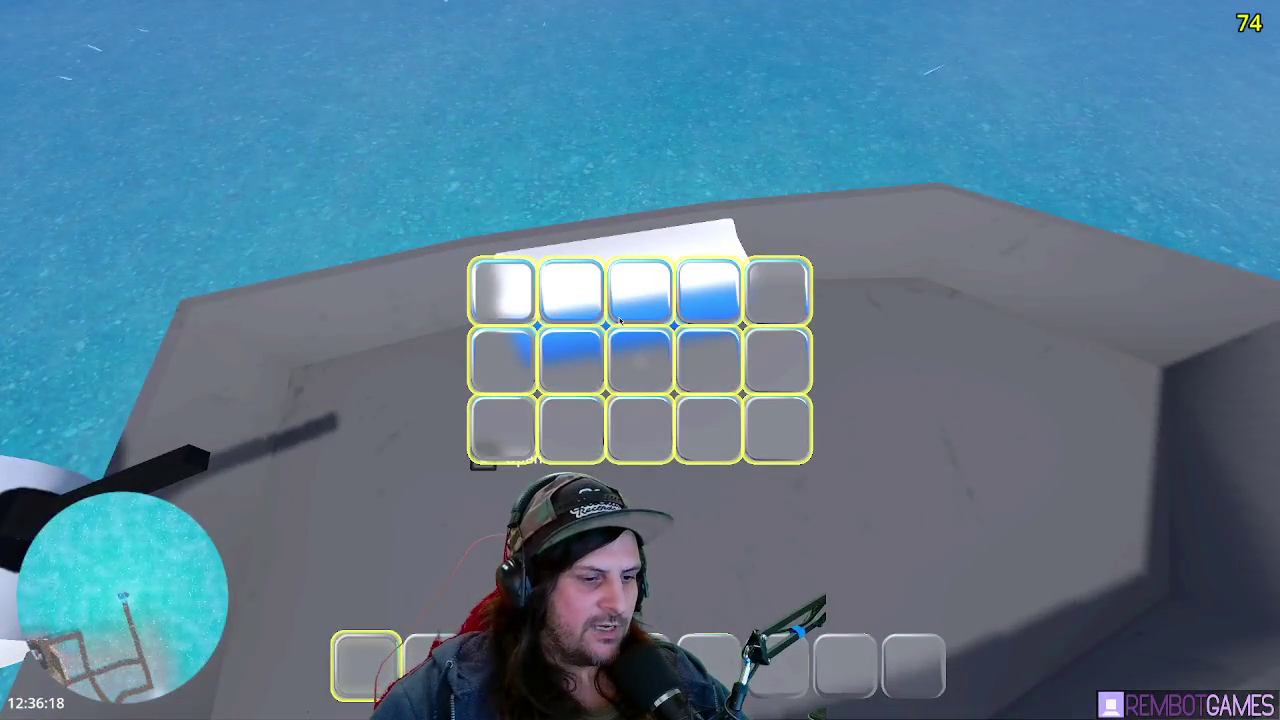
{"action": "key", "text": "F8"}
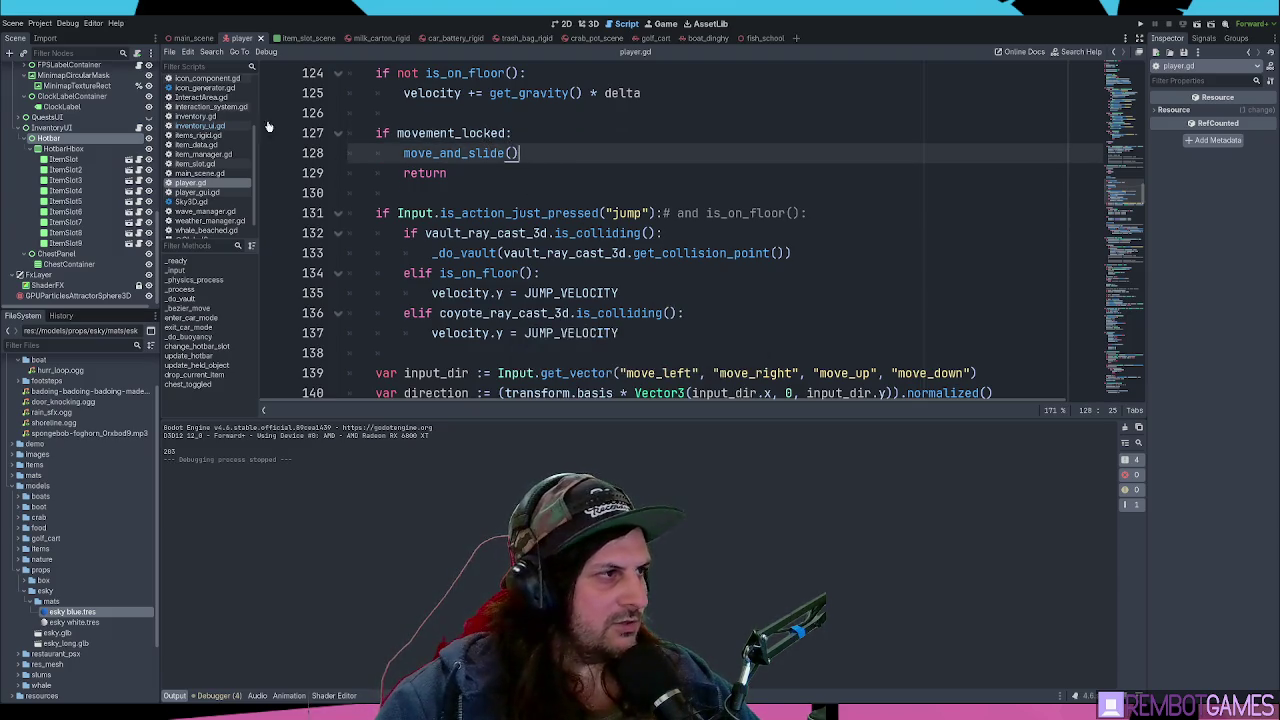
- Review the item_added and chest_toggled signal declarations in inventory_ui.gd
{"action": "left_click", "coordinate": [205, 126]}
{"action": "scroll", "coordinate": [598, 191], "scroll_direction": "up", "scroll_amount": 5}
{"action": "left_click", "coordinate": [560, 253]}
{"action": "scroll", "coordinate": [556, 258], "scroll_direction": "up", "scroll_amount": 10}
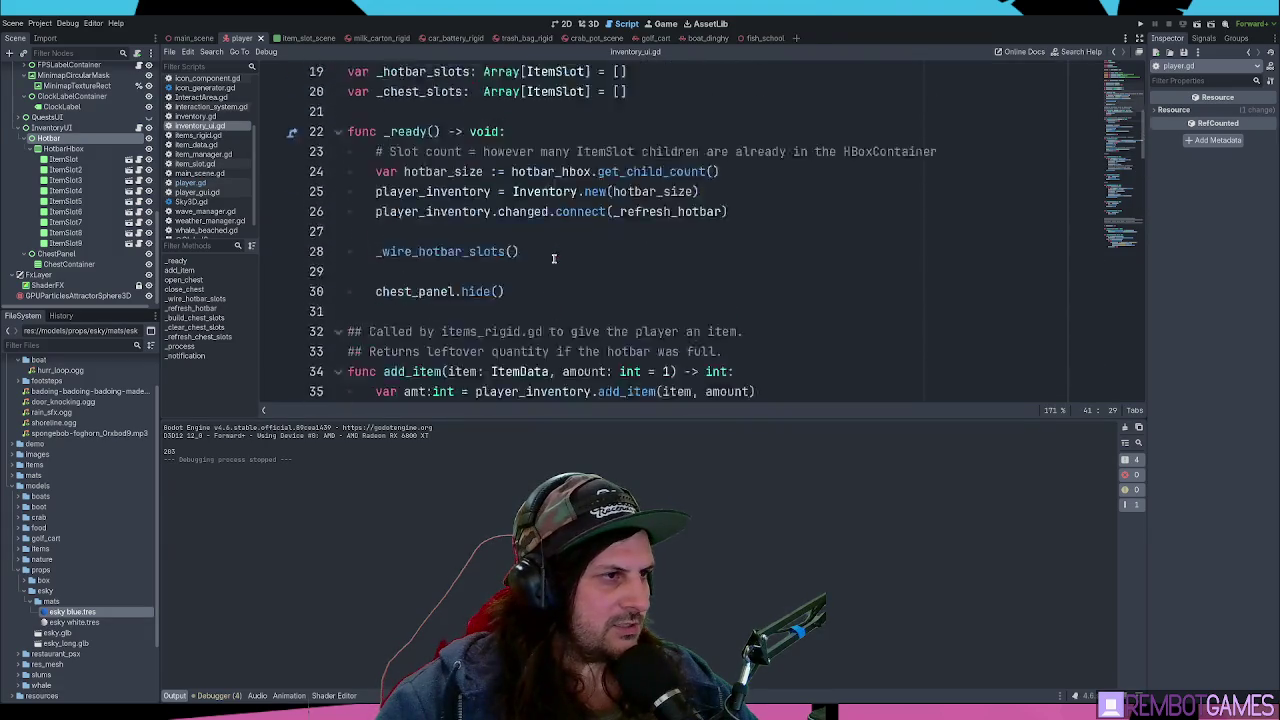
{"action": "left_click", "coordinate": [577, 134]}
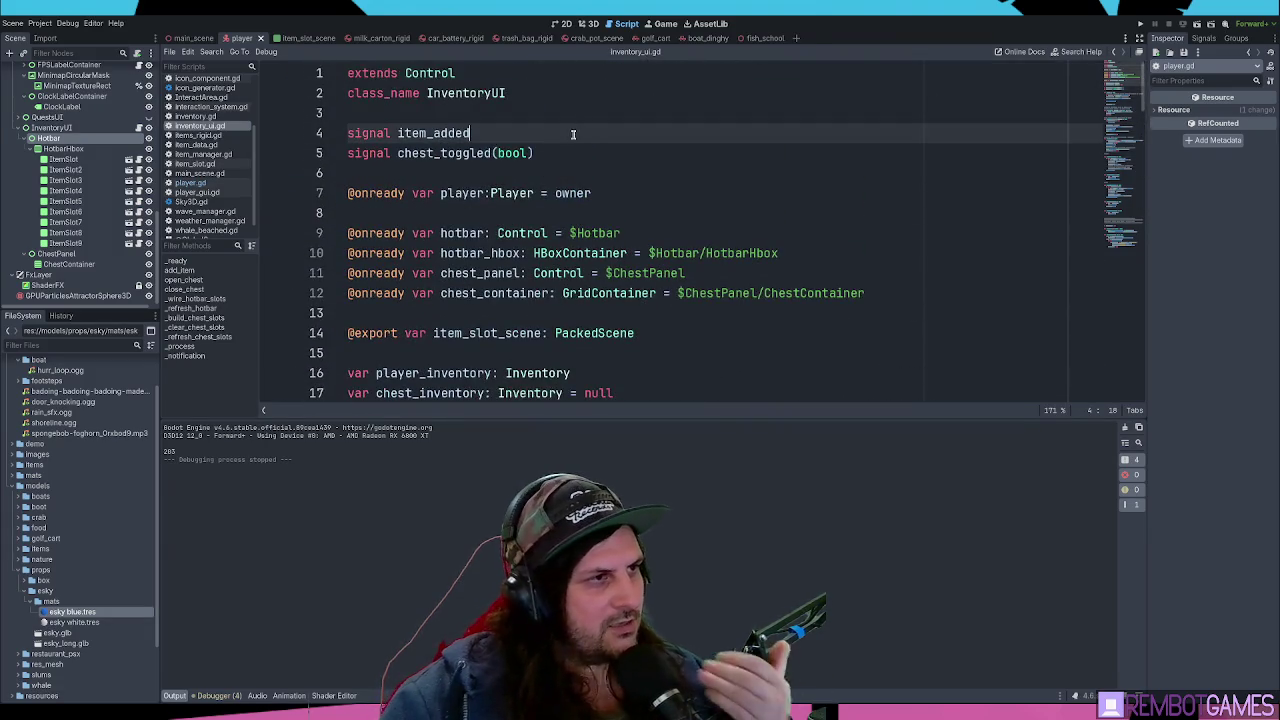
{"action": "left_click", "coordinate": [559, 154]}
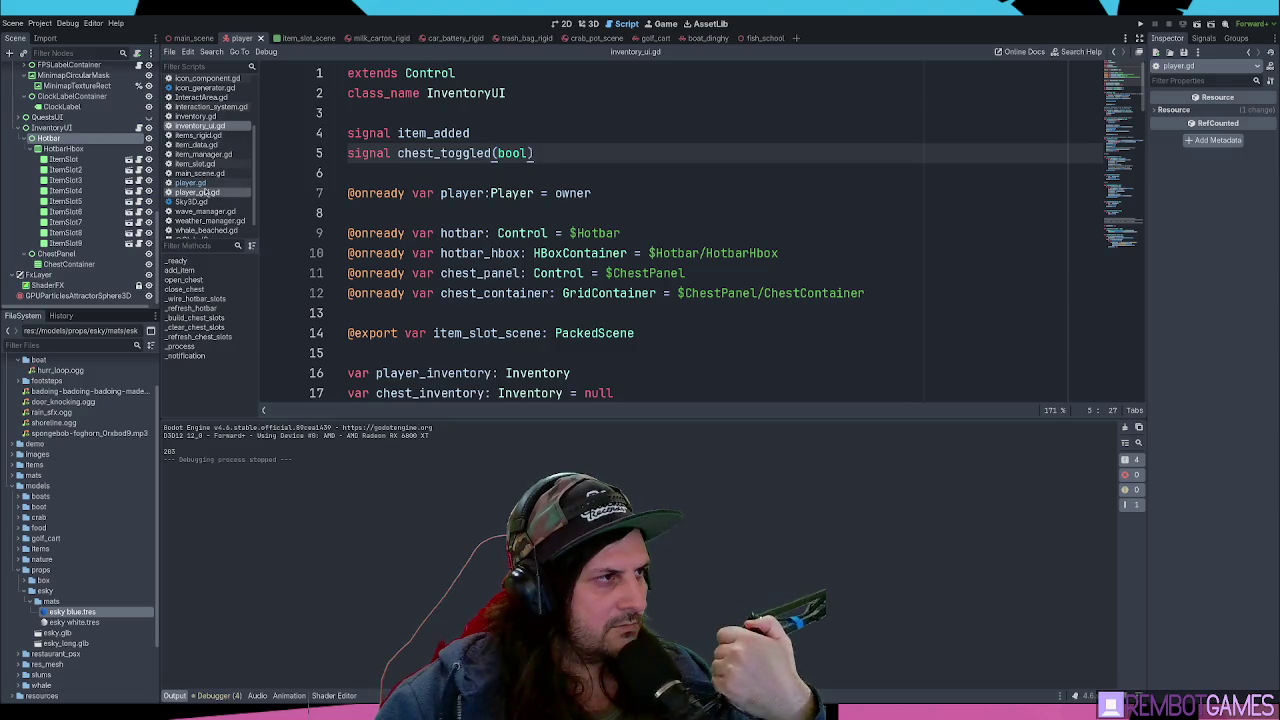
{"action": "scroll", "coordinate": [215, 125], "scroll_direction": "up", "scroll_amount": 4}
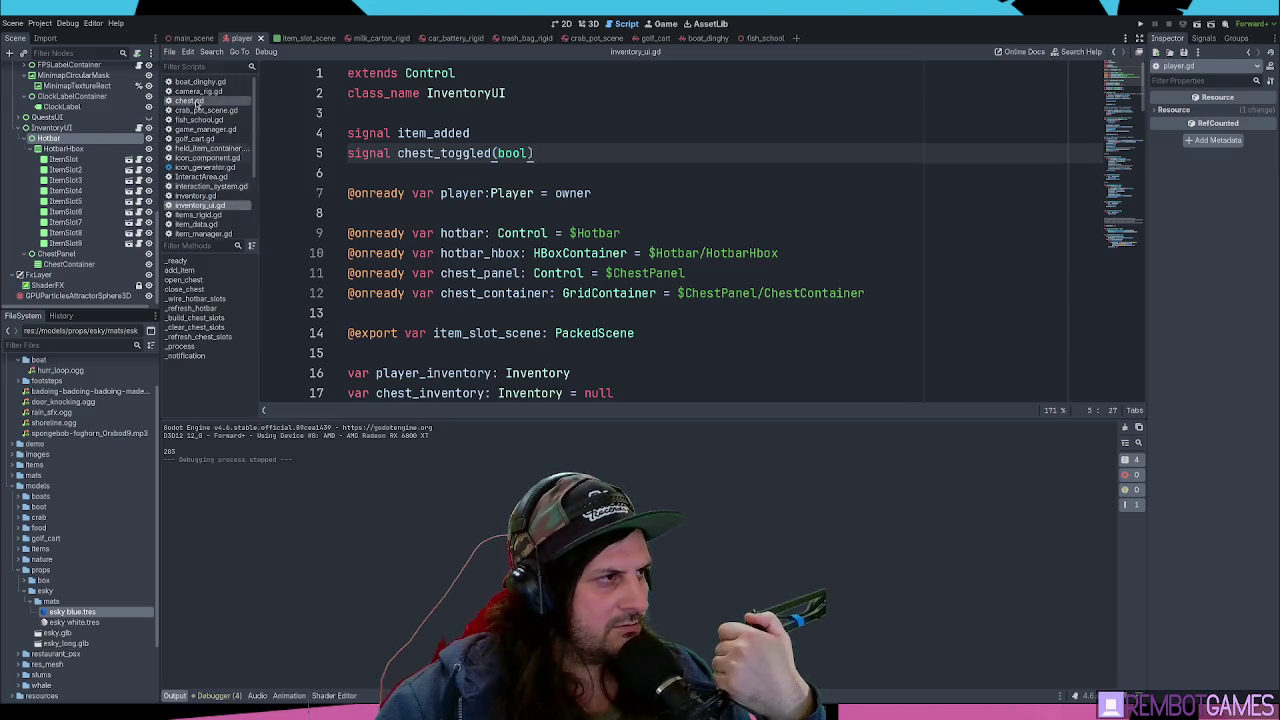
- Inspect chest.gd's chest inventory creation, open_chest call and interact area lines
{"action": "left_click", "coordinate": [189, 100]}
{"action": "left_click", "coordinate": [636, 175]}
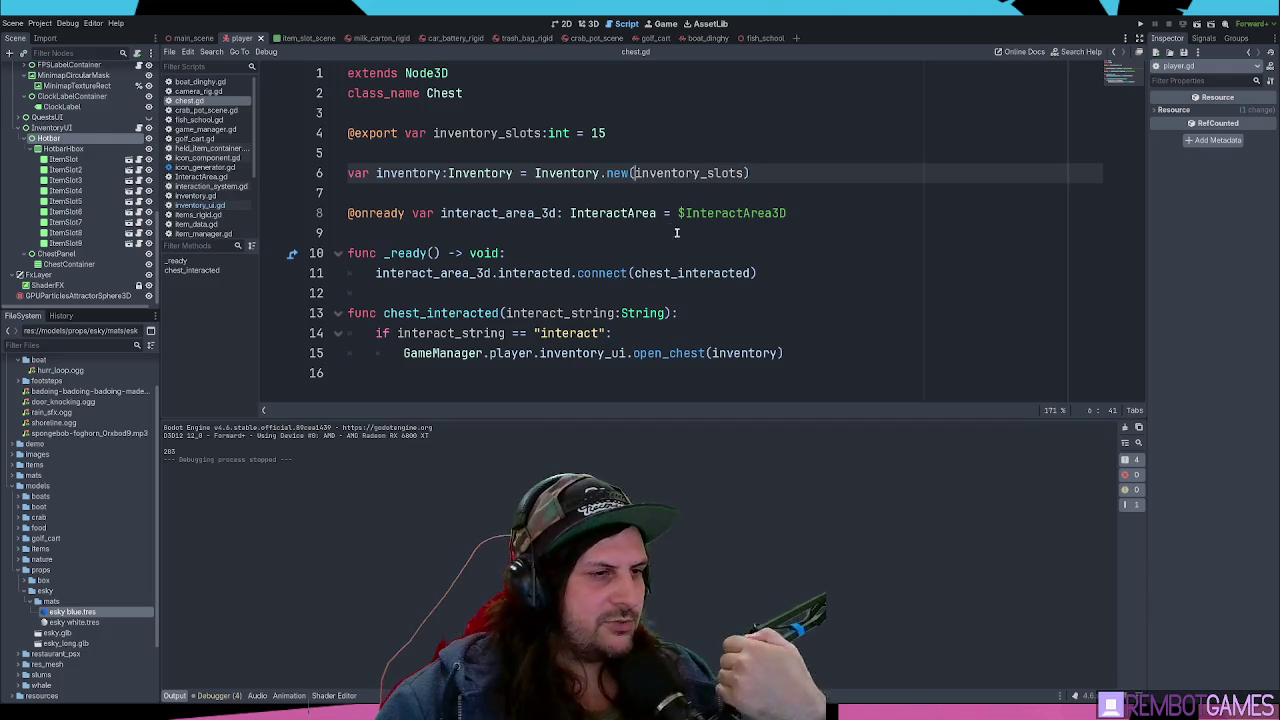
{"action": "left_click", "coordinate": [815, 353]}
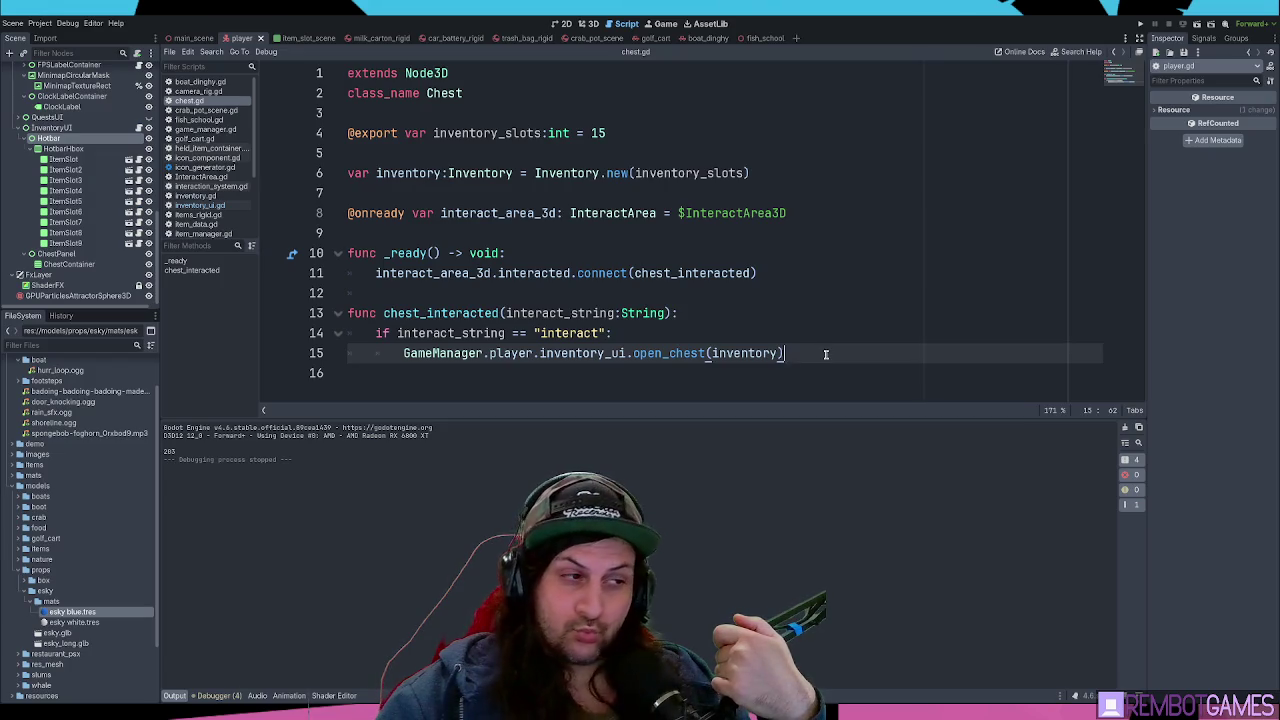
{"action": "left_click", "coordinate": [553, 212]}
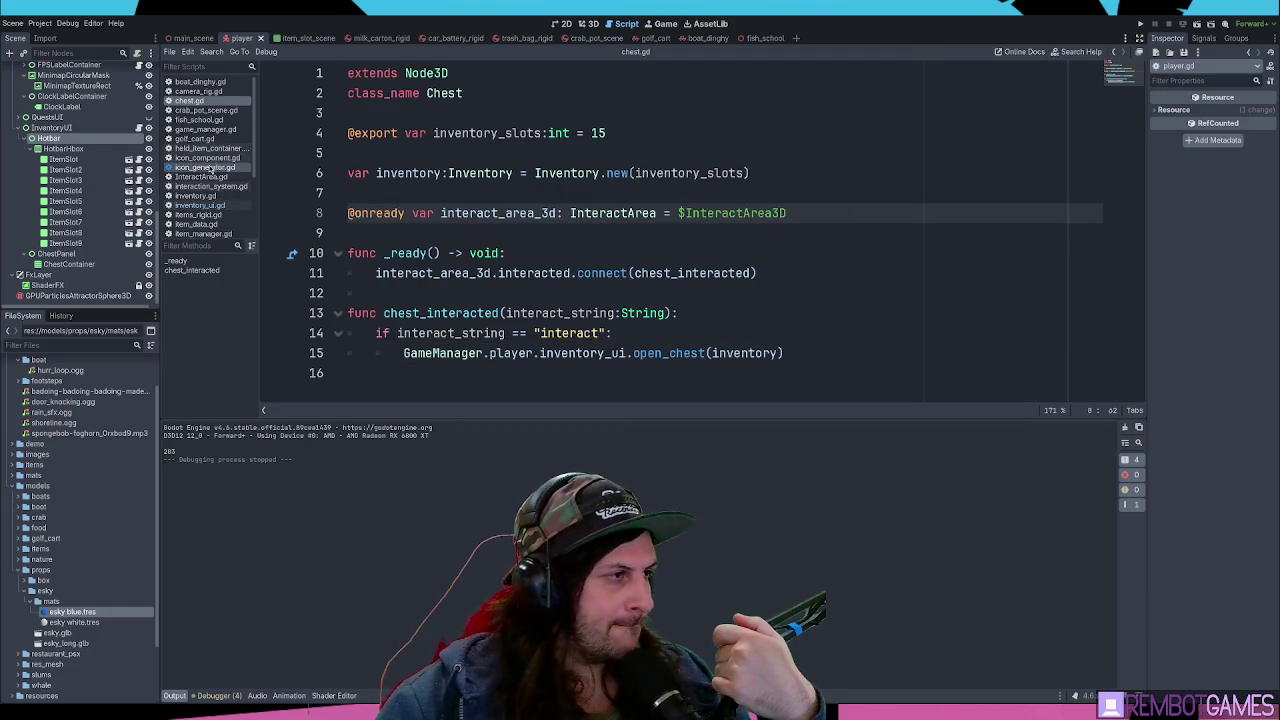
- Back in inventory_ui.gd, search for chest_inventory and step through every match
{"action": "key", "text": "alt+Left"}
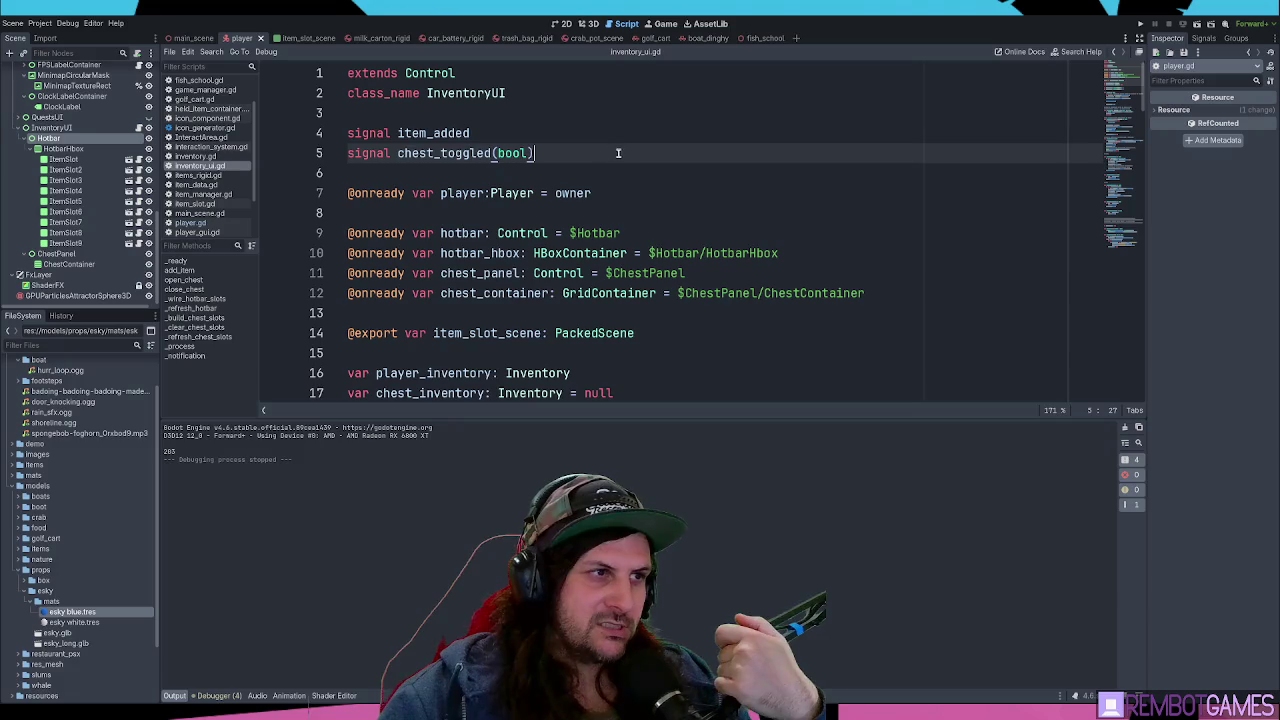
{"action": "scroll", "coordinate": [619, 153], "scroll_direction": "down", "scroll_amount": 2}
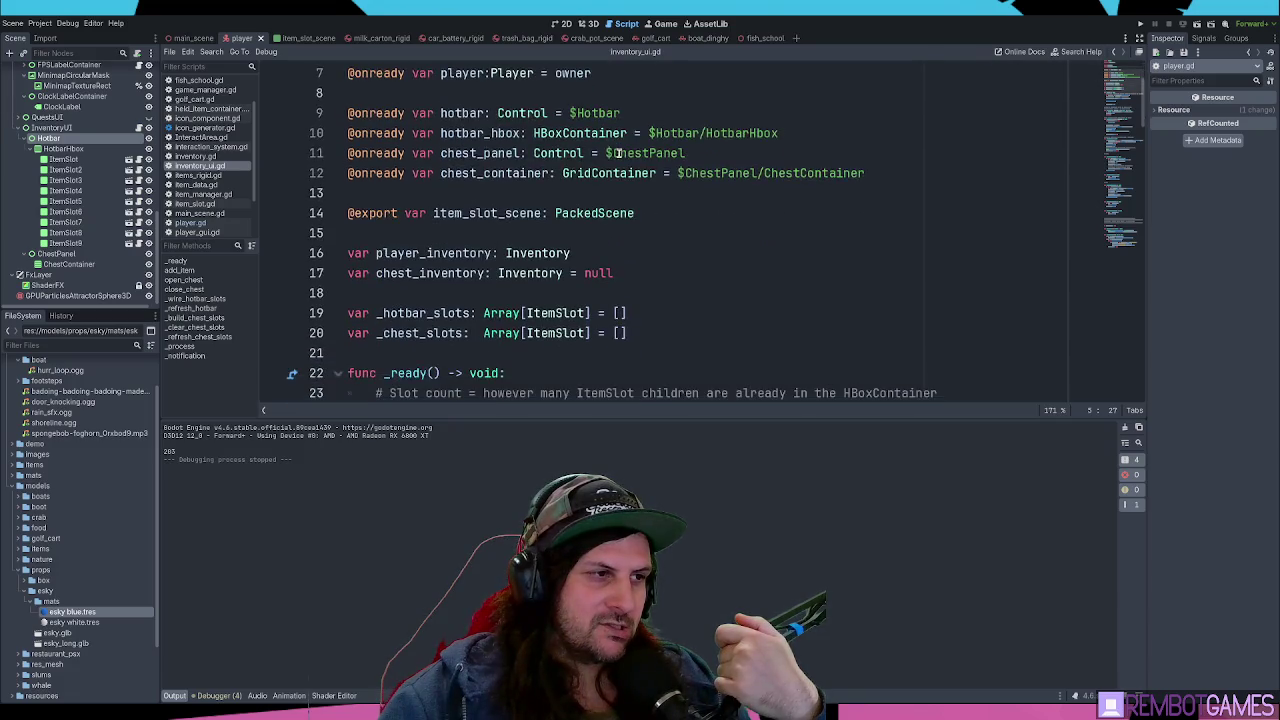
{"action": "double_click", "coordinate": [448, 278]}
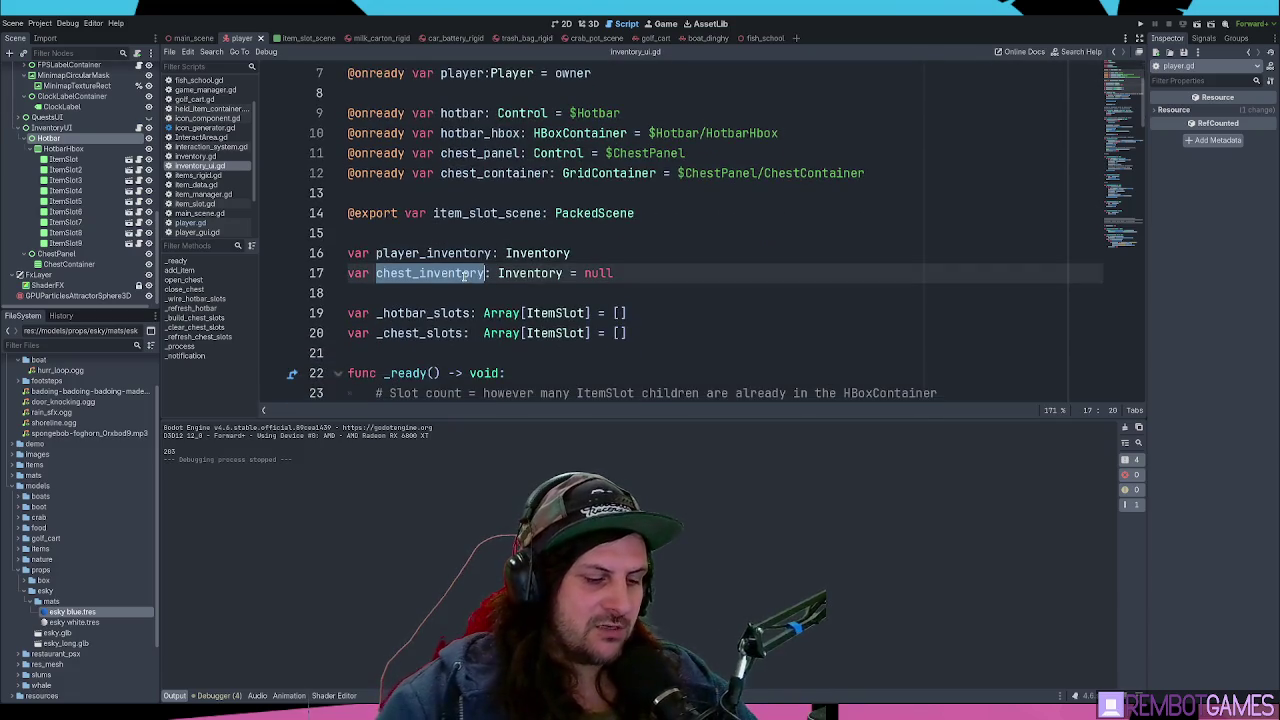
{"action": "key", "text": "ctrl+f"}
{"action": "key", "text": "Return"}
{"action": "key", "text": "Return"}
{"action": "key", "text": "Return"}
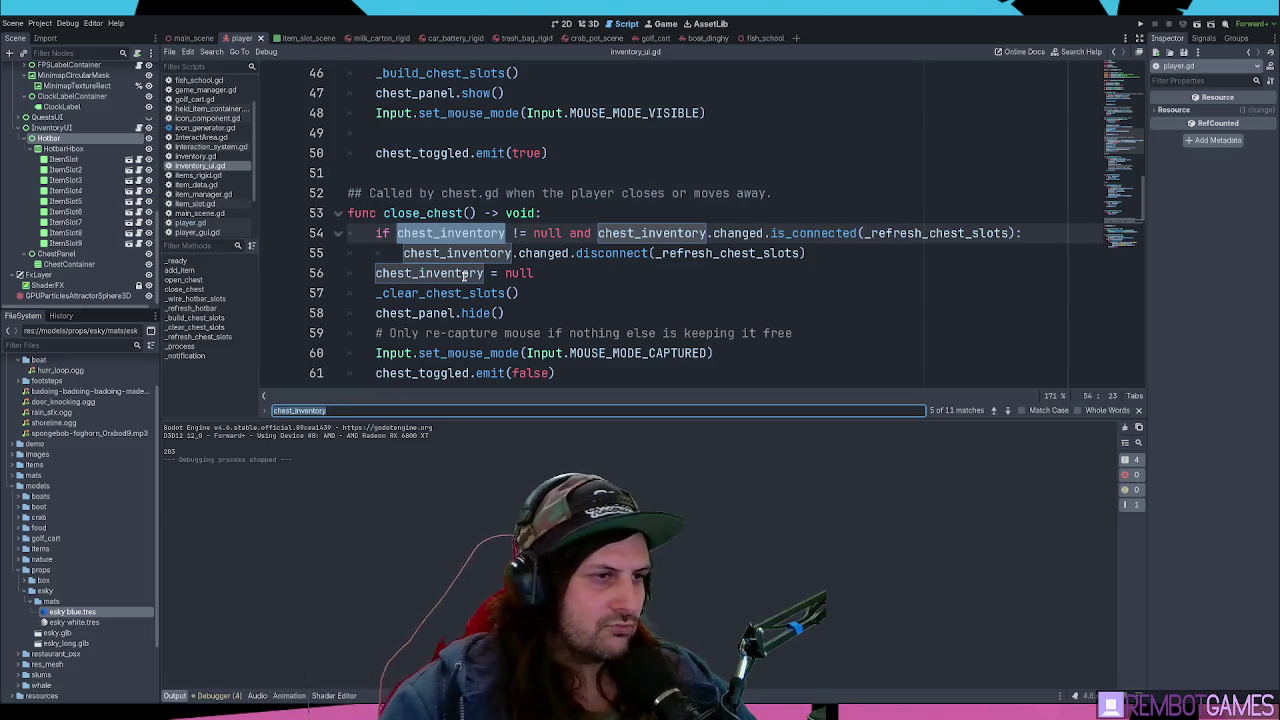
{"action": "key", "text": "Return"}
{"action": "key", "text": "Return"}
{"action": "key", "text": "Return"}
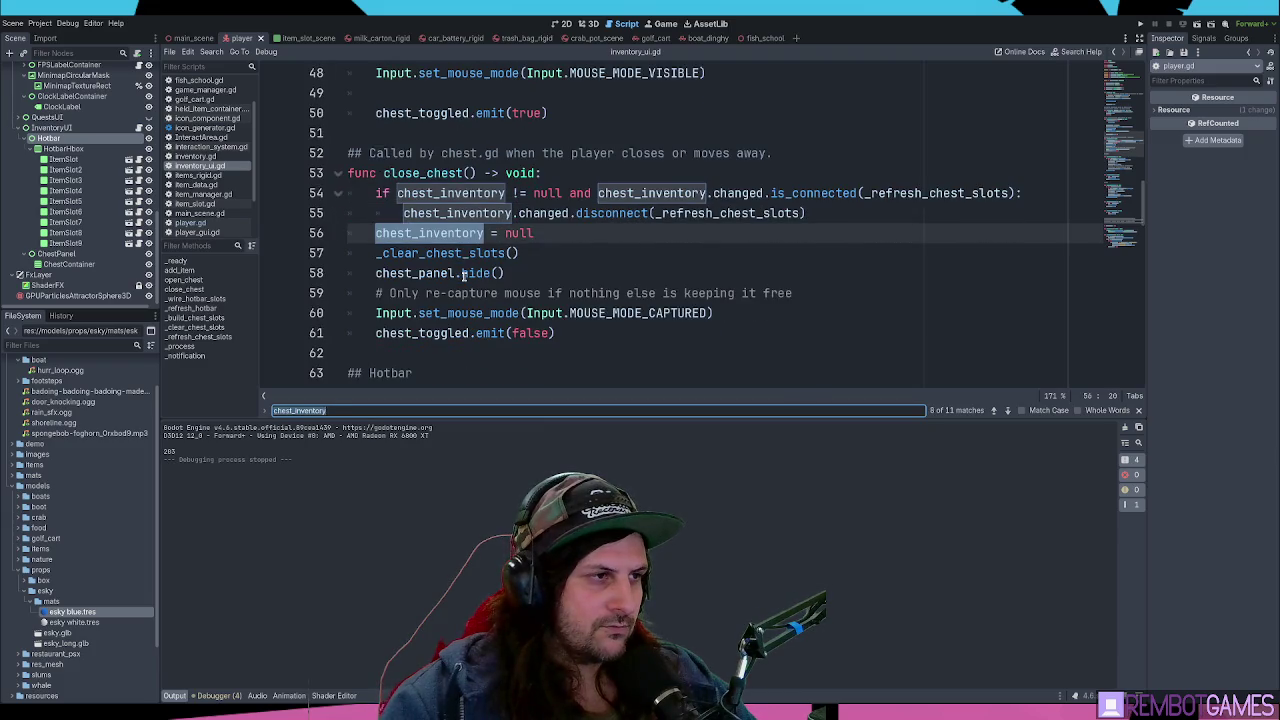
{"action": "key", "text": "Return"}
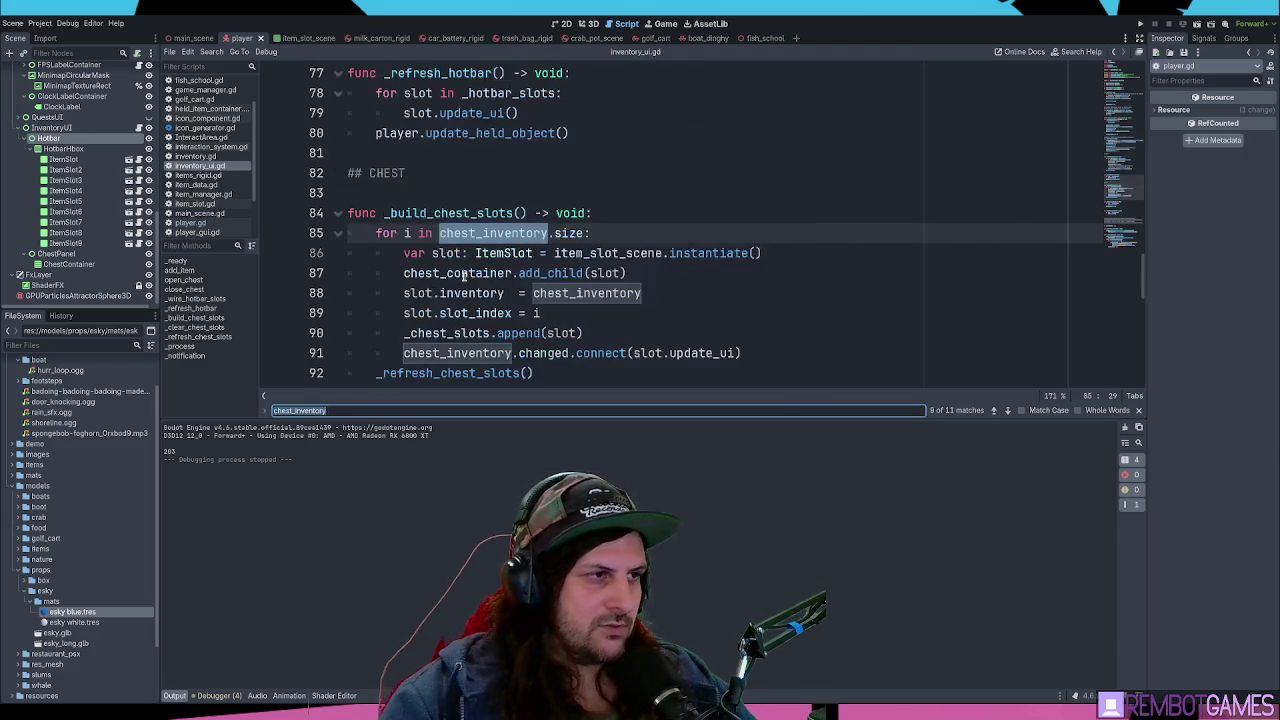
{"action": "key", "text": "Return"}
{"action": "key", "text": "Return"}
{"action": "key", "text": "Escape"}
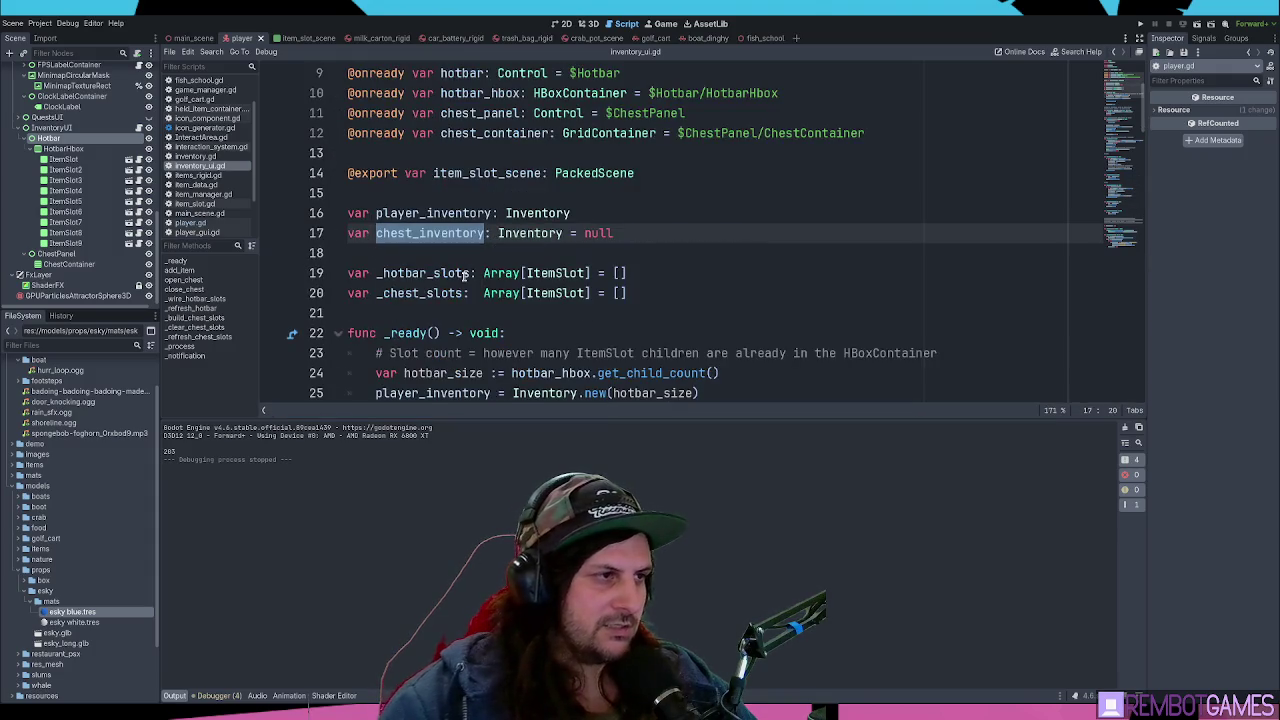
- Place the caret on blank line 18 below the inventory variable declarations
{"action": "left_click", "coordinate": [636, 233]}
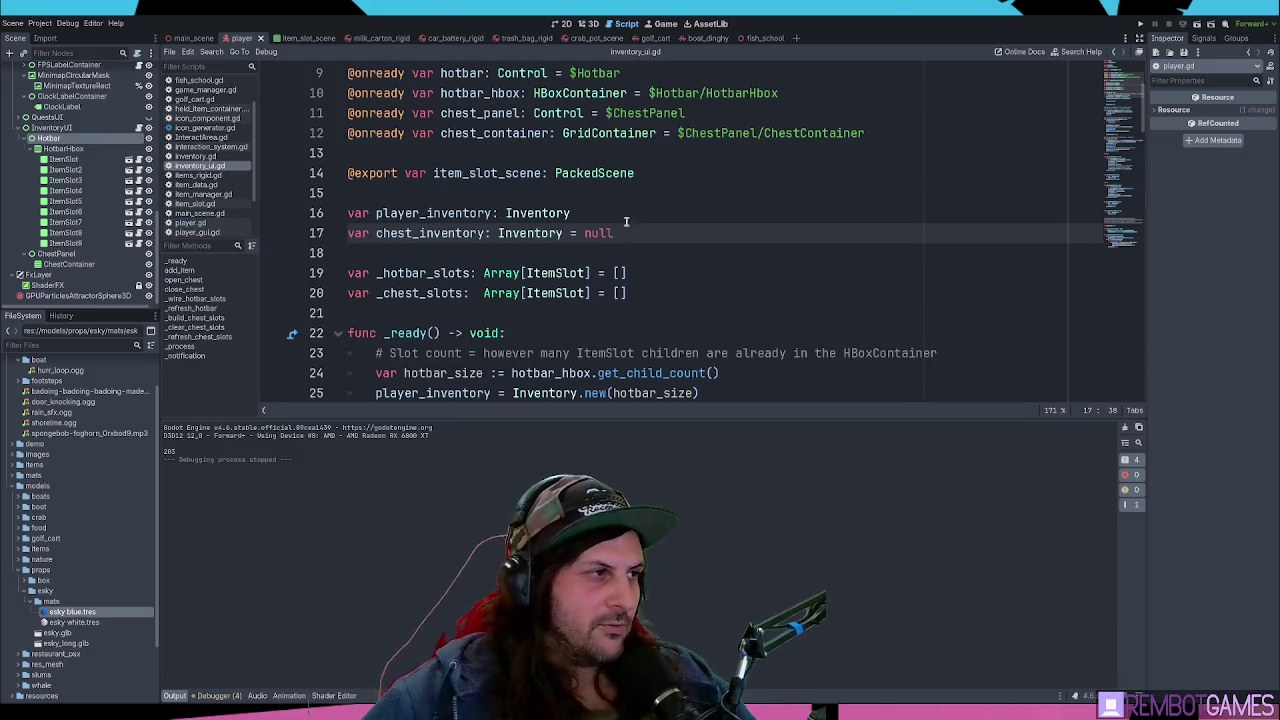
{"action": "left_click", "coordinate": [518, 253]}
{"action": "scroll", "coordinate": [518, 253], "scroll_direction": "down", "scroll_amount": 1}
{"action": "scroll", "coordinate": [515, 250], "scroll_direction": "down", "scroll_amount": 3}
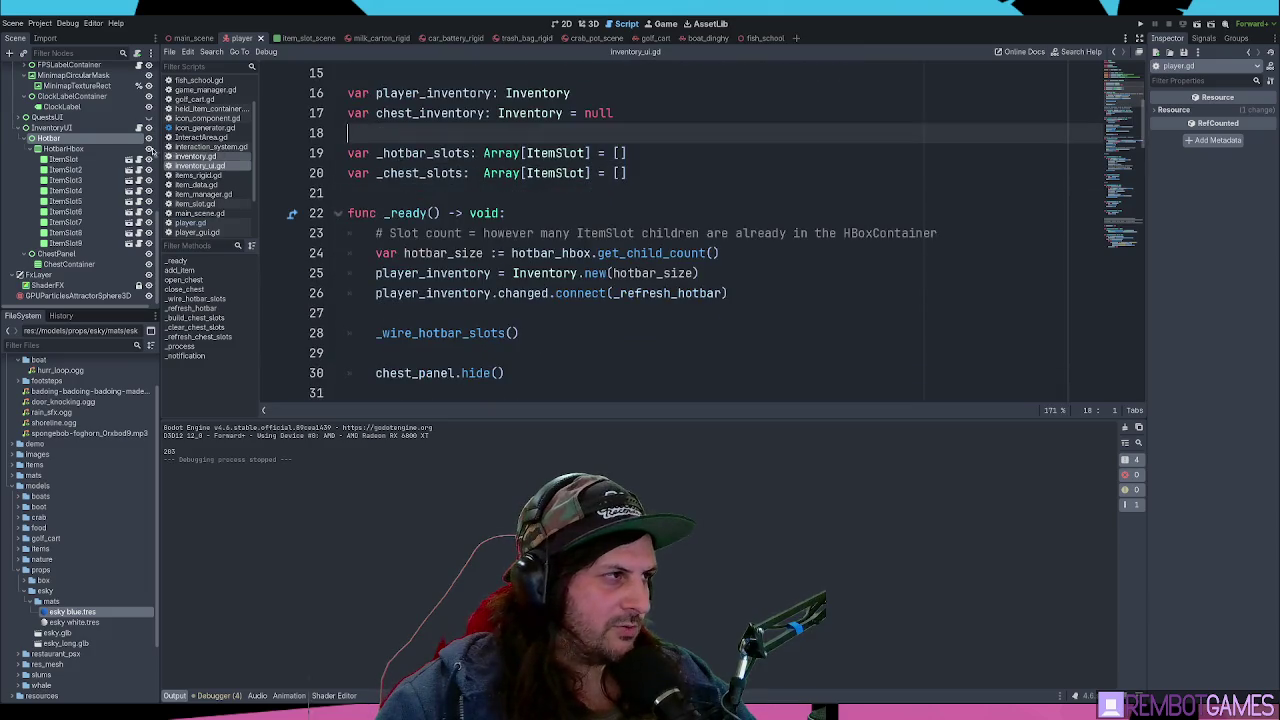
{"action": "scroll", "coordinate": [73, 161], "scroll_direction": "up", "scroll_amount": 1}
- Add a Timer node under InventoryUI, set Wait Time to 1.0 seconds, and enable Autostart
{"action": "left_click", "coordinate": [73, 159]}
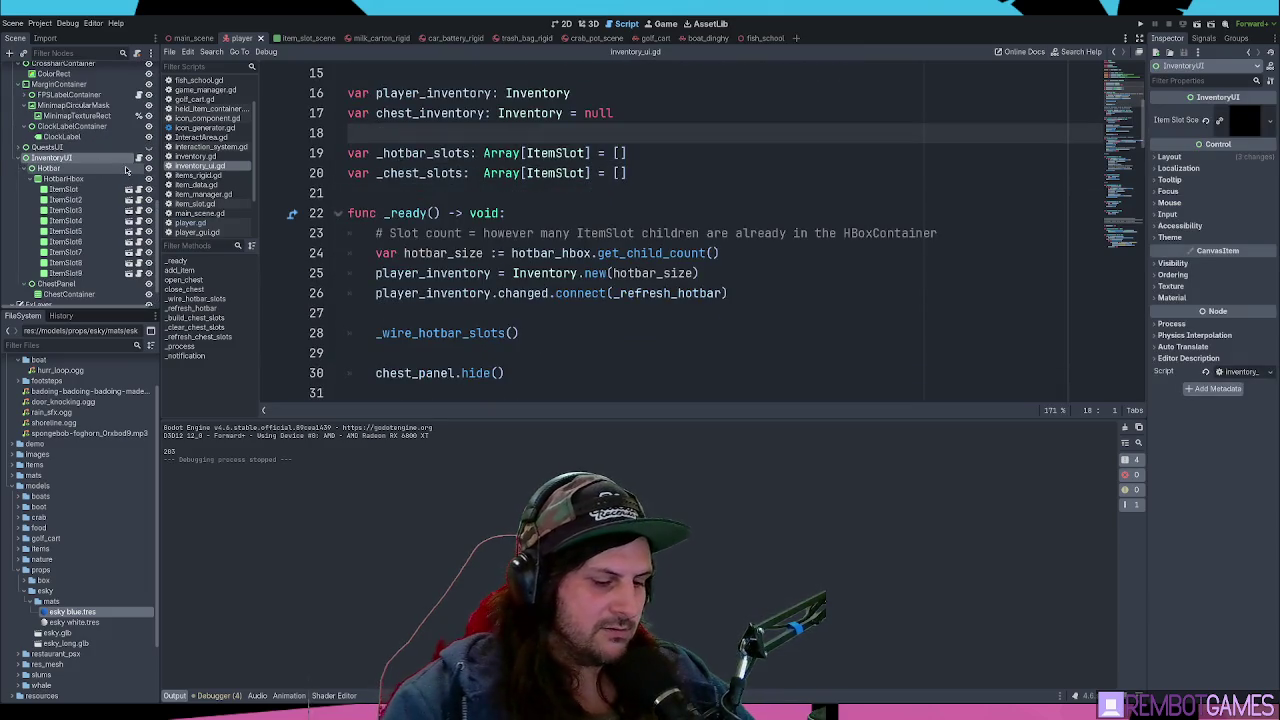
{"action": "key", "text": "ctrl+shift+z"}
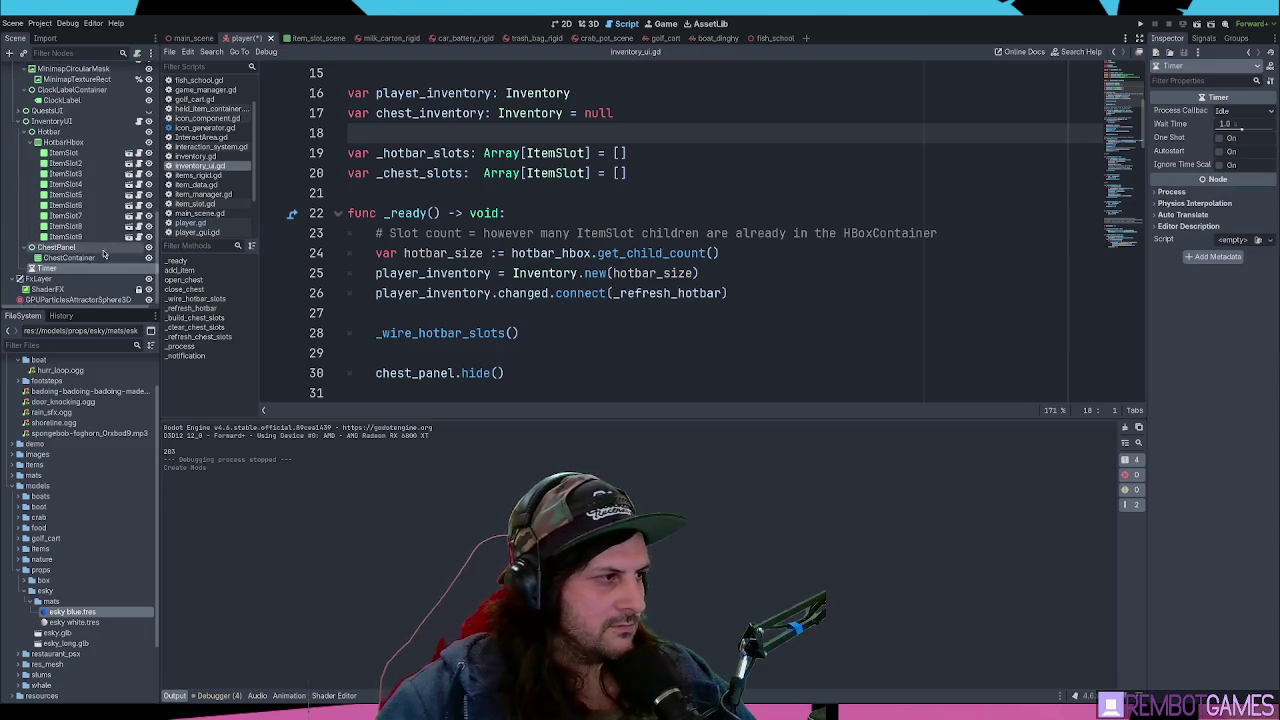
{"action": "left_click", "coordinate": [1225, 125]}
{"action": "type", "text": "0.5"}
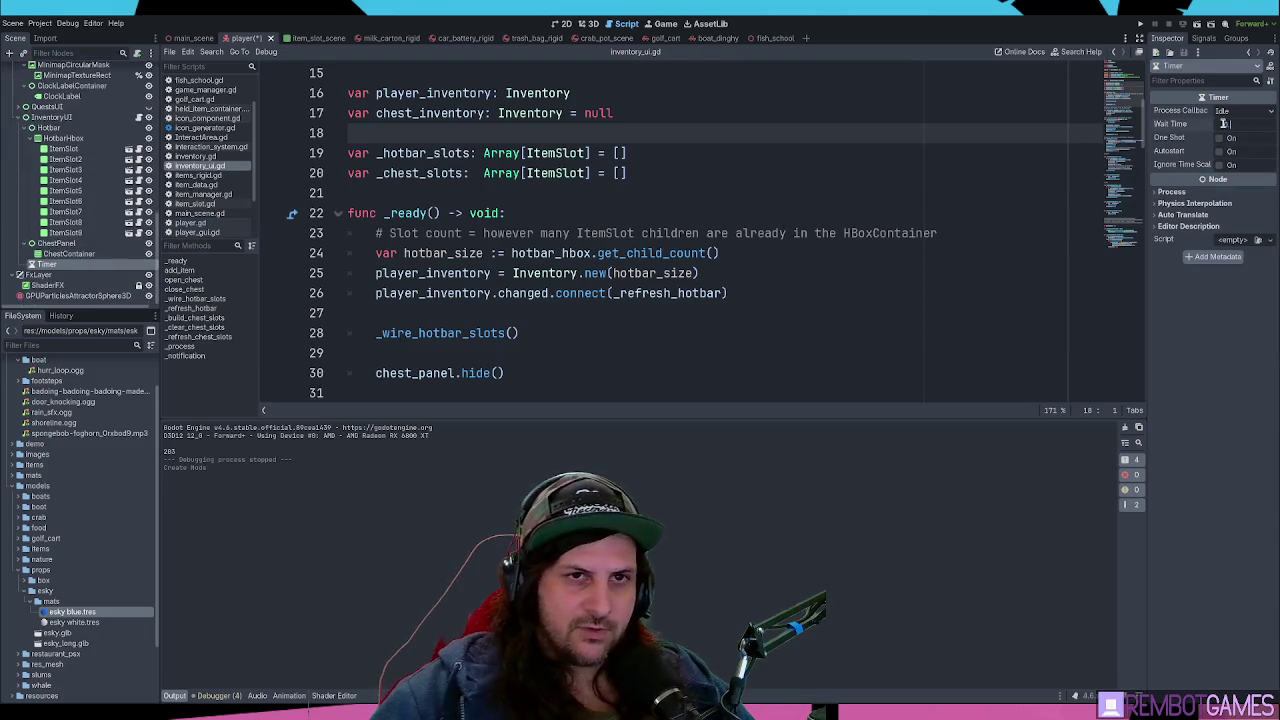
{"action": "key", "text": "Return"}
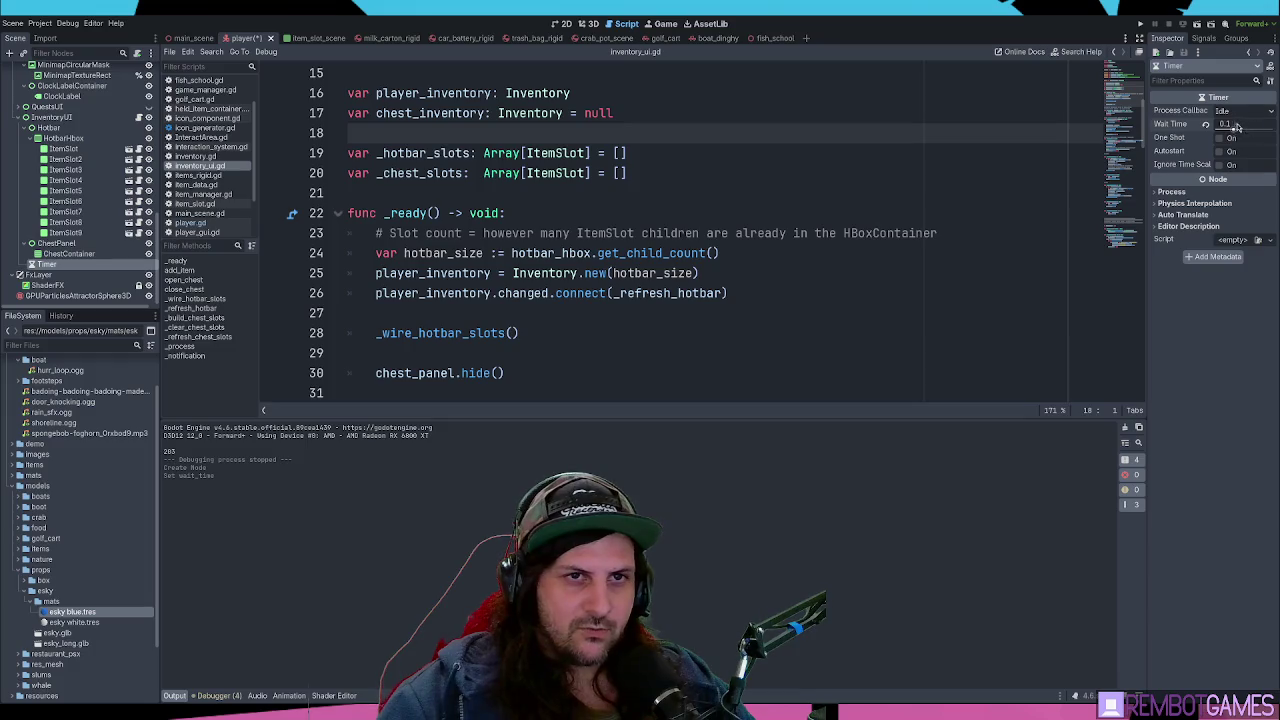
{"action": "left_click", "coordinate": [1237, 125]}
{"action": "type", "text": "1"}
{"action": "key", "text": "Return"}
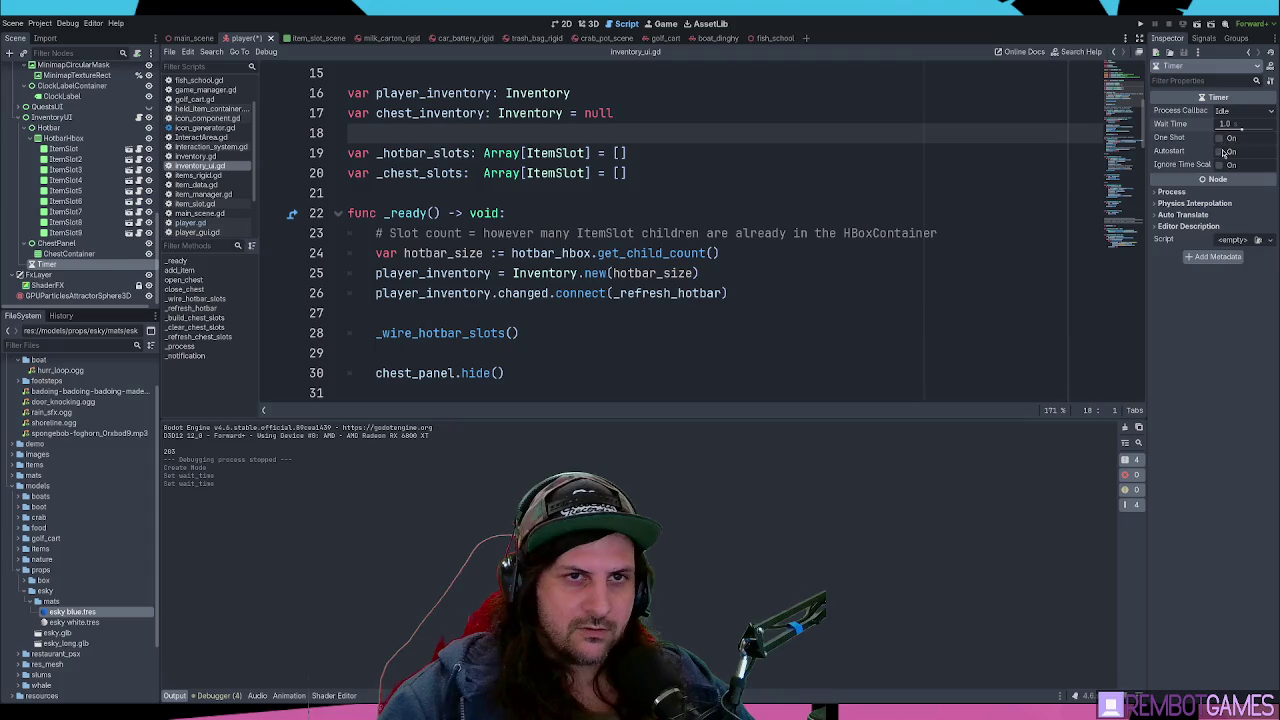
{"action": "left_click", "coordinate": [1220, 152]}
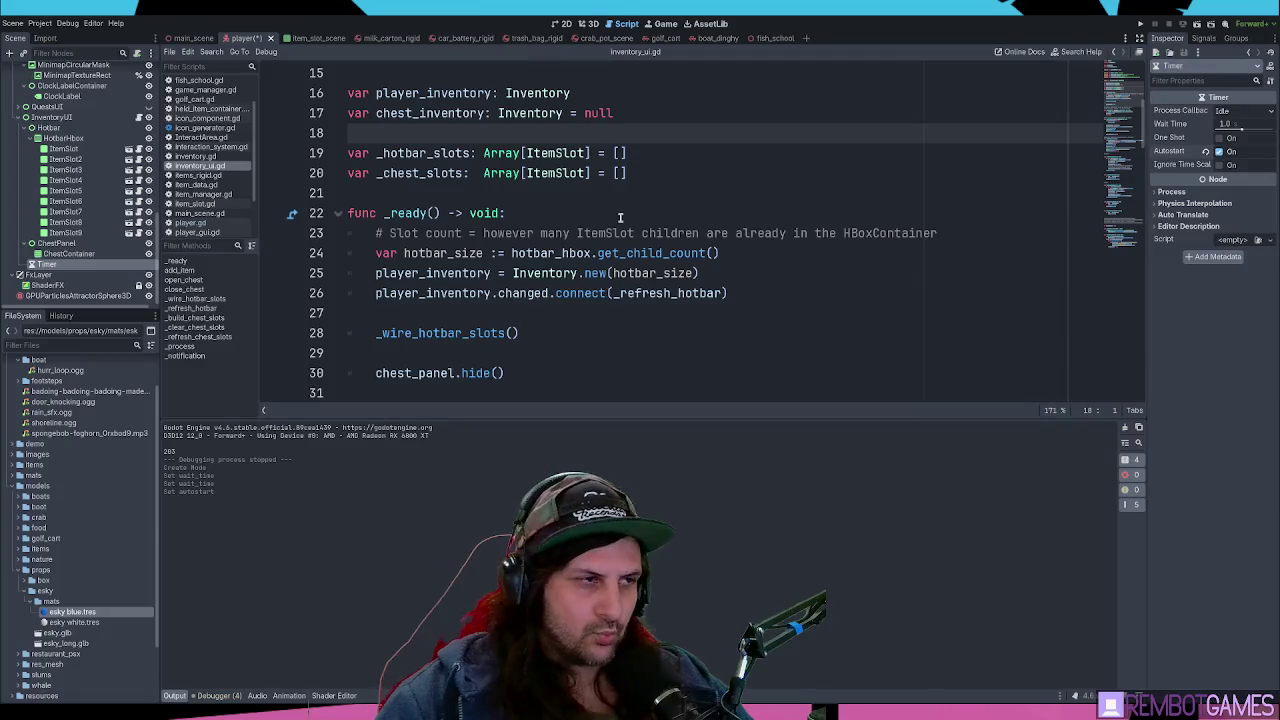
{"action": "left_click", "coordinate": [620, 213]}
{"action": "left_click", "coordinate": [1203, 38]}
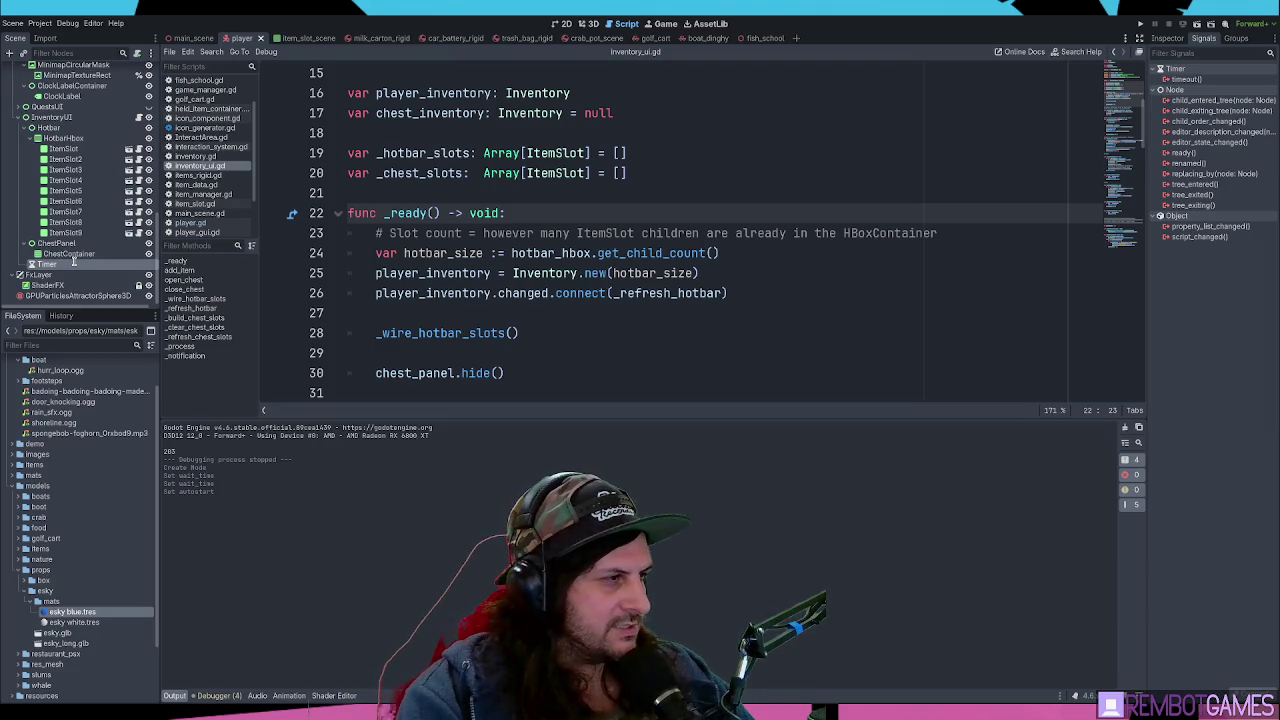
- Name the timer ChestDistanceTimer and connect its timeout signal to inventory_ui.gd
{"action": "type", "text": "ChestDistanceTimer"}
{"action": "key", "text": "Return"}
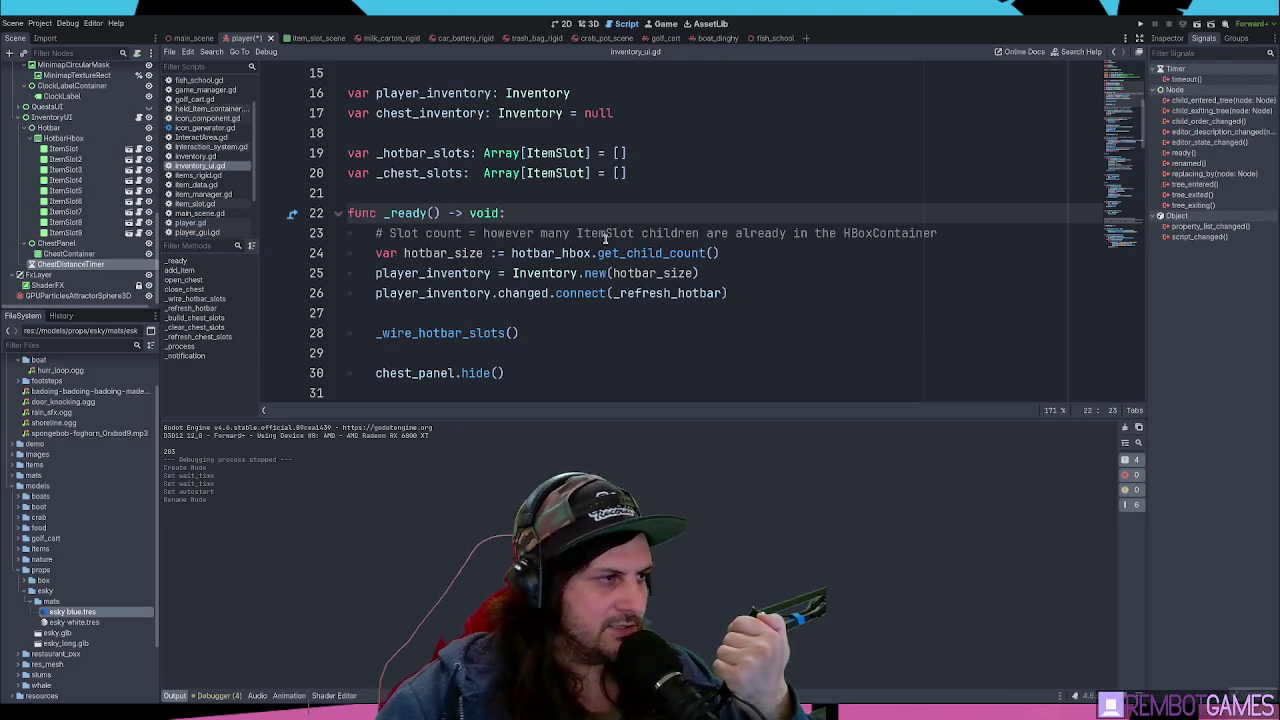
{"action": "left_click", "coordinate": [1182, 80]}
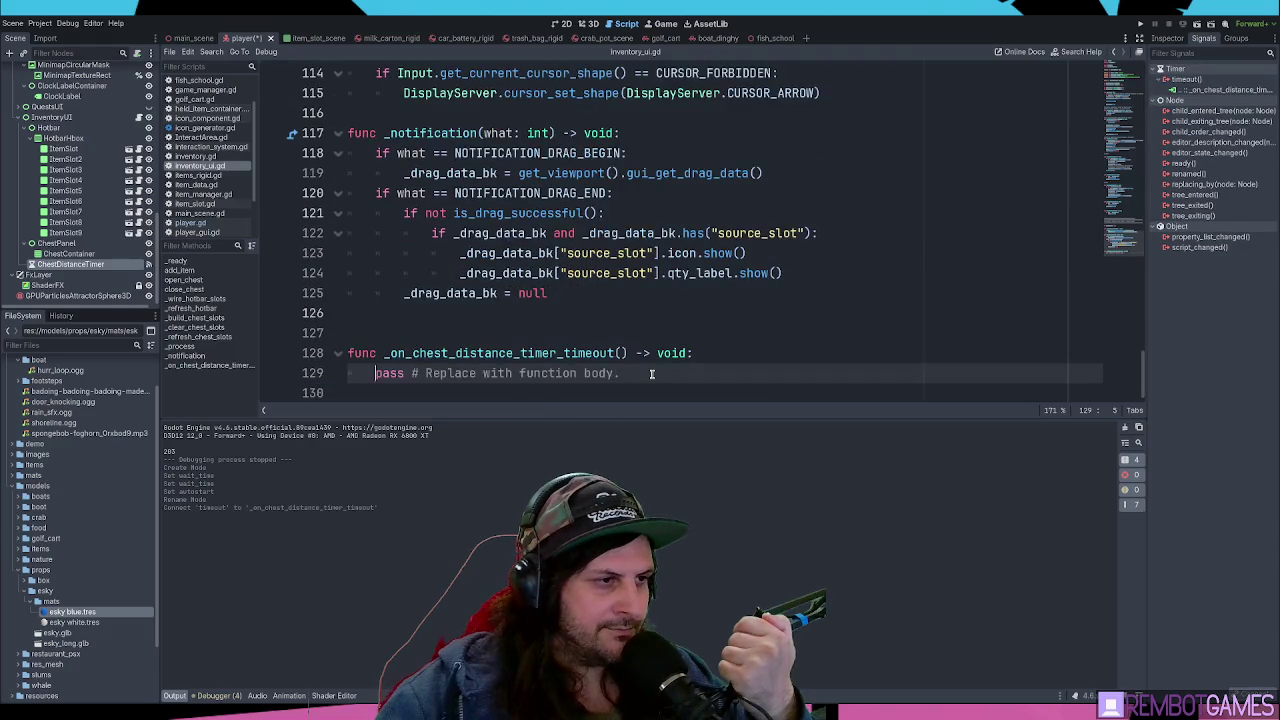
- Replace the placeholder pass with an 'if !chest_inventory:' check in the timeout handler
{"action": "left_click_drag", "start_coordinate": [621, 373], "coordinate": [377, 372]}
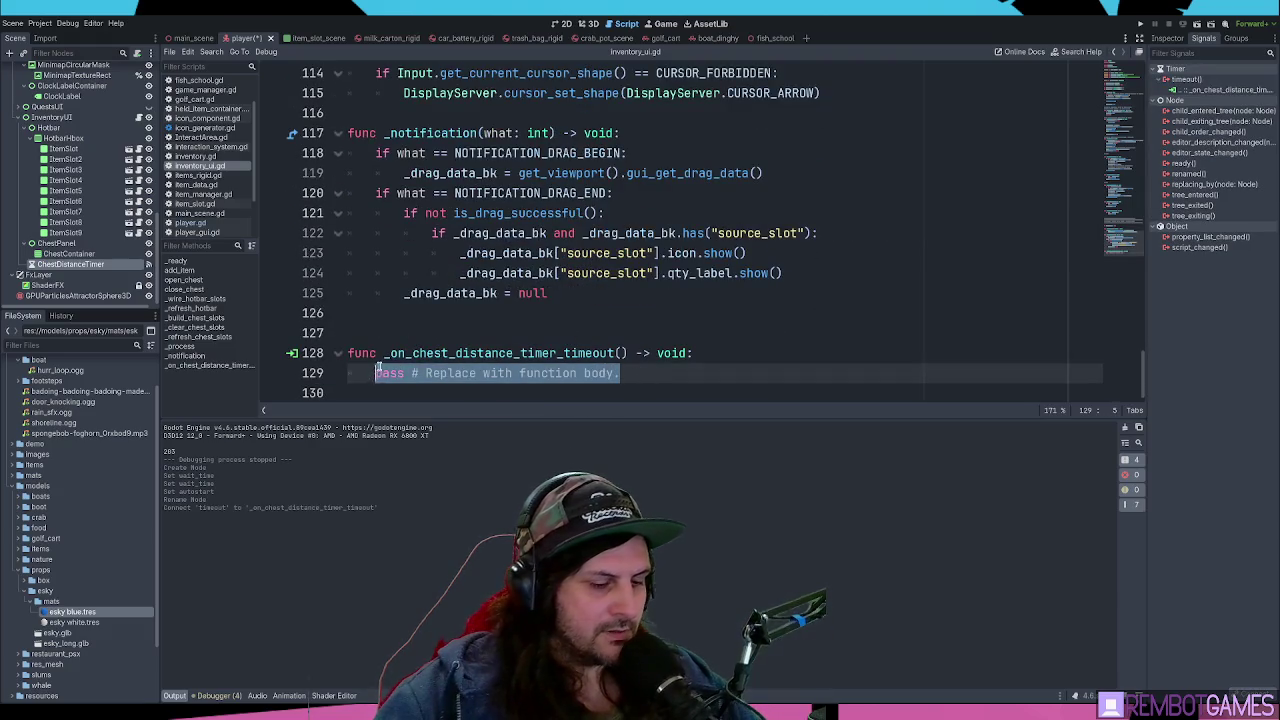
{"action": "type", "text": "chest_inventory"}
{"action": "key", "text": "ctrl+z"}
{"action": "type", "text": "if chest_inventory"}
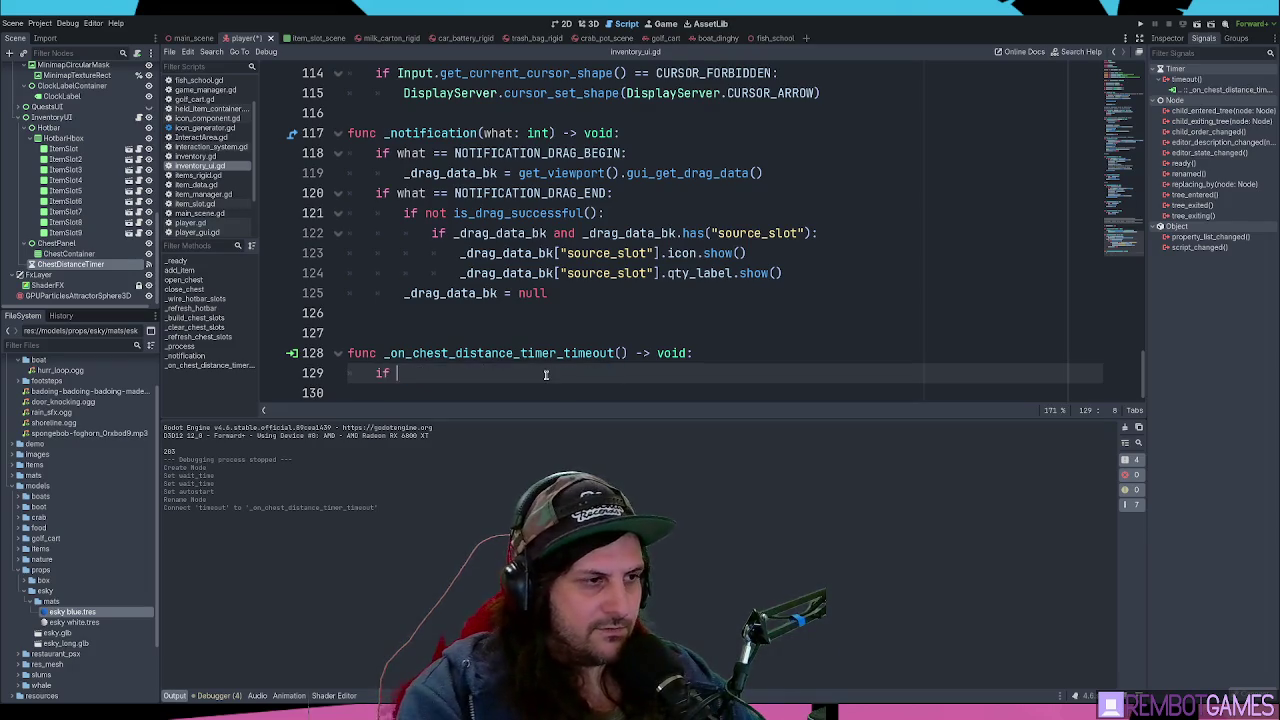
{"action": "key", "text": "Return"}
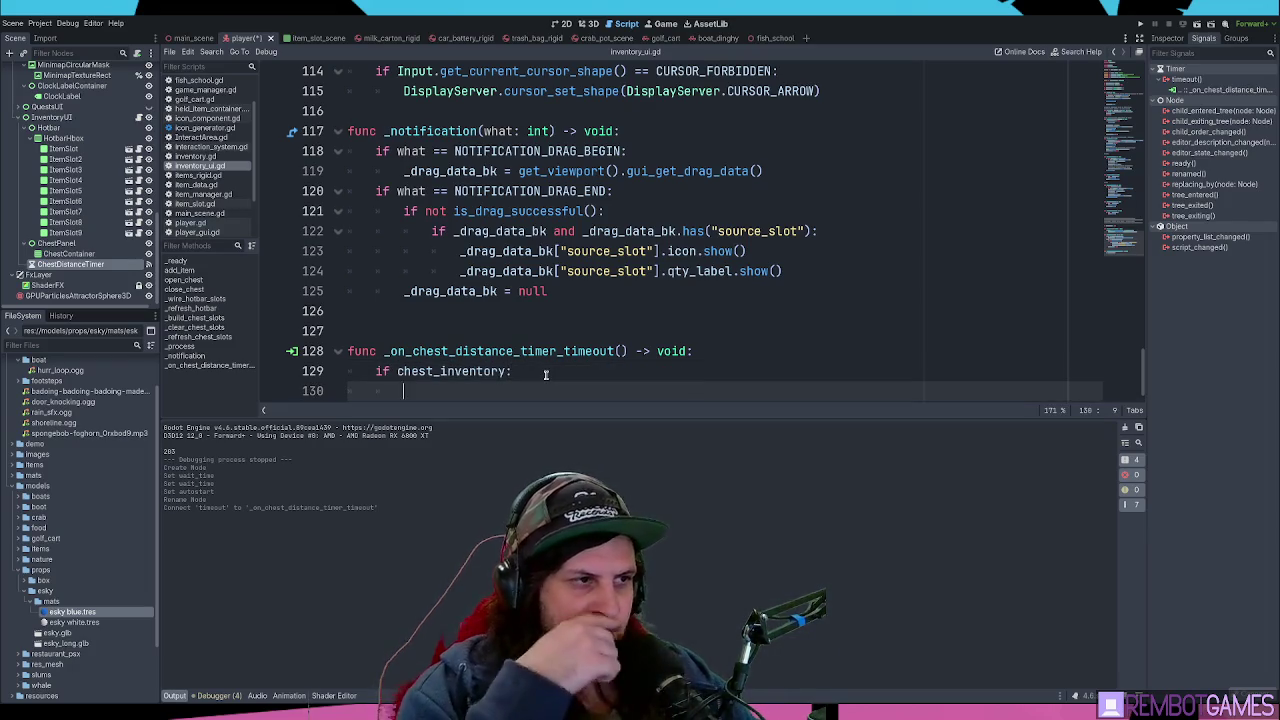
{"action": "key", "text": "Up"}
{"action": "type", "text": "!"}
{"action": "key", "text": "Down"}
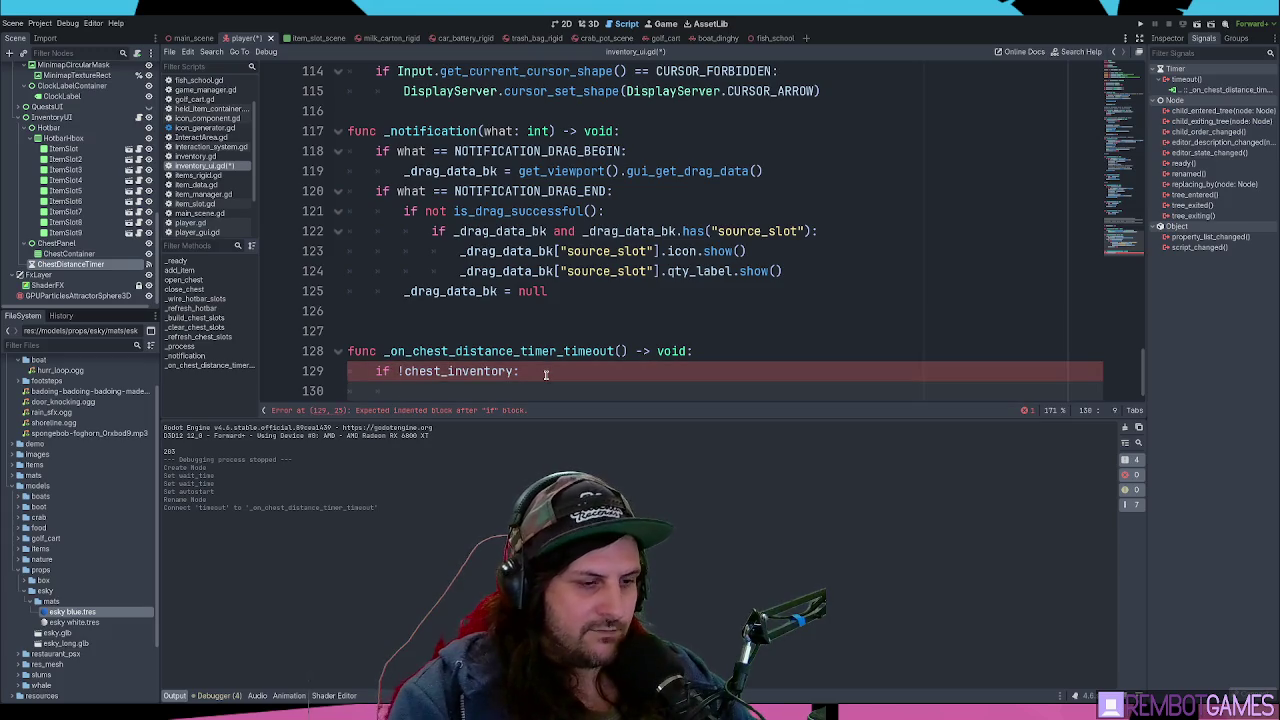
{"action": "type", "text": "tru"}
{"action": "key", "text": "BackSpace"}
{"action": "key", "text": "BackSpace"}
{"action": "key", "text": "BackSpace"}
{"action": "type", "text": "retur"}
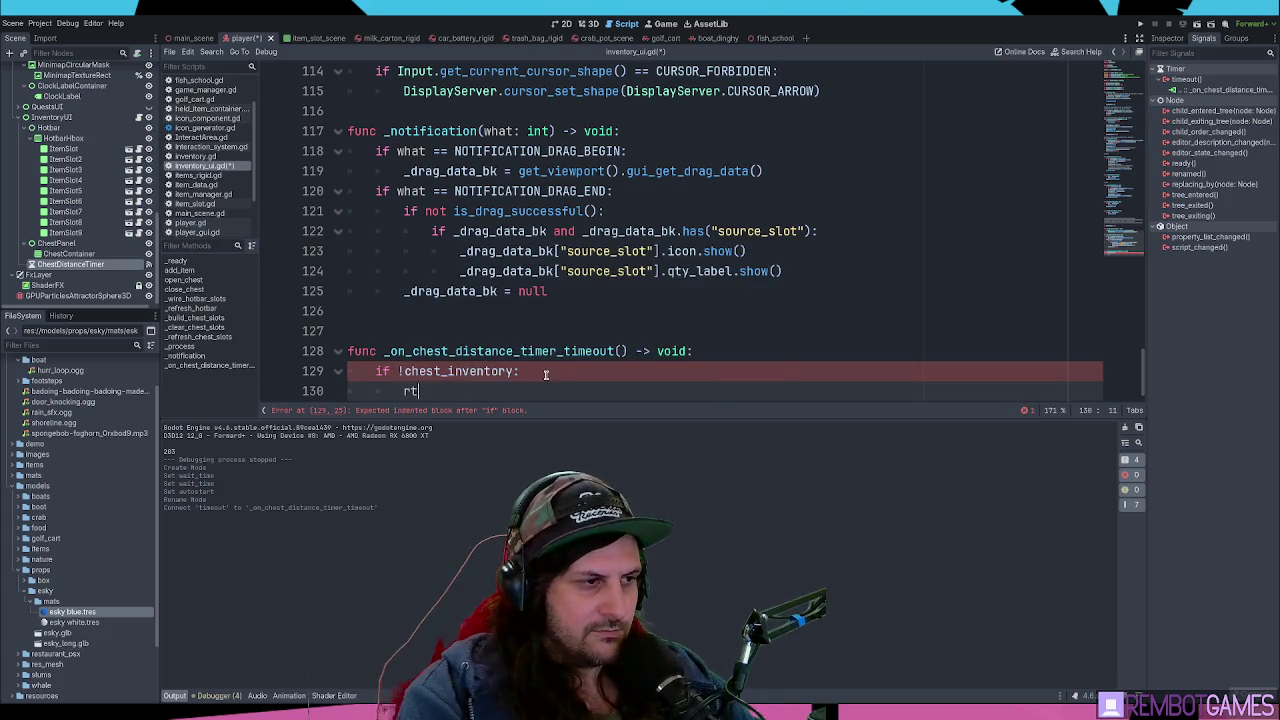
{"action": "key", "text": "Return"}
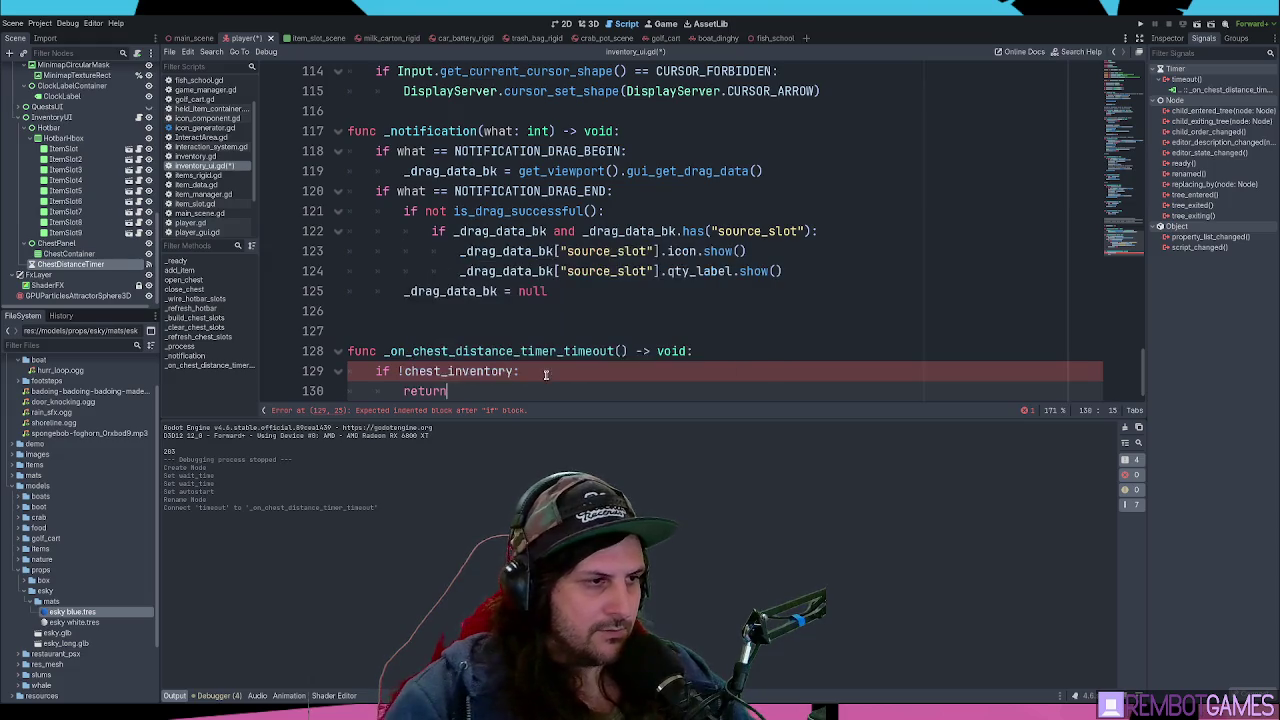
- Print "no chest" and return, add an else printing "chest", then save and run the game
{"action": "key", "text": "ctrl+BackSpace"}
{"action": "type", "text": "int(no"}
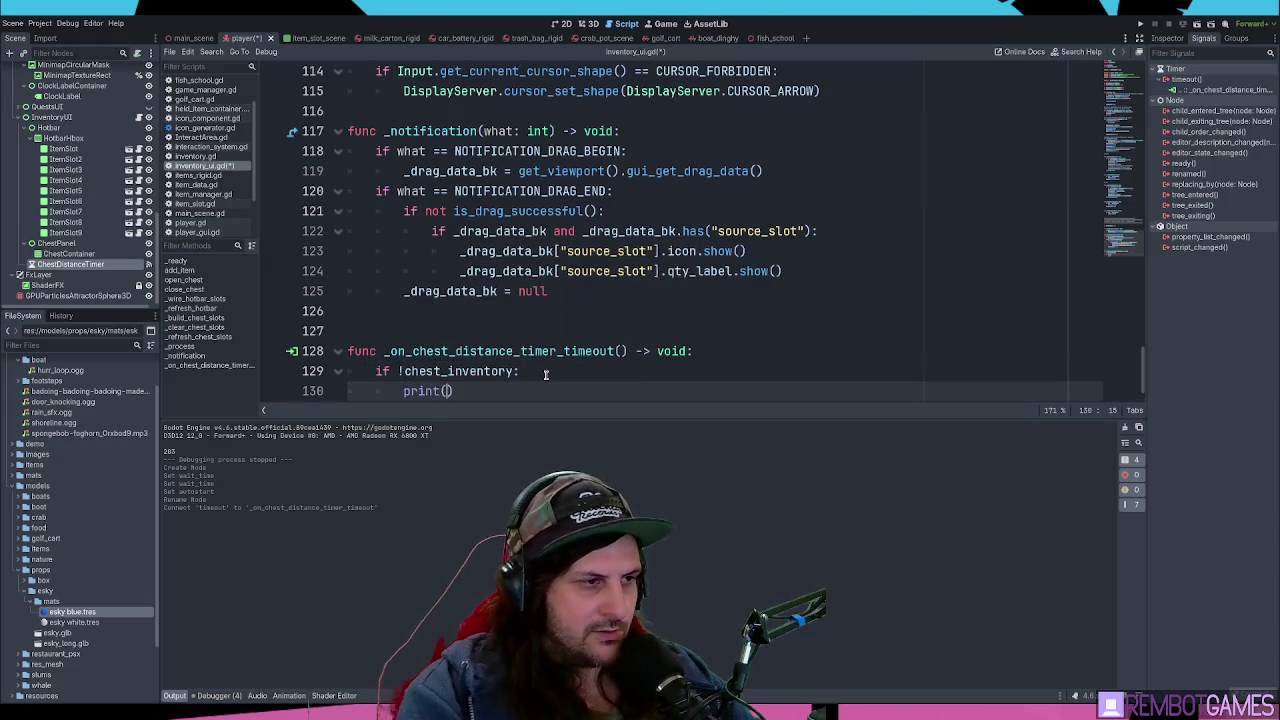
{"action": "type", "text": " ch"}
{"action": "key", "text": "ctrl+shift+Left"}
{"action": "key", "text": "ctrl+shift+Left"}
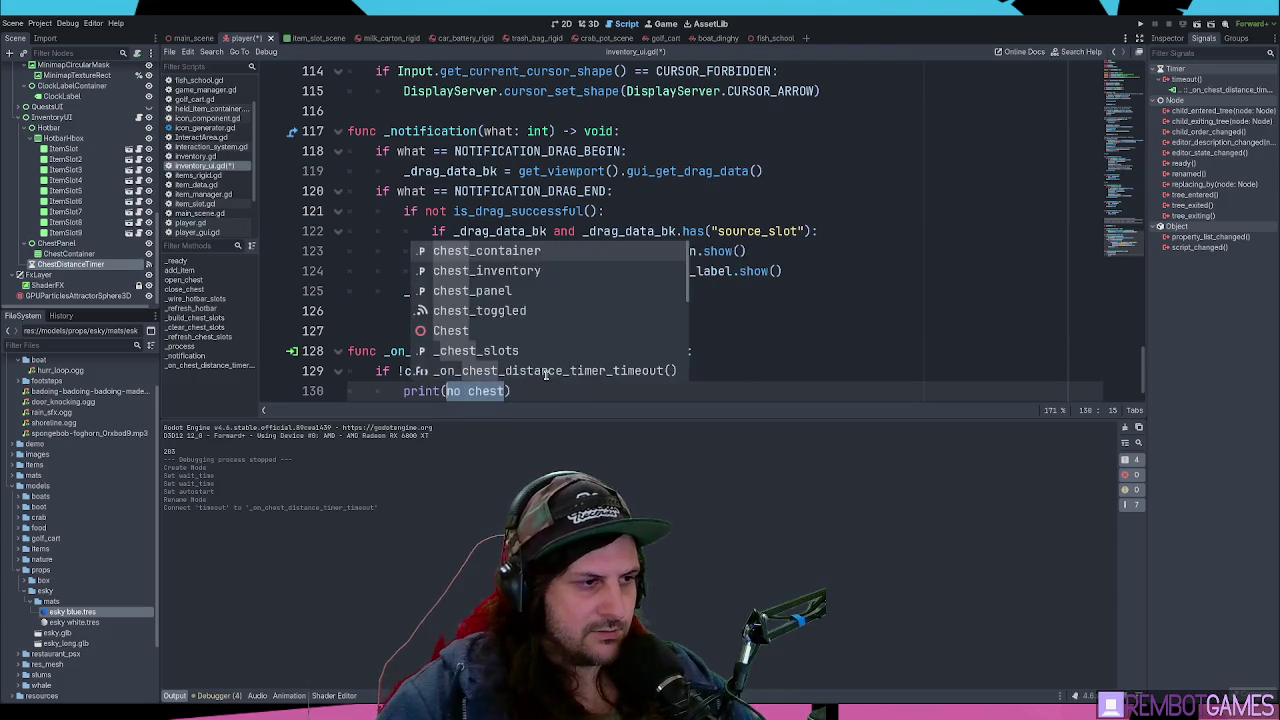
{"action": "type", "text": "\""}
{"action": "key", "text": "End"}
{"action": "key", "text": "Return"}
{"action": "type", "text": "return"}
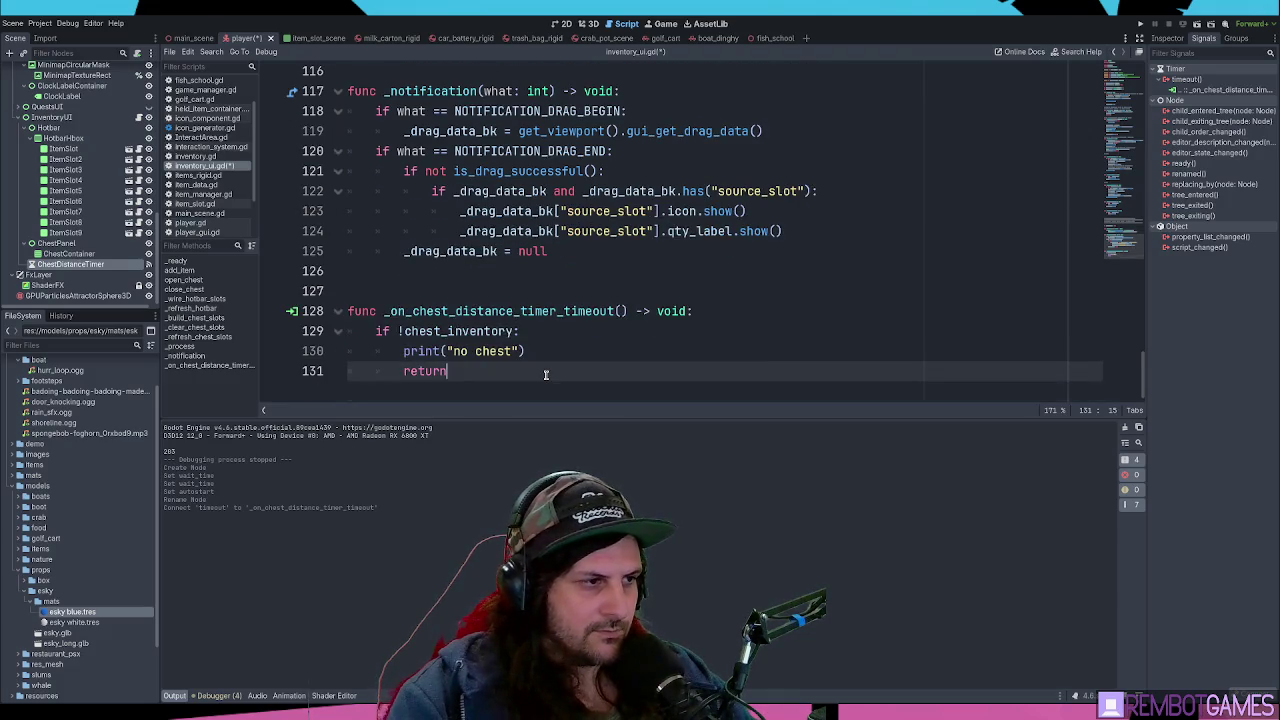
{"action": "key", "text": "Return"}
{"action": "type", "text": "else"}
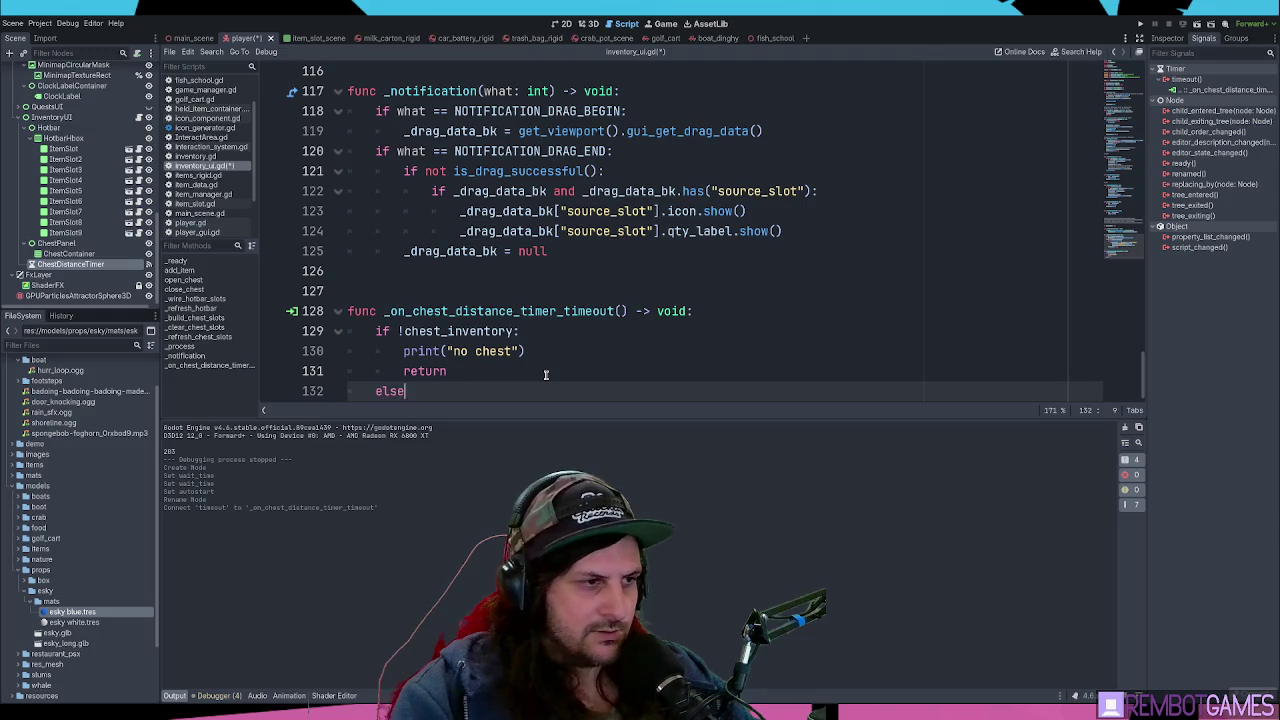
{"action": "type", "text": ":"}
{"action": "key", "text": "Return"}
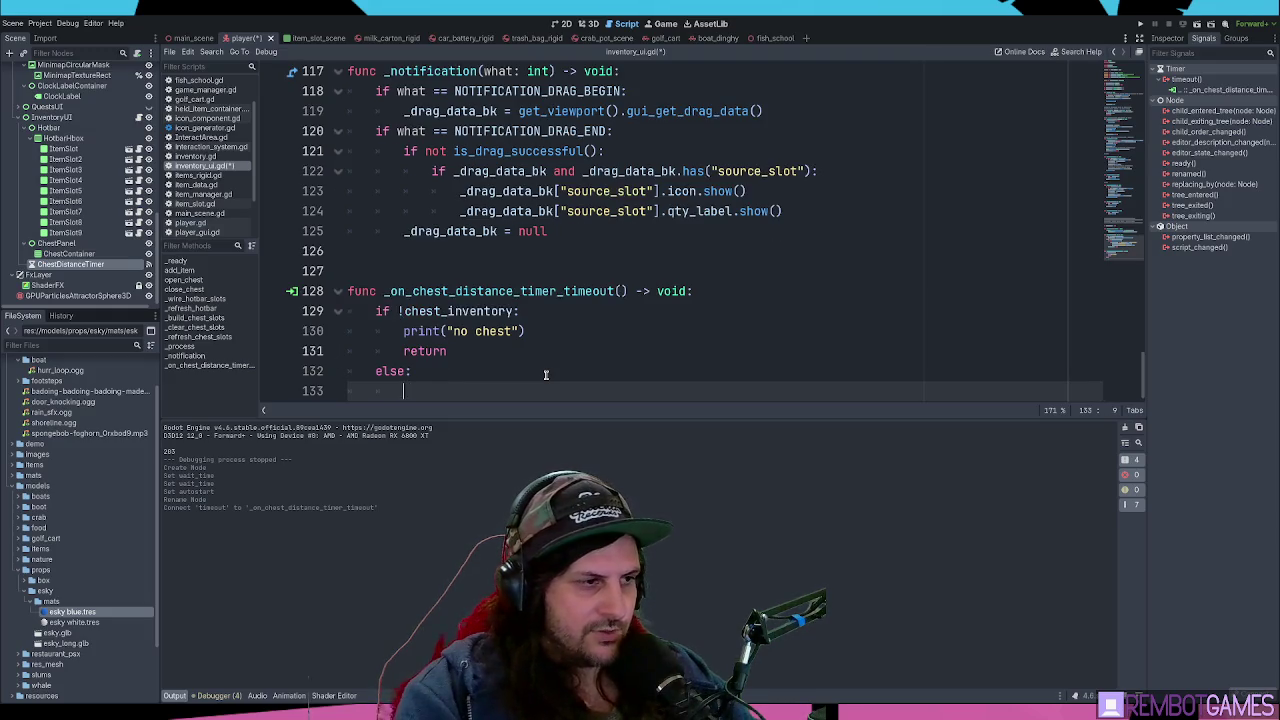
{"action": "type", "text": "print(\"che"}
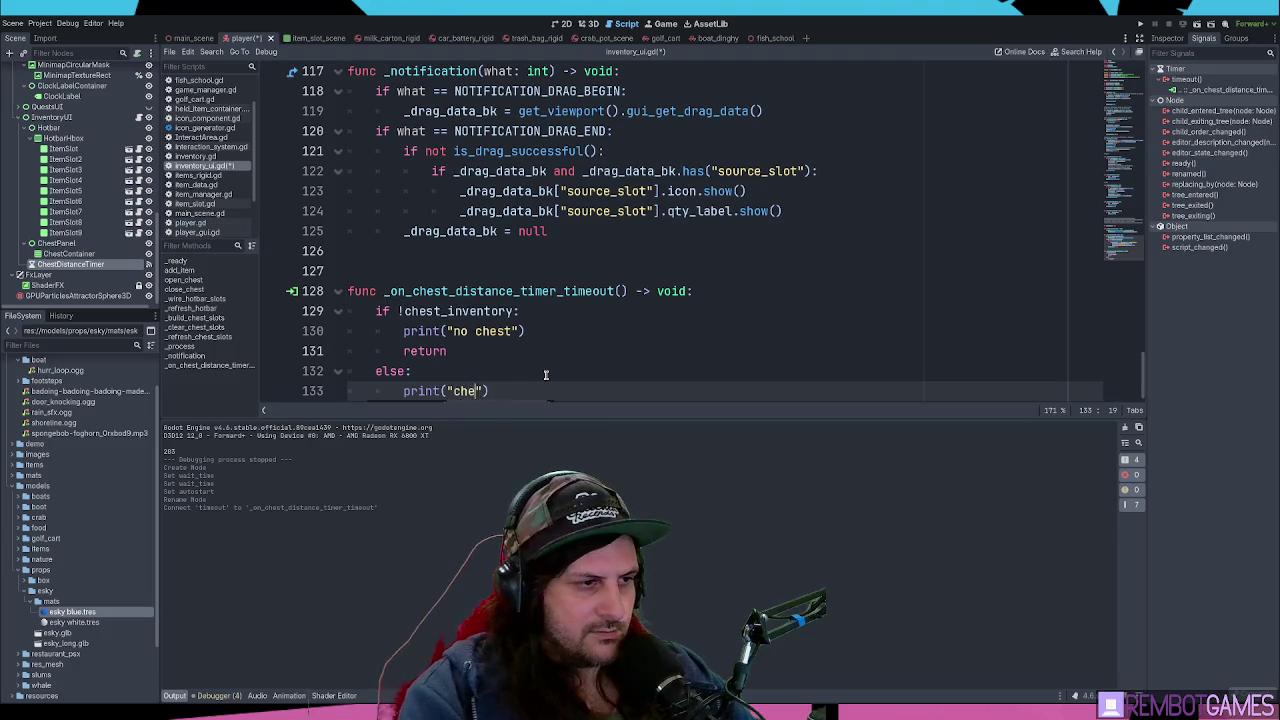
{"action": "type", "text": "st"}
{"action": "key", "text": "End"}
{"action": "key", "text": "F5"}
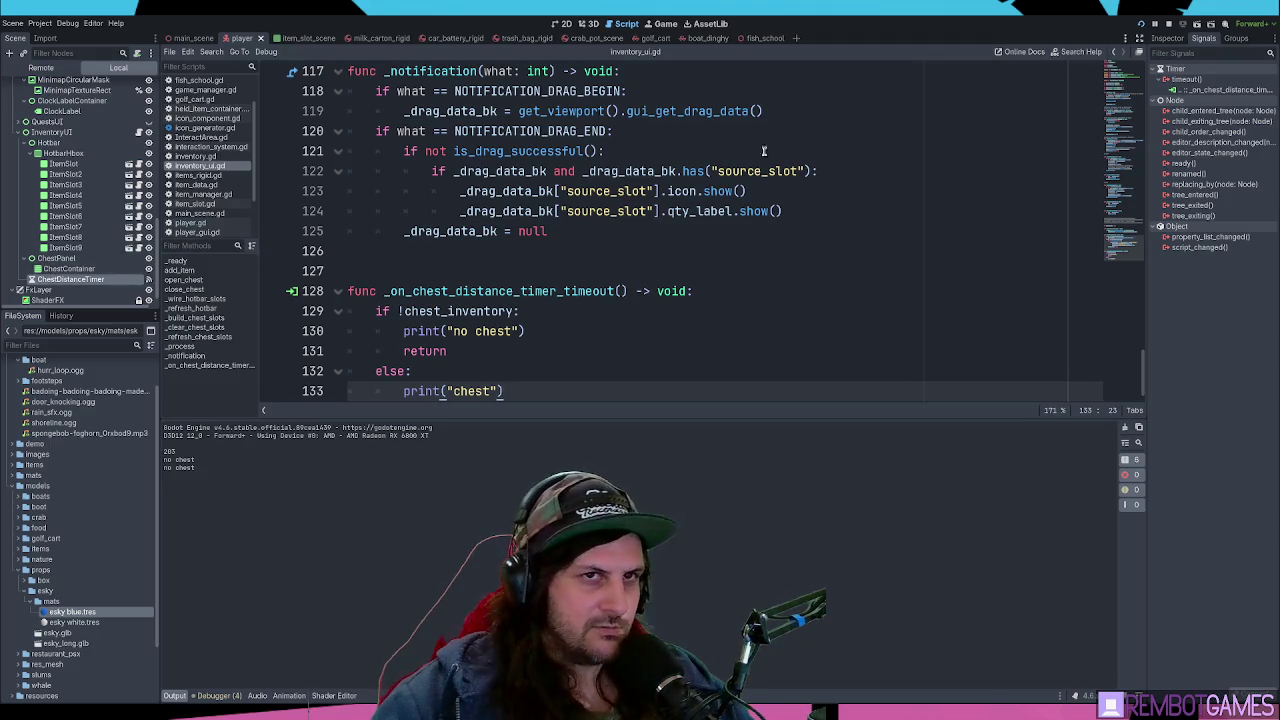
- Walk onto the boat, open the cooler's grid, stop the game, and select the "no chest" output lines
{"action": "key", "text": "w"}
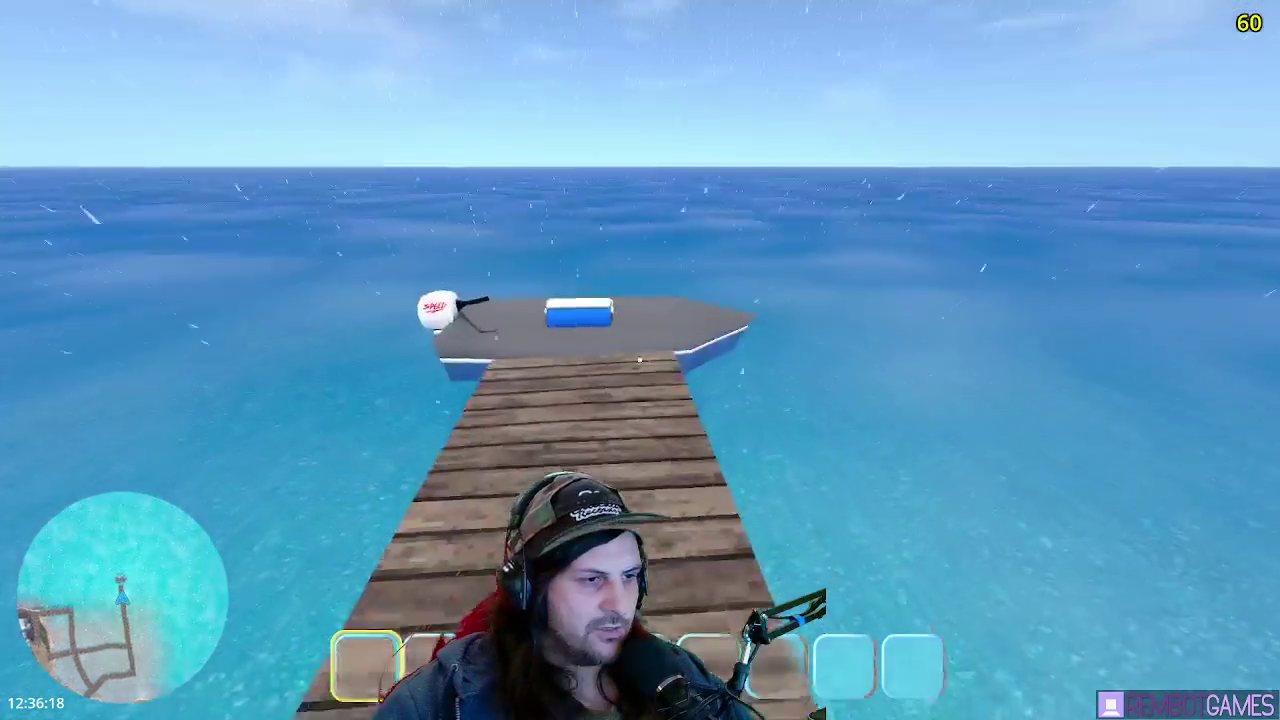
{"action": "key", "text": "Tab"}
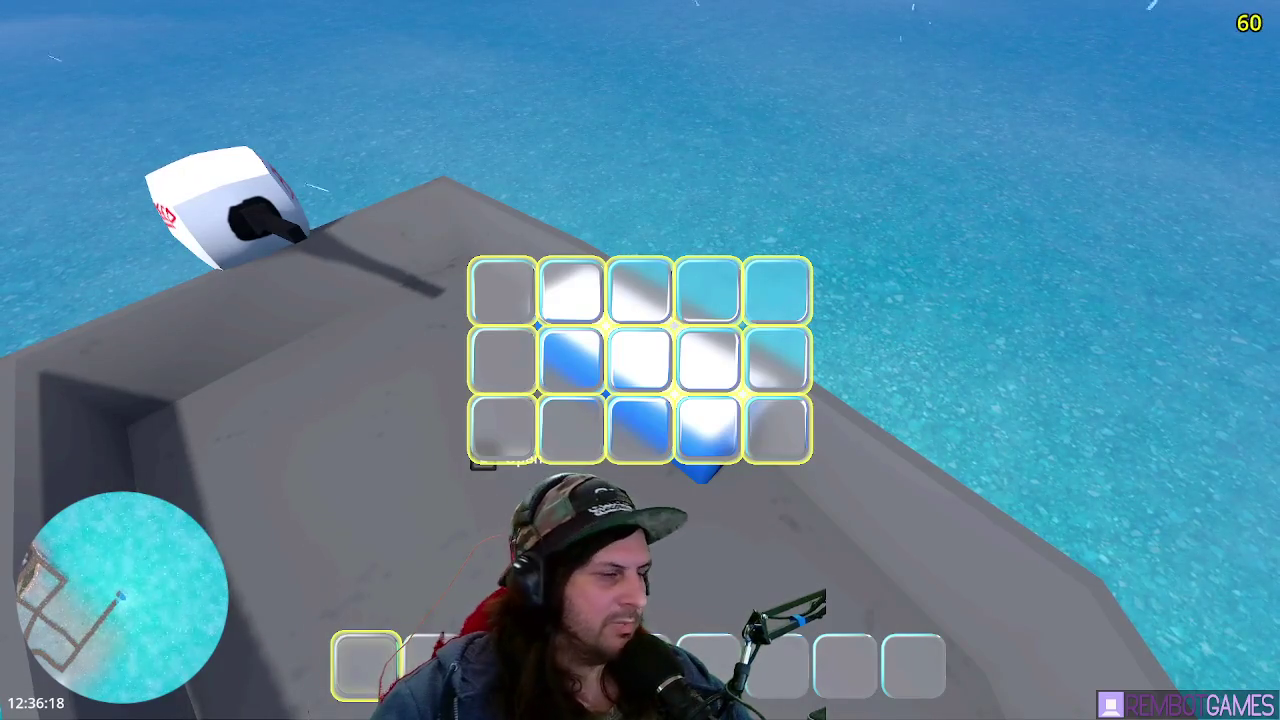
{"action": "key", "text": "F8"}
{"action": "left_click_drag", "start_coordinate": [200, 463], "coordinate": [186, 520]}
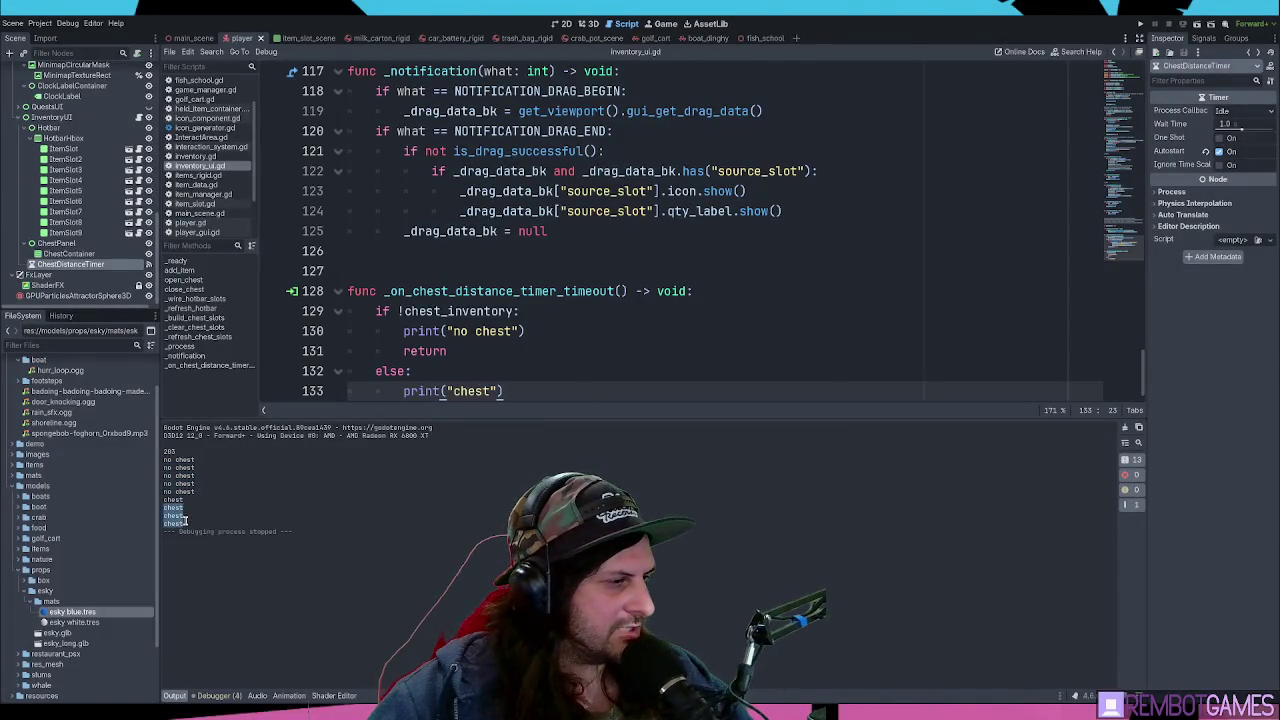
- Delete the leftover 'no chest' print line from the script
{"action": "mouse_move", "coordinate": [164, 459]}
{"action": "left_mouse_down"}
{"action": "mouse_move", "coordinate": [185, 472]}
{"action": "mouse_move", "coordinate": [188, 508]}
{"action": "mouse_move", "coordinate": [195, 480]}
{"action": "left_mouse_up"}
{"action": "left_click", "coordinate": [196, 514]}
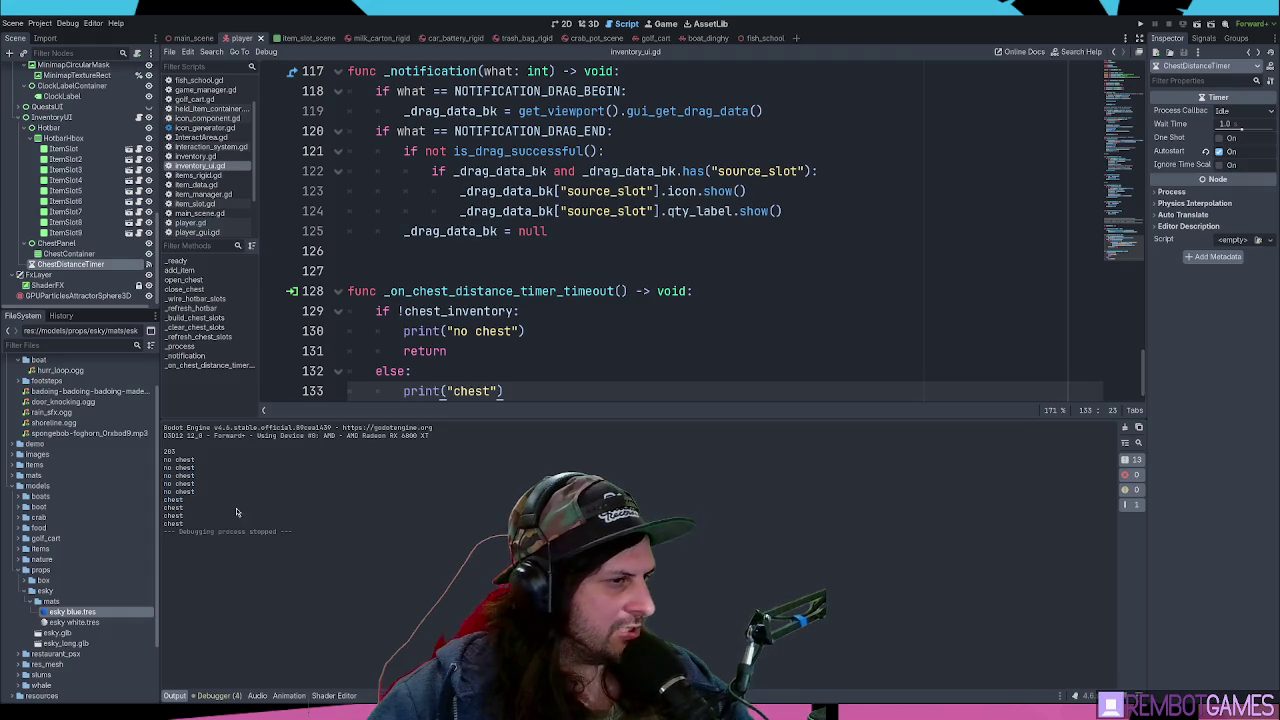
{"action": "left_click", "coordinate": [524, 331]}
{"action": "triple_click", "coordinate": [526, 331]}
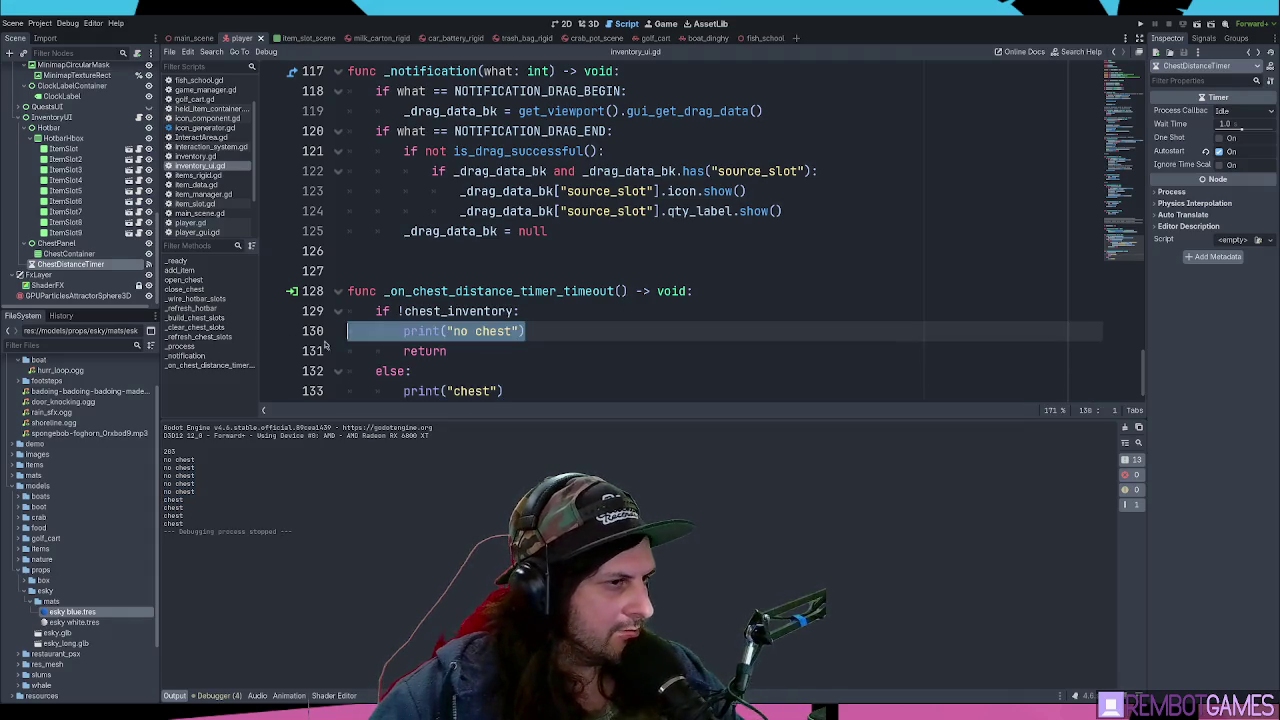
{"action": "key", "text": "BackSpace"}
- Add a new blank line after the chest print in the timeout handler
{"action": "left_click", "coordinate": [566, 372]}
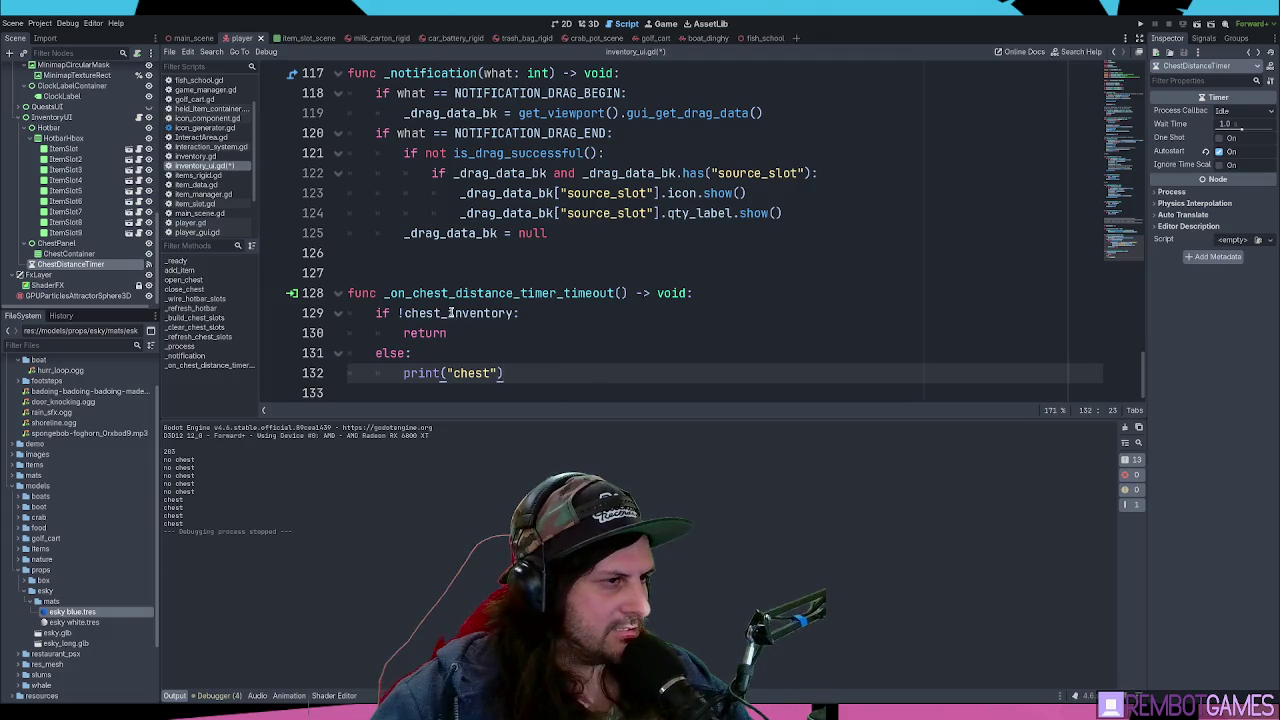
{"action": "triple_click", "coordinate": [450, 312]}
{"action": "left_click", "coordinate": [450, 312]}
{"action": "double_click", "coordinate": [460, 312]}
{"action": "left_click", "coordinate": [594, 373]}
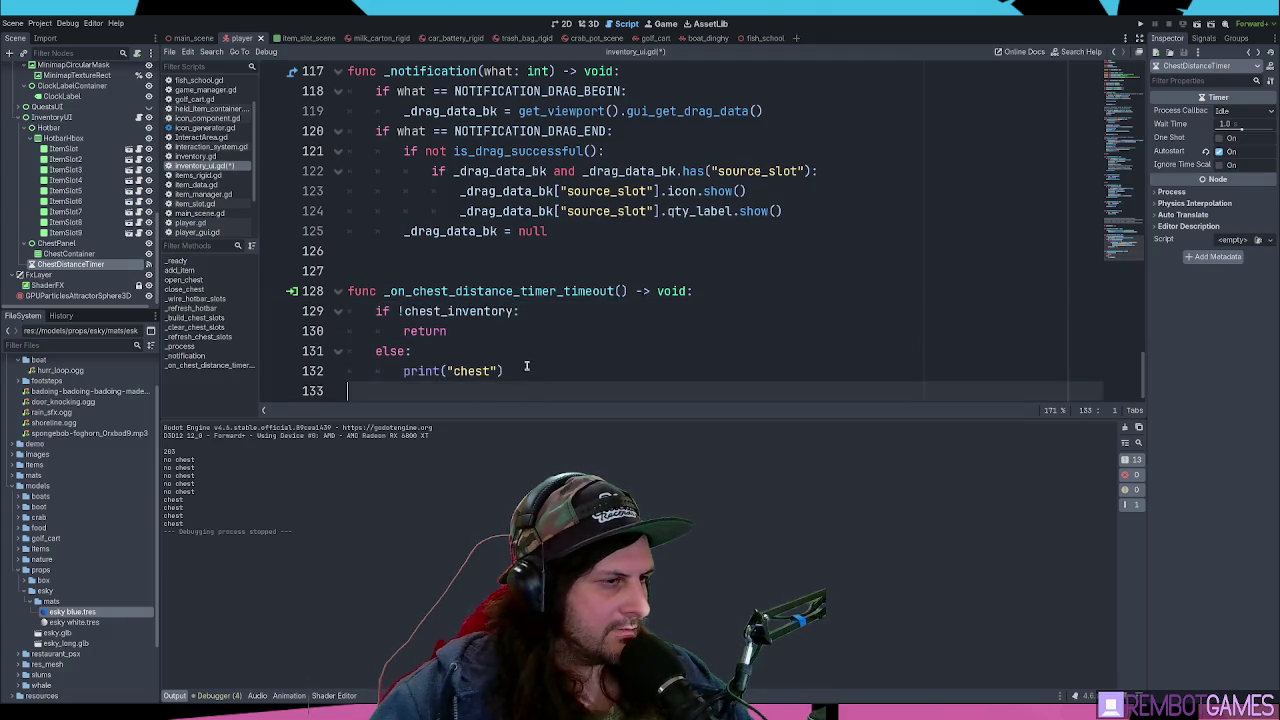
{"action": "key", "text": "Return"}
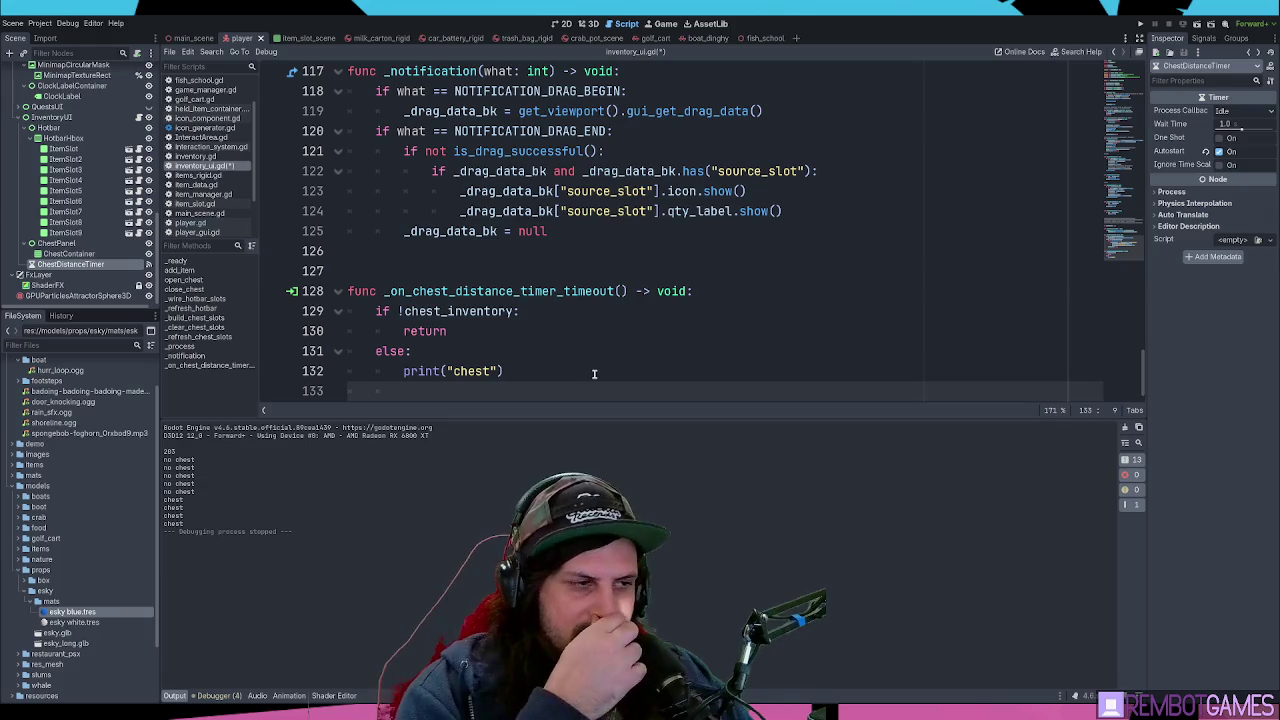
- Look up where the player variable is used, then return to the timeout handler
{"action": "left_click_drag", "start_coordinate": [1122, 245], "coordinate": [1134, 56]}
{"action": "double_click", "coordinate": [462, 193]}
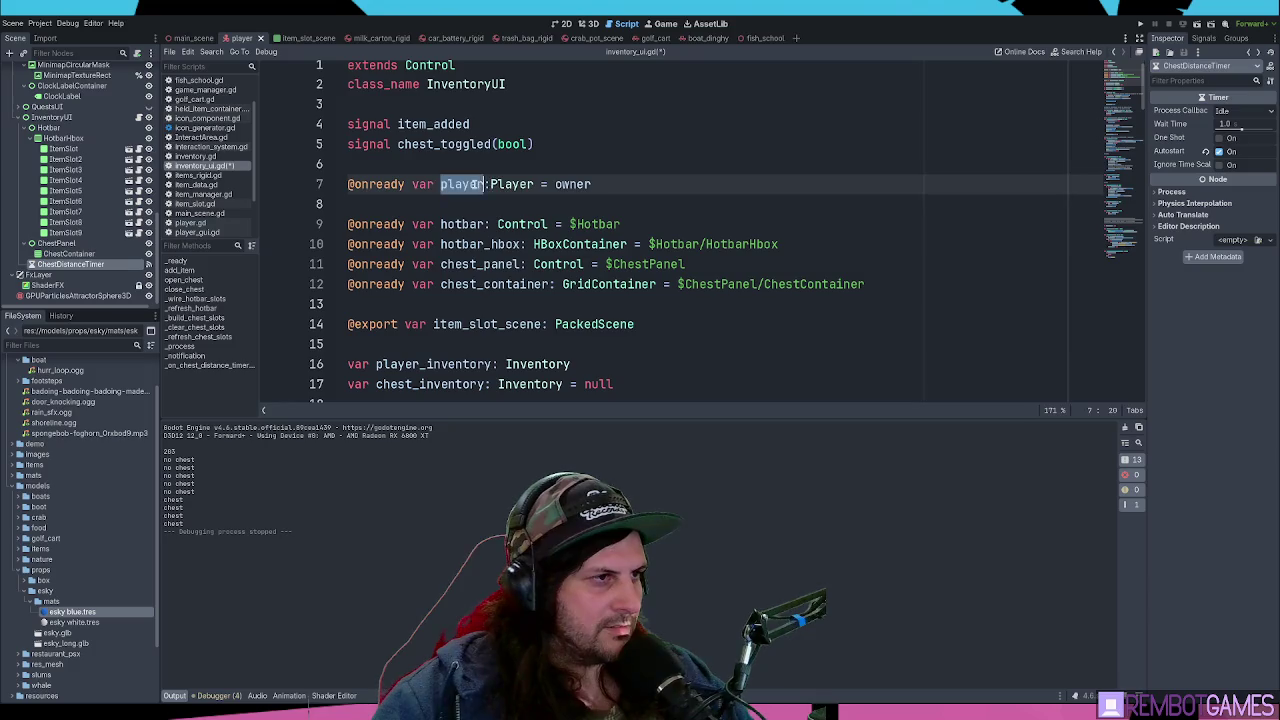
{"action": "key", "text": "ctrl+f"}
{"action": "key", "text": "Return"}
{"action": "key", "text": "Return"}
{"action": "key", "text": "Return"}
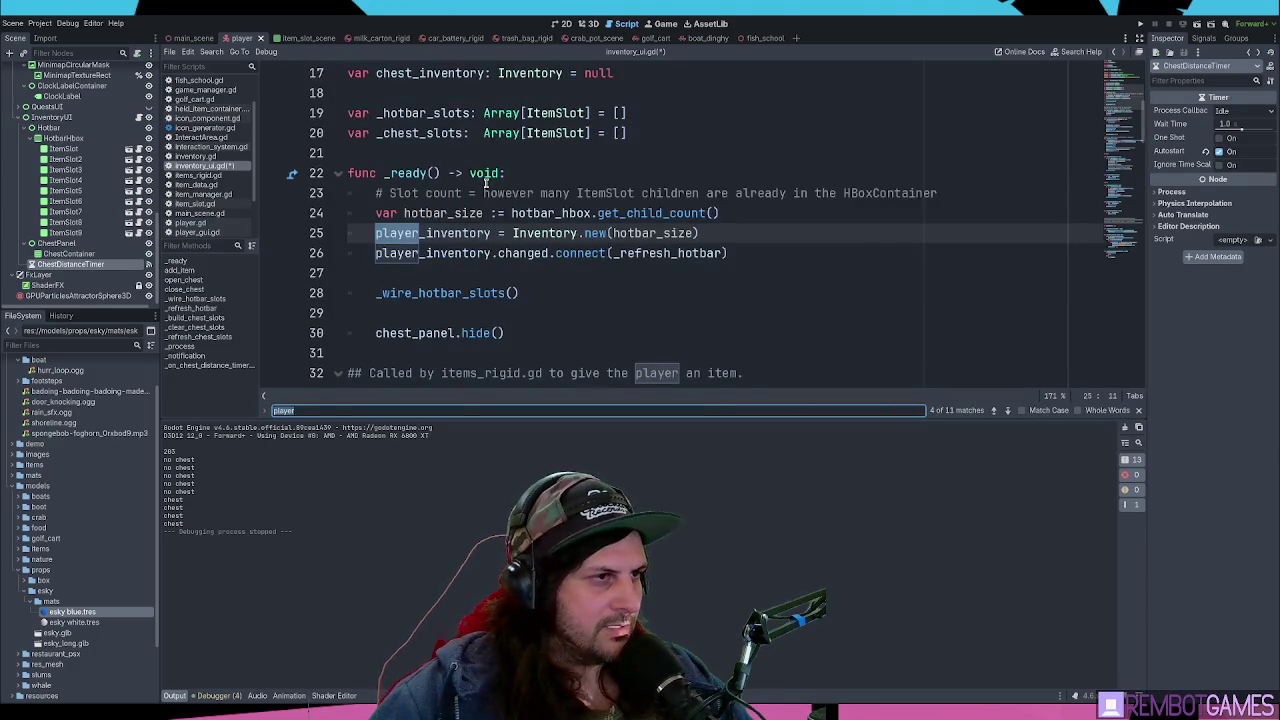
{"action": "key", "text": "Escape"}
{"action": "left_click", "coordinate": [1123, 98]}
{"action": "left_click", "coordinate": [1130, 265]}
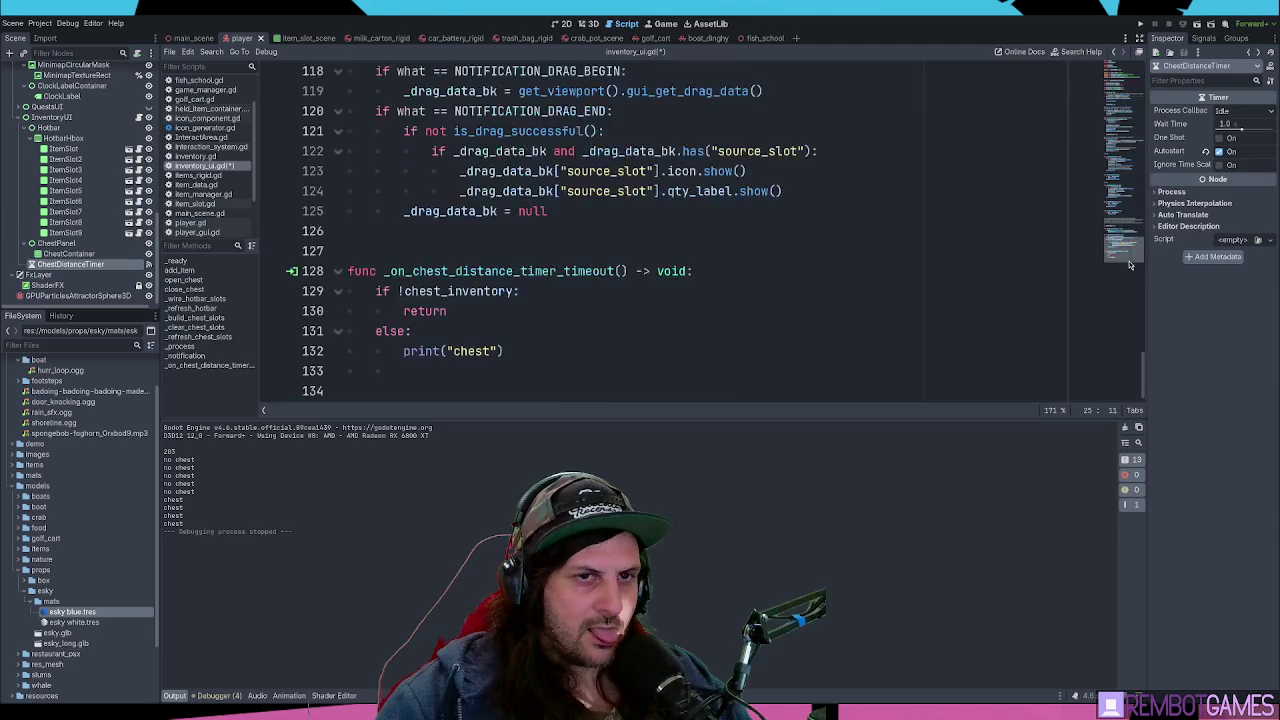
- Change the print message to 'chest opened' and start a line below it
{"action": "left_click", "coordinate": [540, 351]}
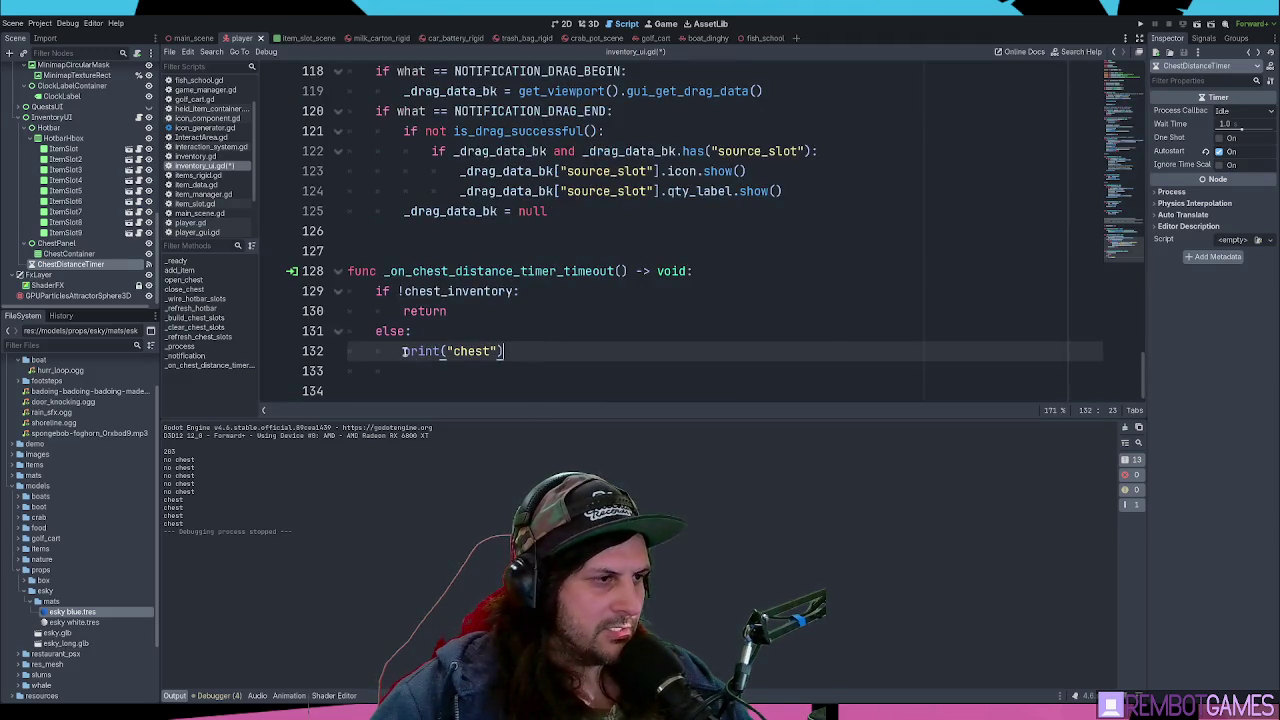
{"action": "left_click", "coordinate": [402, 351], "text": "shift"}
{"action": "left_click", "coordinate": [561, 353]}
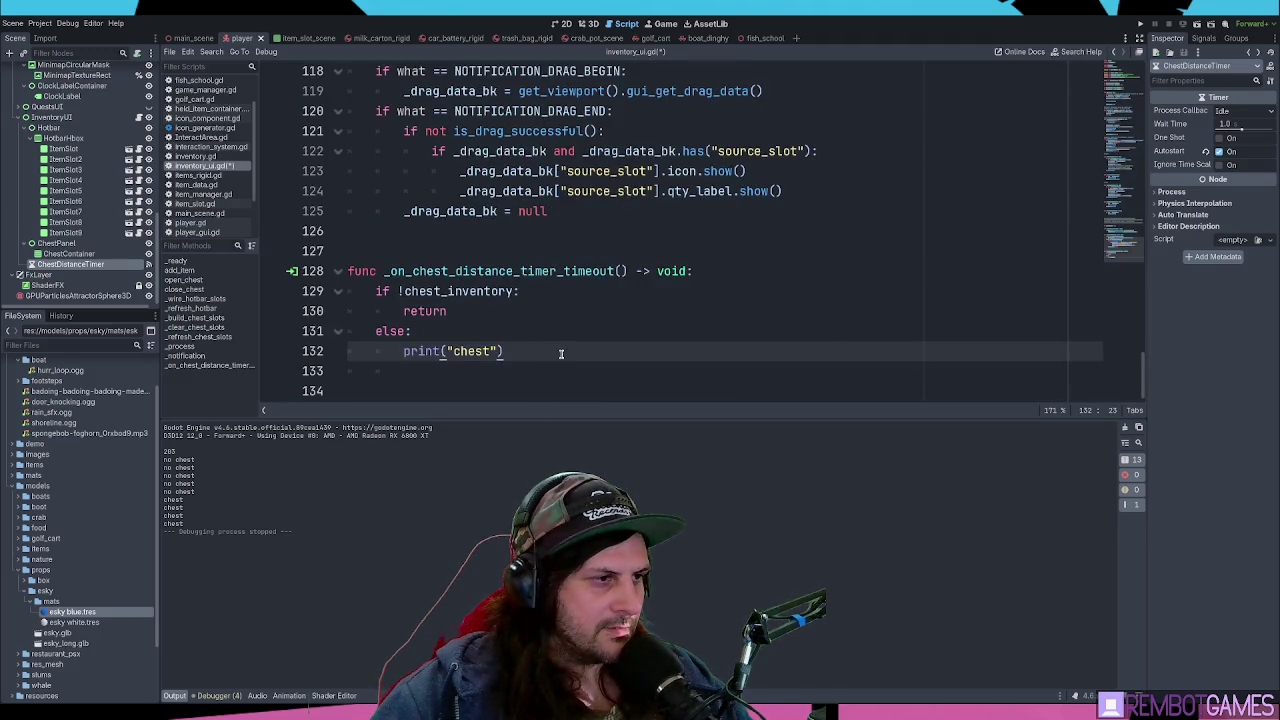
{"action": "key", "text": "Left"}
{"action": "key", "text": "Left"}
{"action": "type", "text": "opened"}
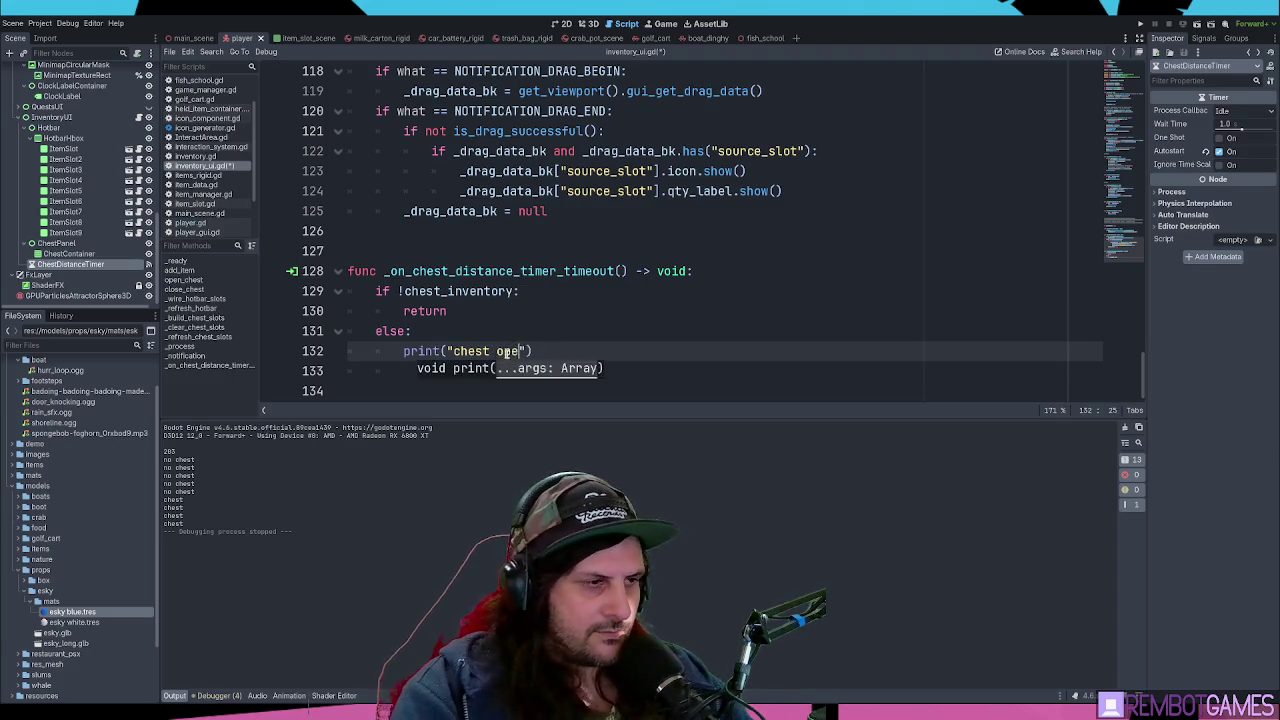
{"action": "key", "text": "Return"}
- Begin the check line with player, clearing out the old distance text
{"action": "type", "text": "player"}
{"action": "scroll", "coordinate": [520, 351], "scroll_direction": "down", "scroll_amount": 1}
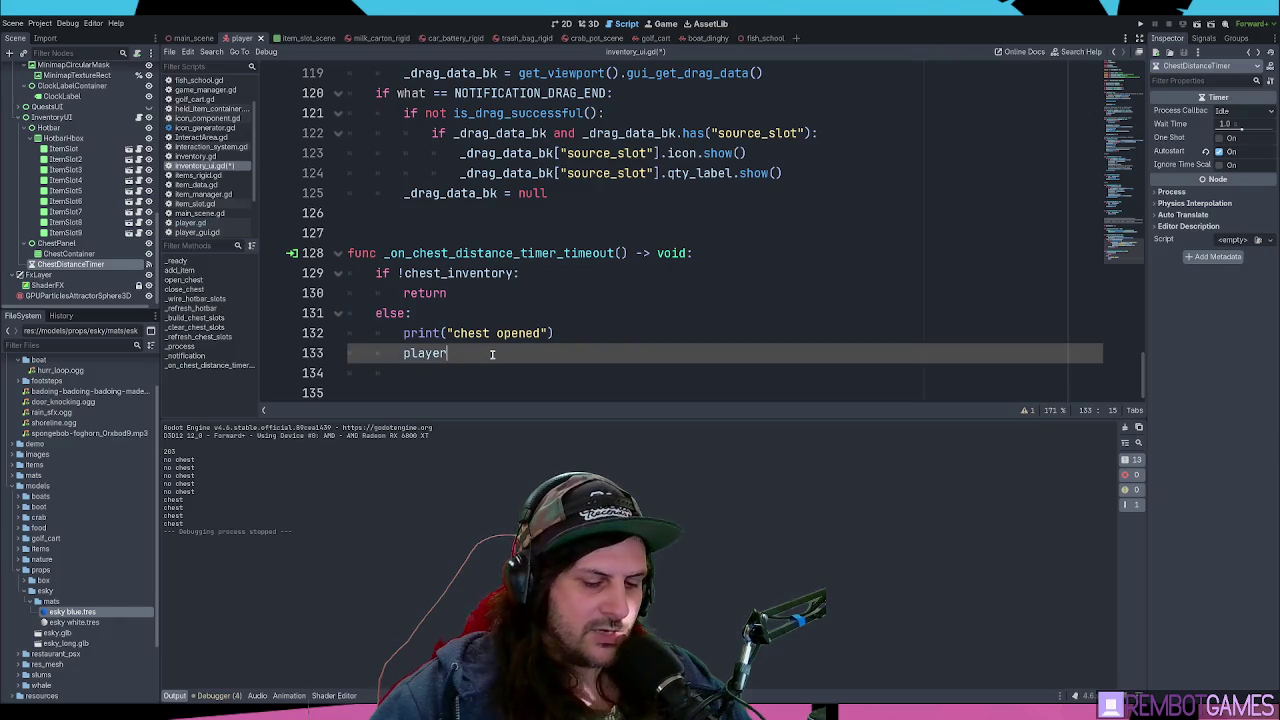
{"action": "key", "text": "ctrl+shift+Left"}
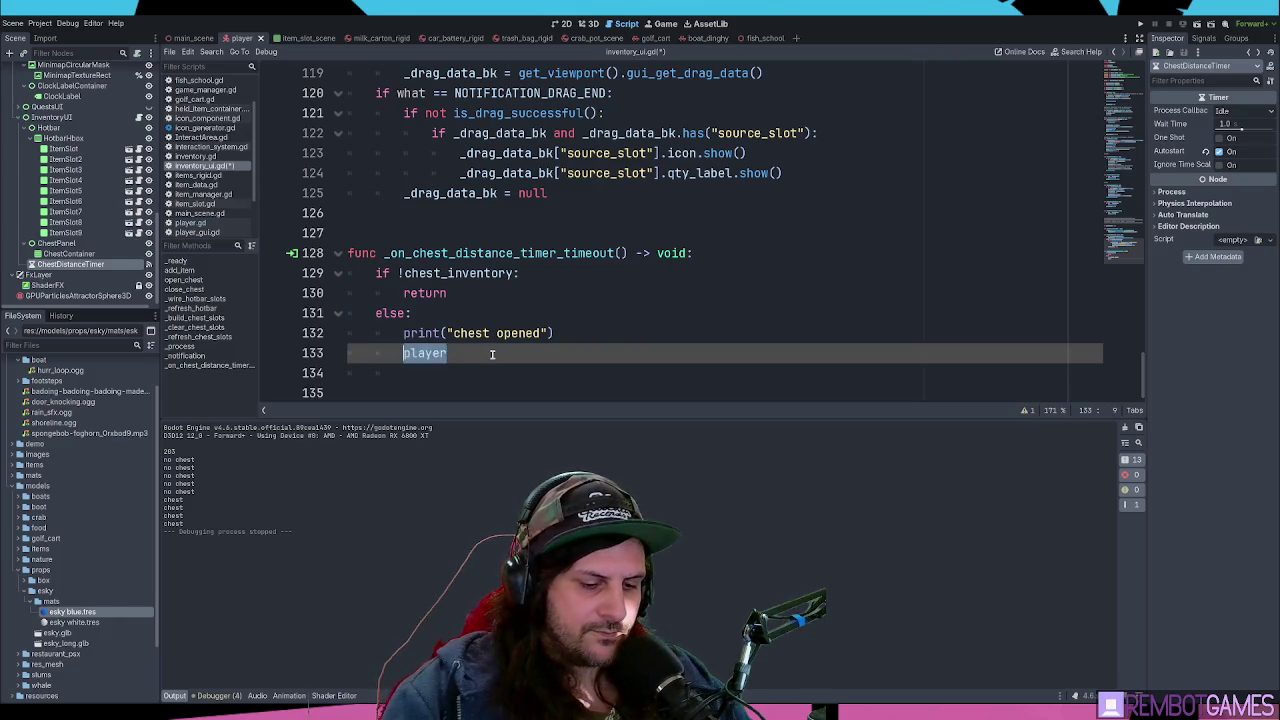
{"action": "key", "text": "BackSpace"}
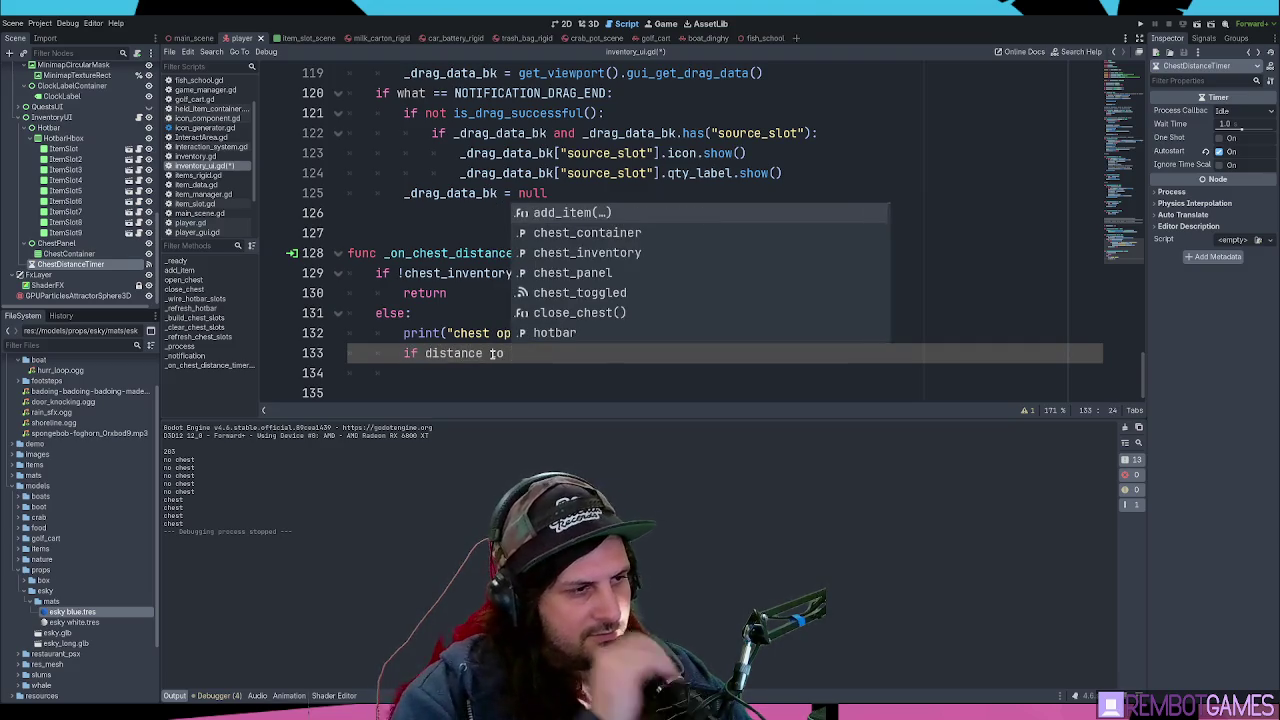
{"action": "key", "text": "BackSpace"}
{"action": "key", "text": "BackSpace"}
{"action": "key", "text": "BackSpace"}
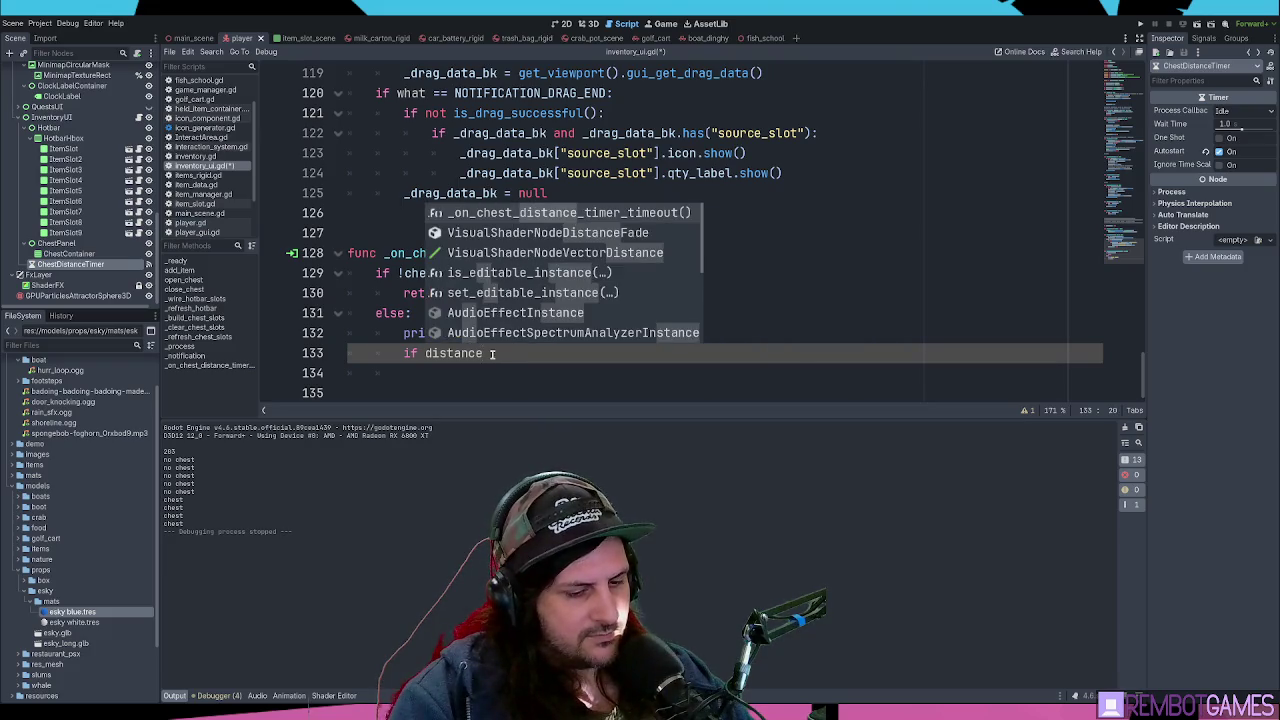
{"action": "key", "text": "ctrl+BackSpace"}
{"action": "type", "text": "player.dista"}
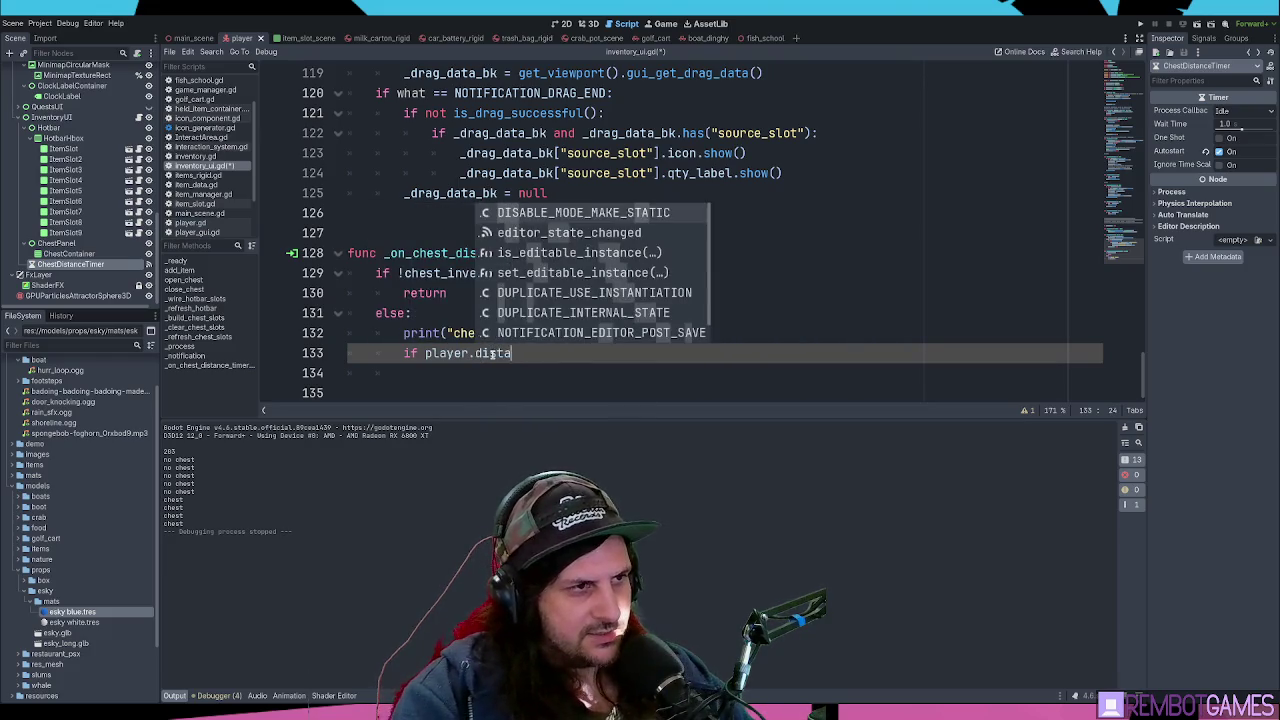
{"action": "key", "text": "BackSpace"}
{"action": "key", "text": "BackSpace"}
{"action": "key", "text": "BackSpace"}
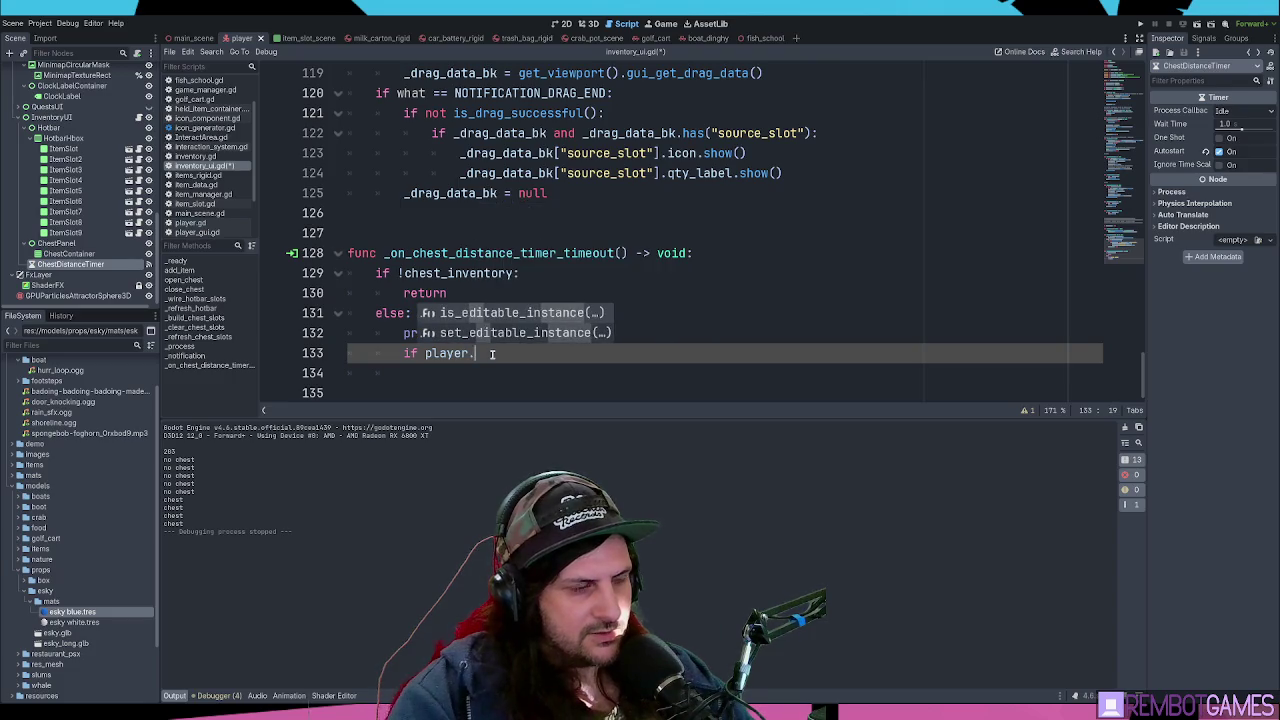
- Complete line 133 to player.global_position.distance_to() using the autocomplete suggestions
{"action": "type", "text": "global"}
{"action": "key", "text": "Down"}
{"action": "key", "text": "Return"}
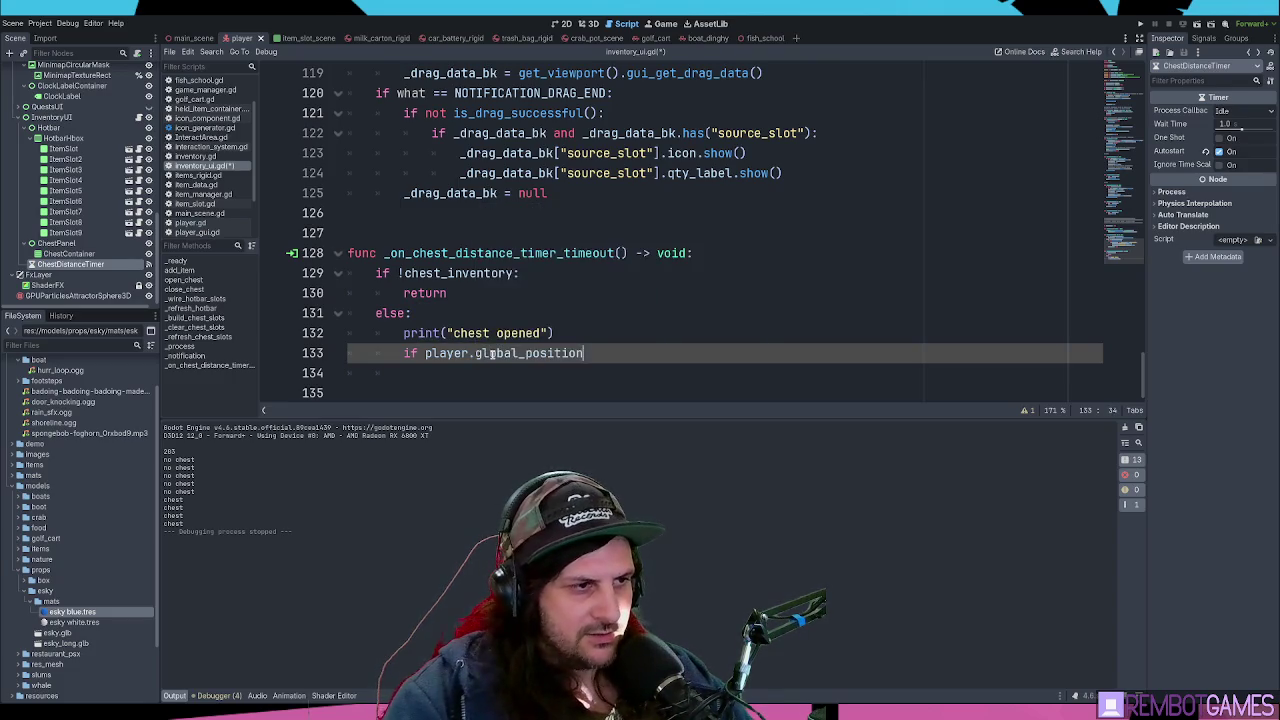
{"action": "type", "text": ".dist"}
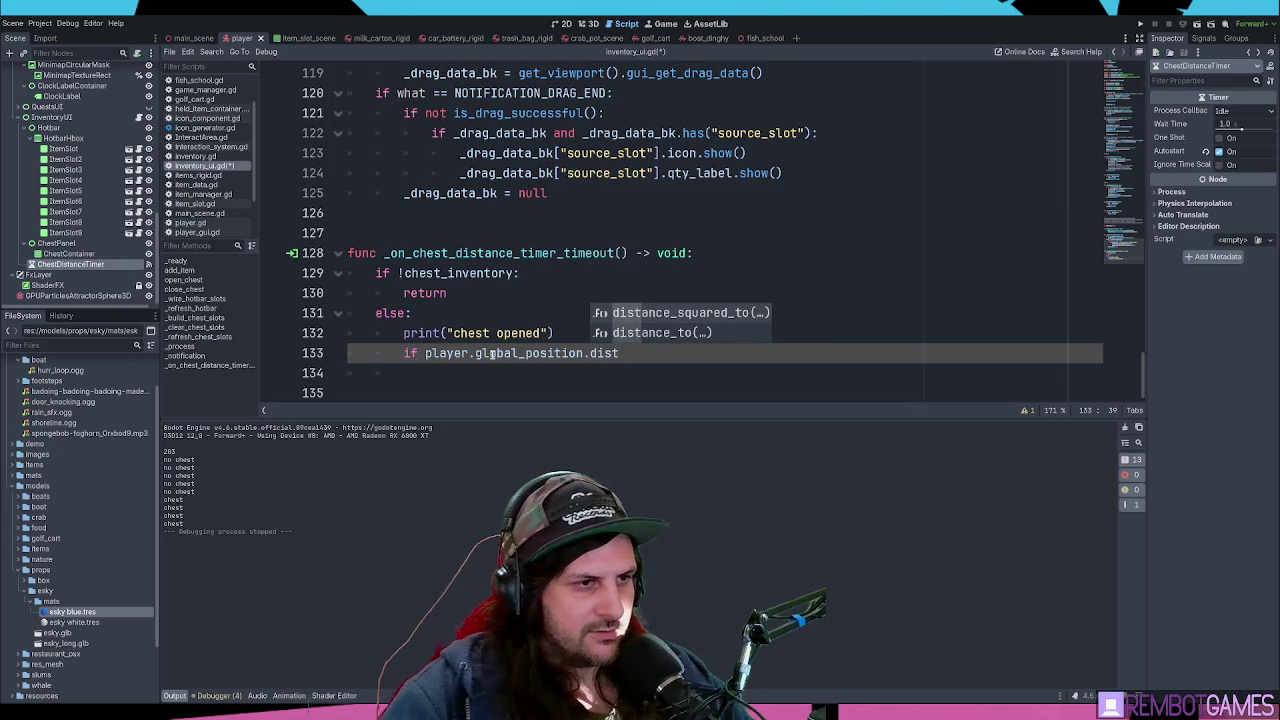
{"action": "key", "text": "Down"}
{"action": "key", "text": "Return"}
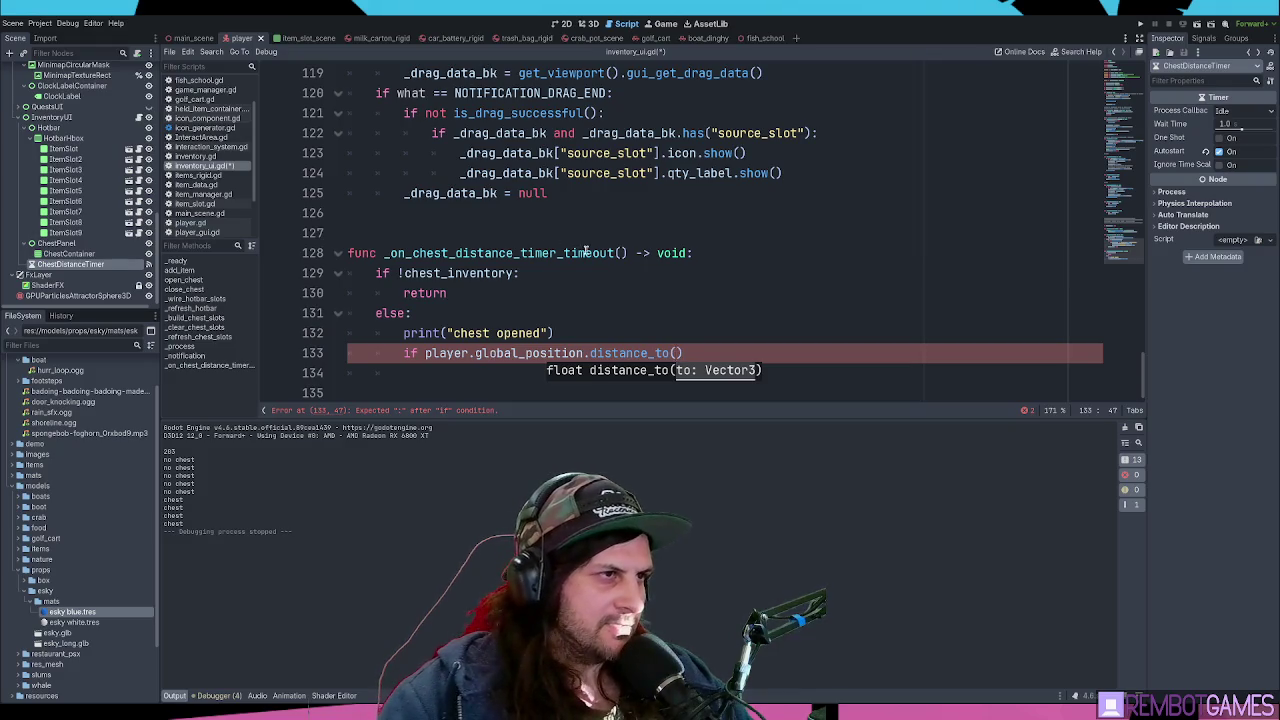
{"action": "scroll", "coordinate": [585, 251], "scroll_direction": "up", "scroll_amount": 5}
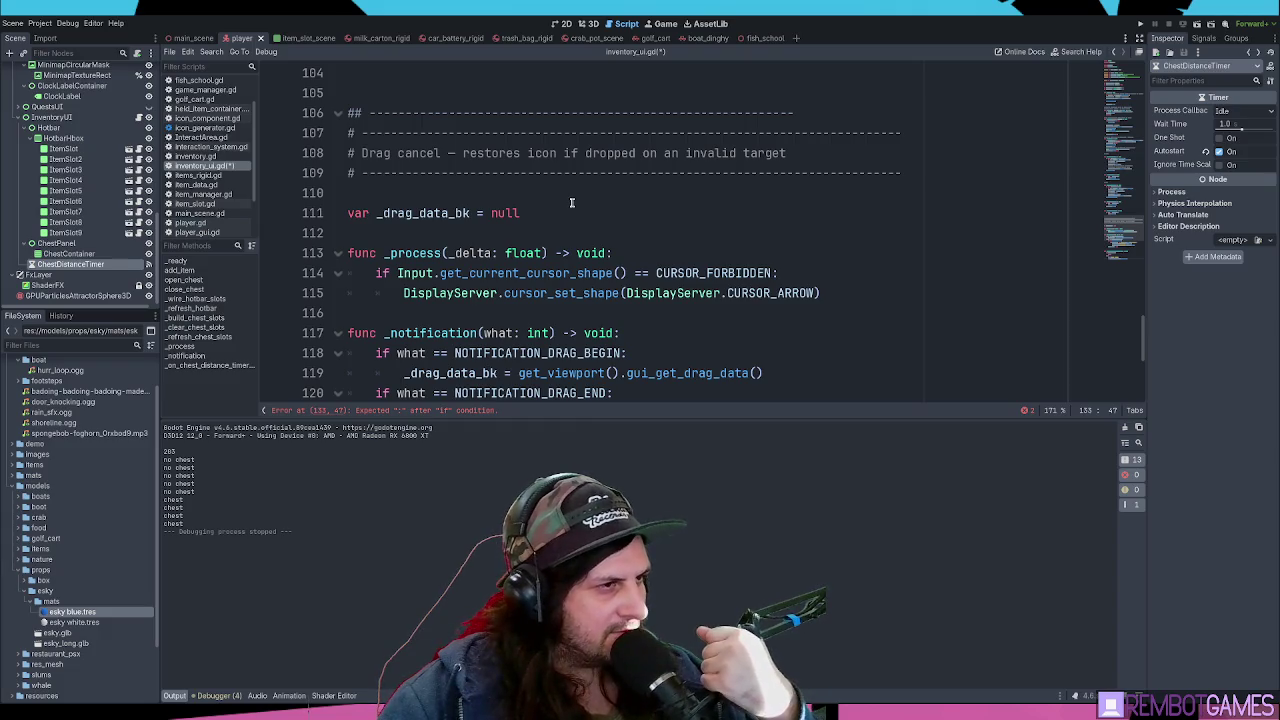
{"action": "scroll", "coordinate": [571, 203], "scroll_direction": "up", "scroll_amount": 1}
{"action": "scroll", "coordinate": [571, 205], "scroll_direction": "down", "scroll_amount": 6}
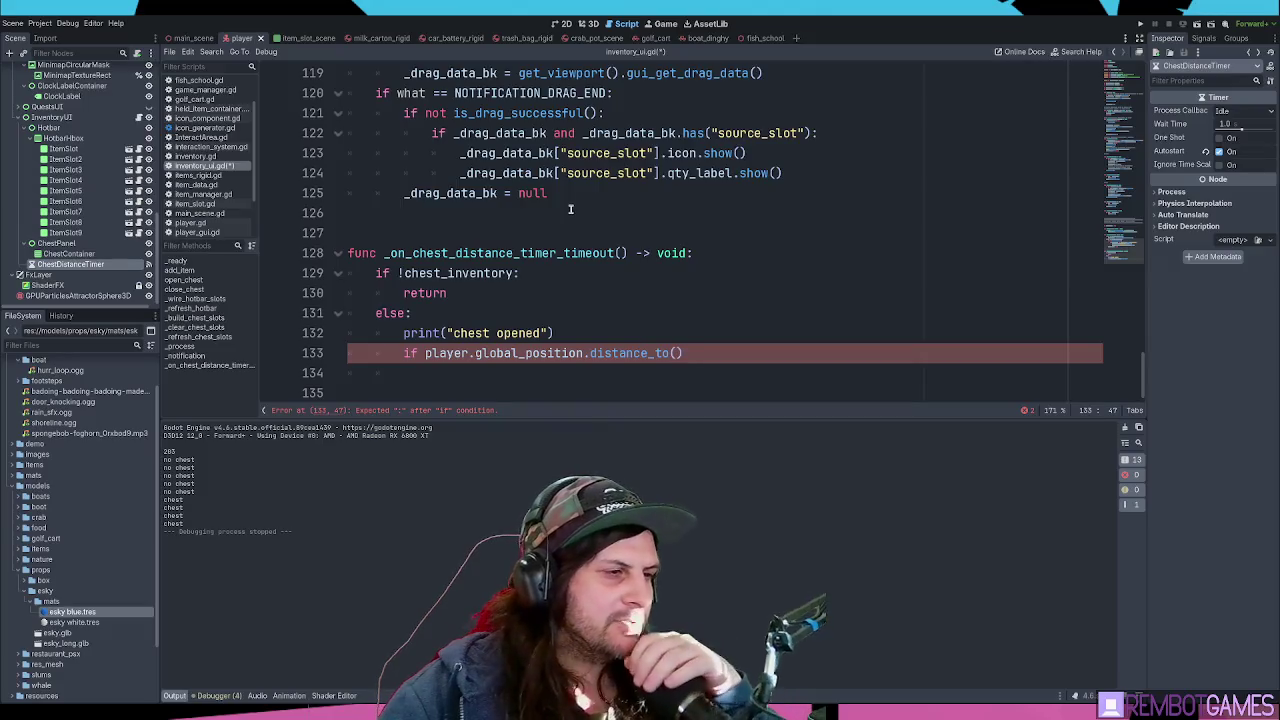
{"action": "scroll", "coordinate": [552, 268], "scroll_direction": "up", "scroll_amount": 1}
{"action": "scroll", "coordinate": [551, 263], "scroll_direction": "up", "scroll_amount": 4}
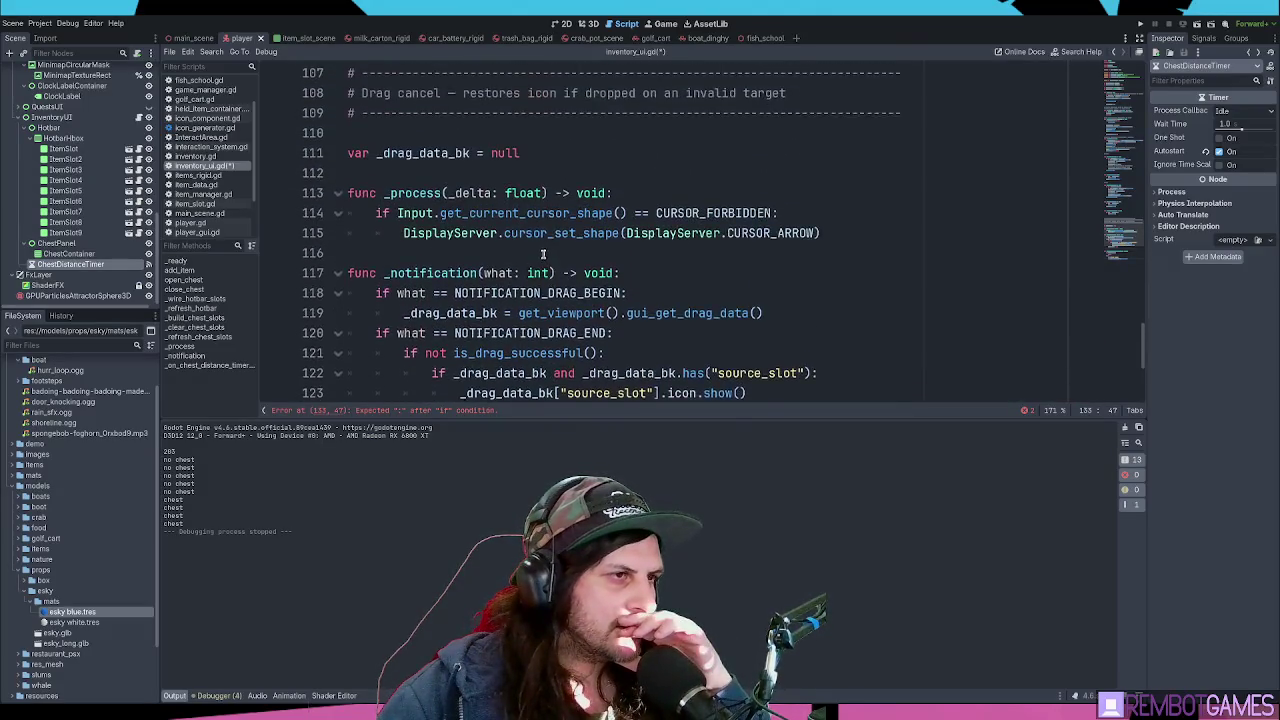
{"action": "scroll", "coordinate": [465, 231], "scroll_direction": "up", "scroll_amount": 8}
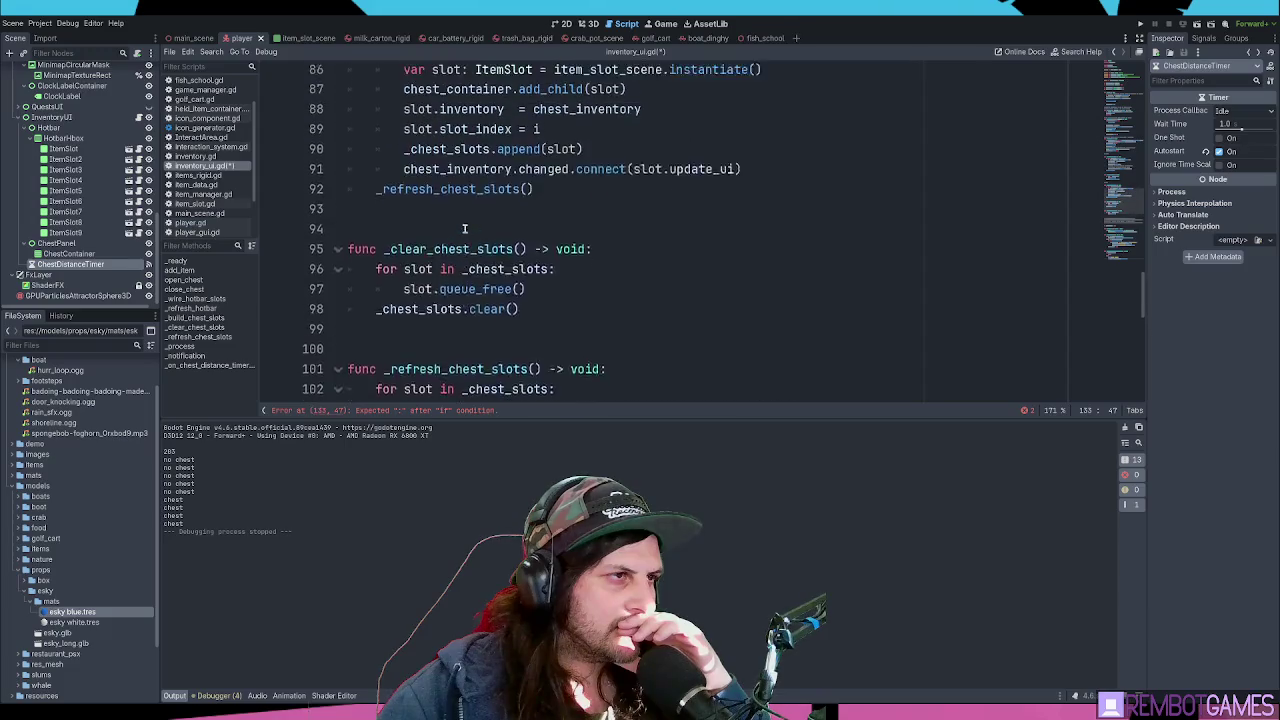
{"action": "scroll", "coordinate": [465, 229], "scroll_direction": "up", "scroll_amount": 1}
{"action": "scroll", "coordinate": [463, 229], "scroll_direction": "down", "scroll_amount": 1}
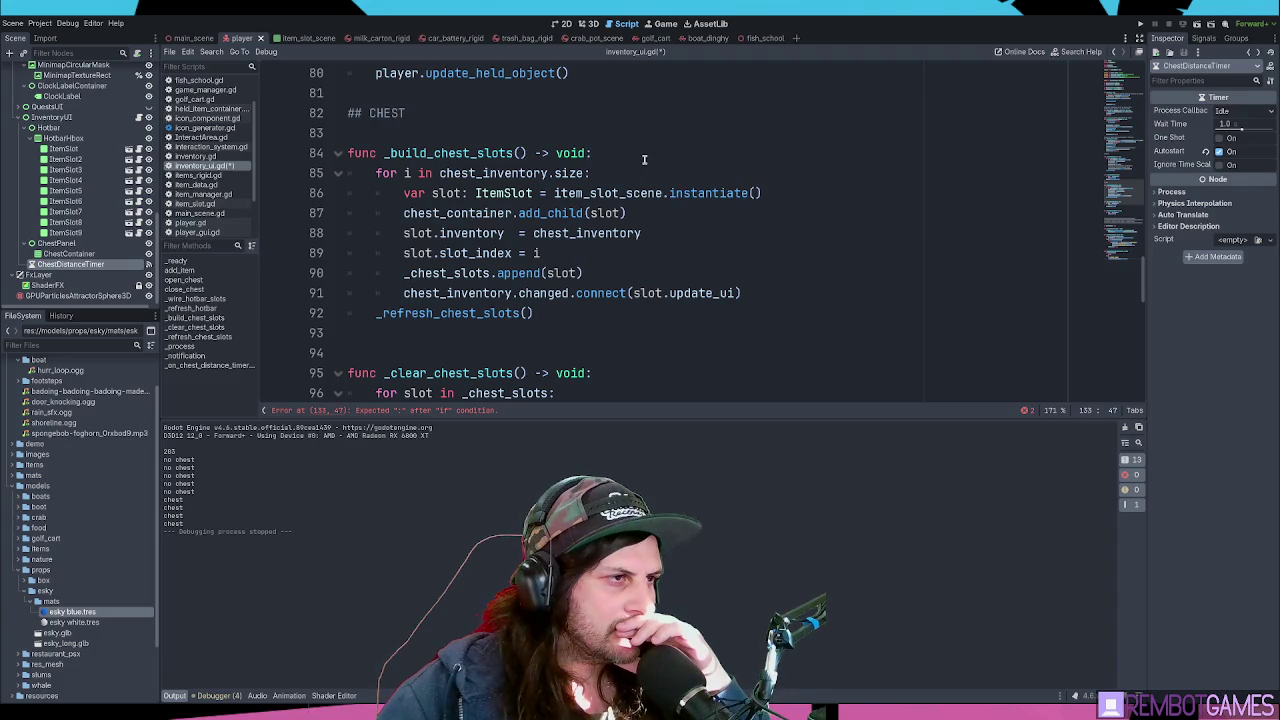
{"action": "scroll", "coordinate": [645, 158], "scroll_direction": "up", "scroll_amount": 12}
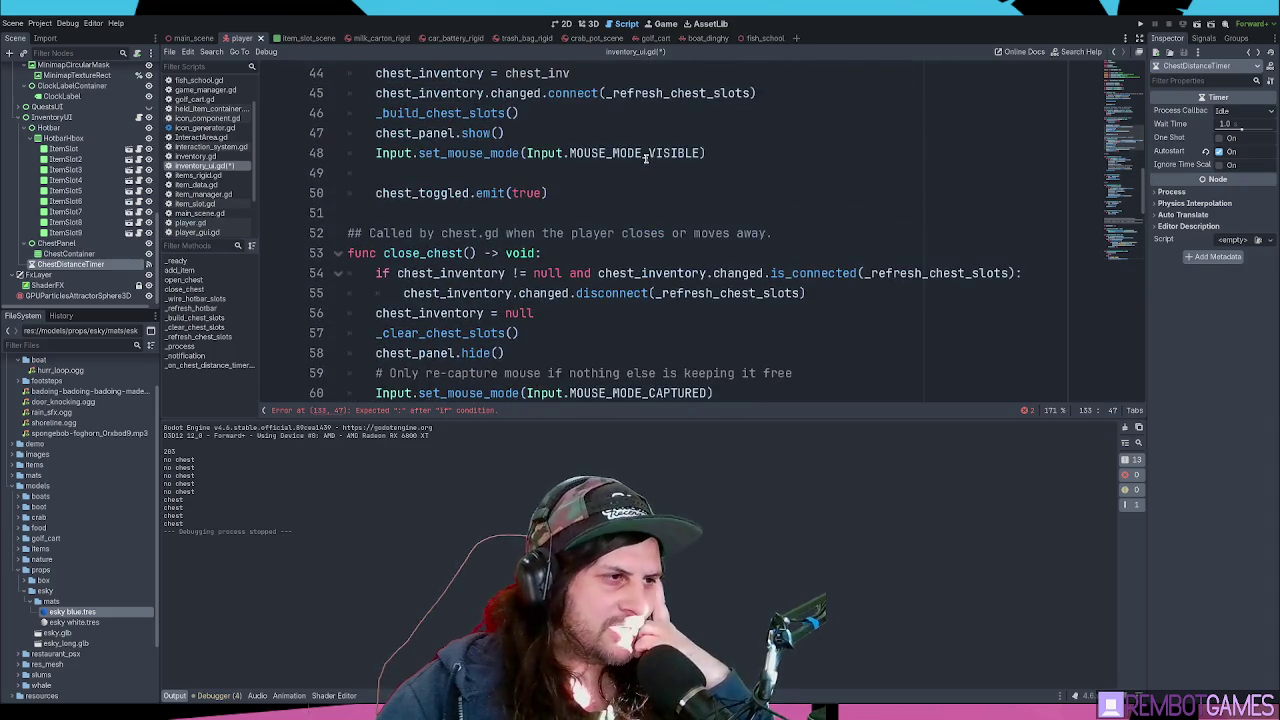
{"action": "scroll", "coordinate": [645, 158], "scroll_direction": "down", "scroll_amount": 1}
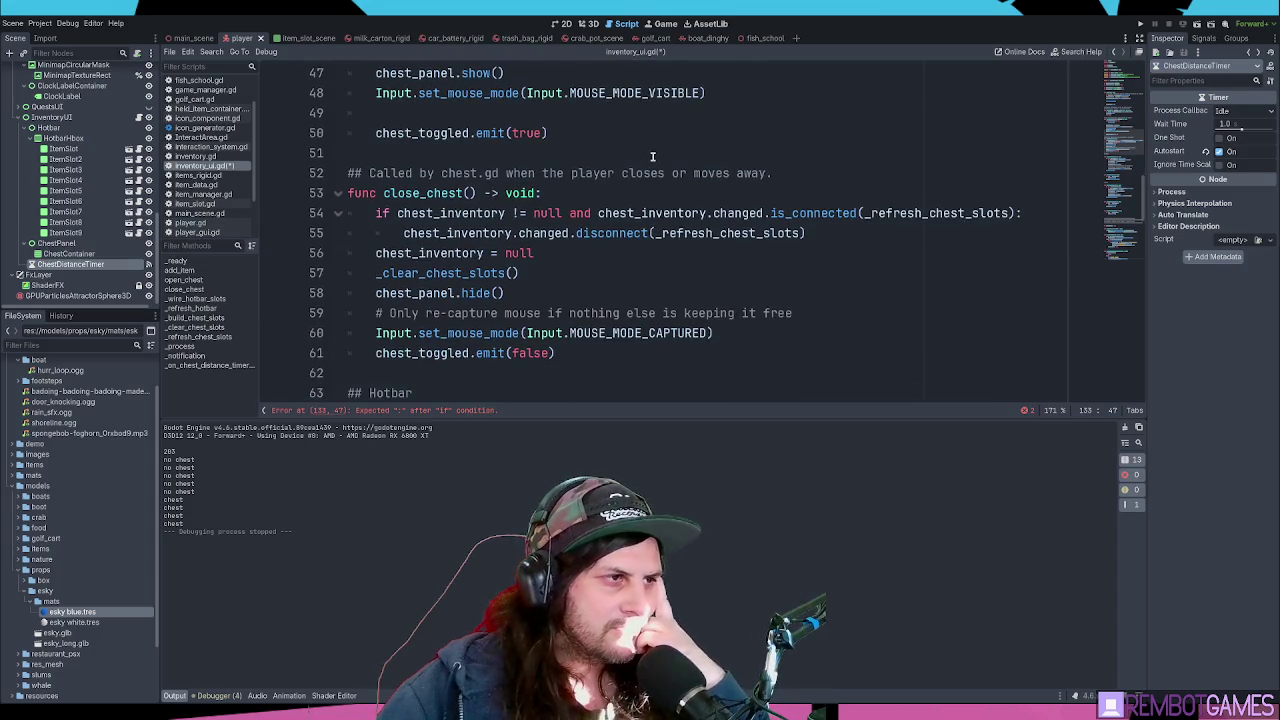
{"action": "scroll", "coordinate": [652, 157], "scroll_direction": "down", "scroll_amount": 1}
{"action": "mouse_move", "coordinate": [1122, 110]}
{"action": "left_mouse_down"}
{"action": "mouse_move", "coordinate": [1122, 72]}
{"action": "mouse_move", "coordinate": [1122, 88]}
{"action": "left_mouse_up"}
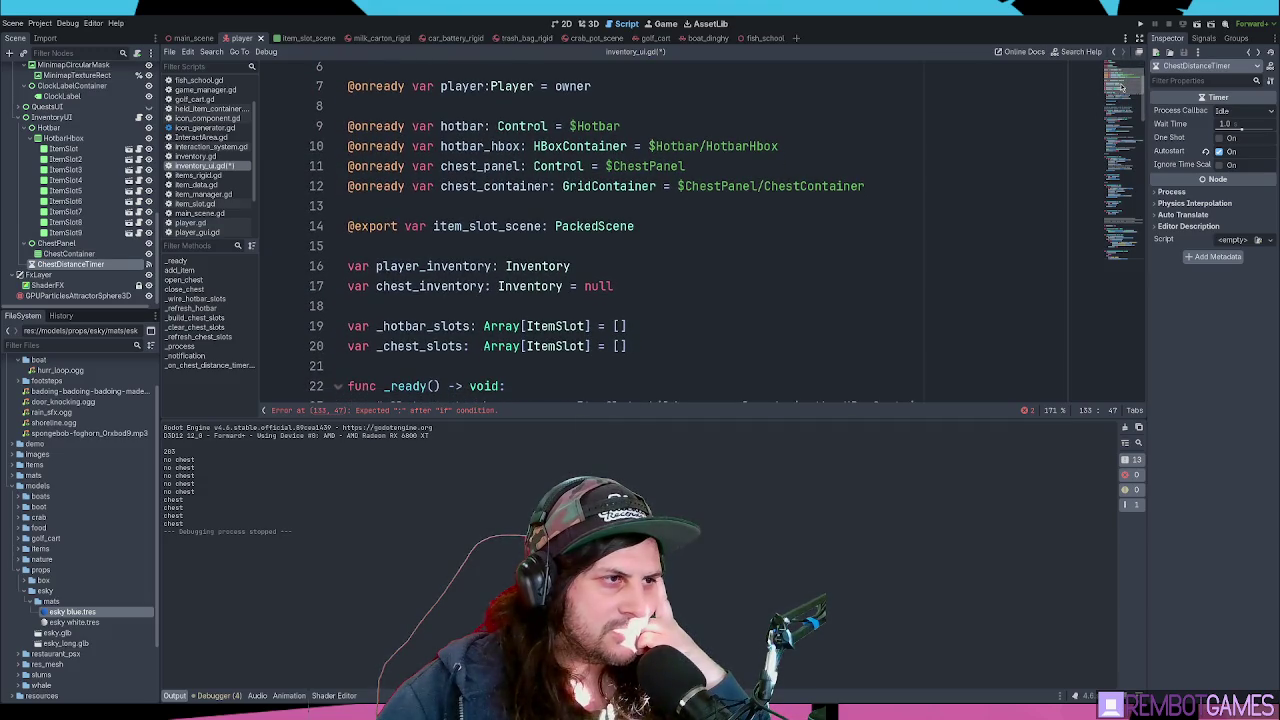
{"action": "left_click", "coordinate": [897, 185]}
{"action": "left_click", "coordinate": [641, 286]}
- Declare var current_chest:Chest = null below the chest_inventory declaration
{"action": "scroll", "coordinate": [658, 290], "scroll_direction": "down", "scroll_amount": 1}
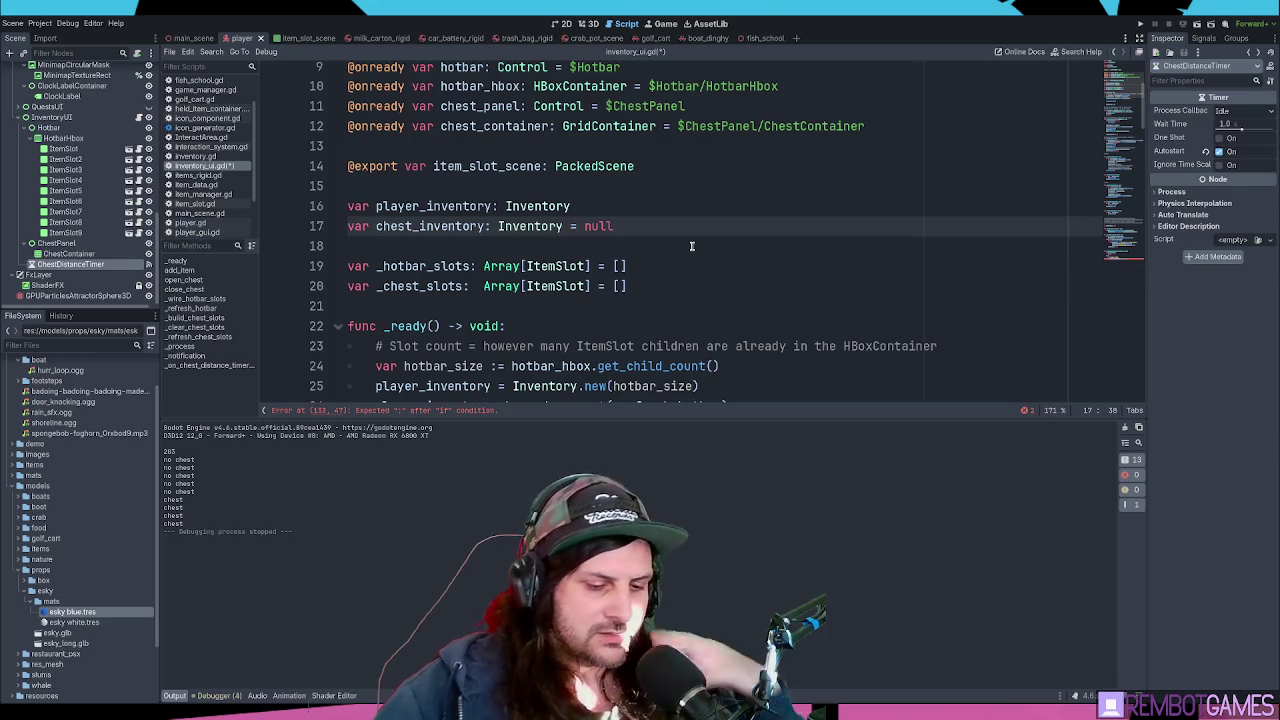
{"action": "key", "text": "Return"}
{"action": "key", "text": "Return"}
{"action": "type", "text": "var current_c"}
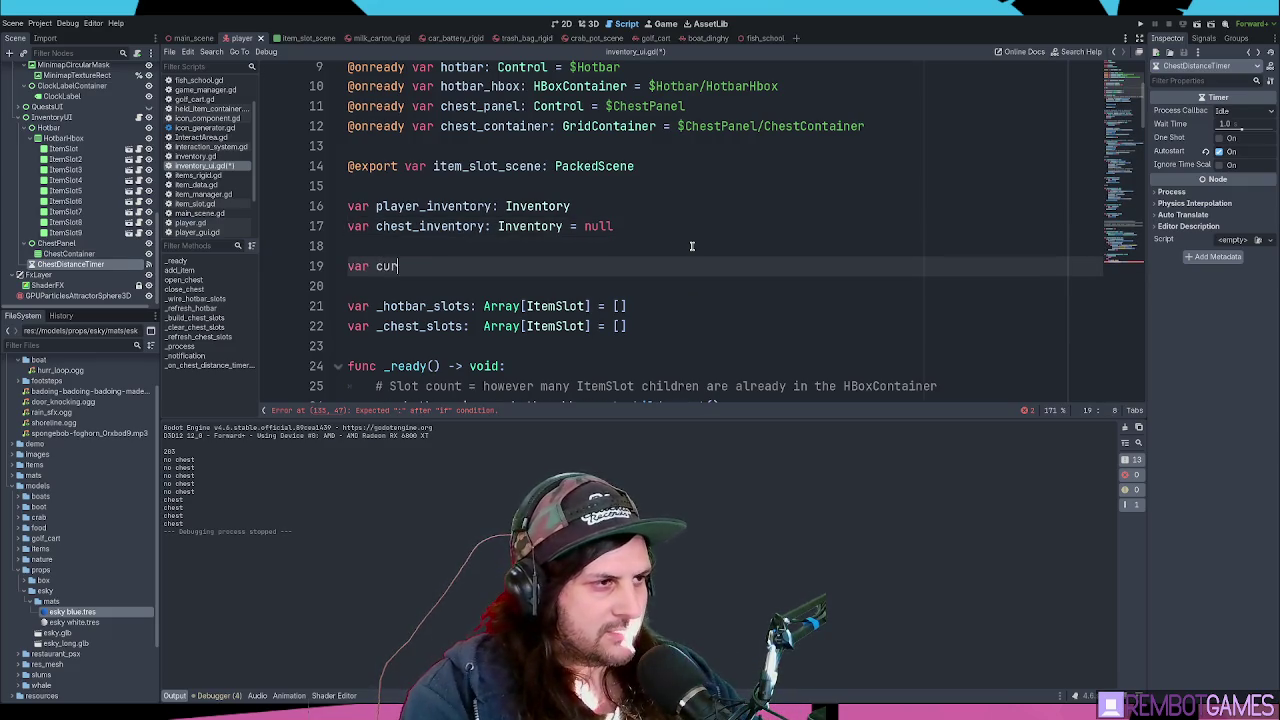
{"action": "type", "text": "hest:"}
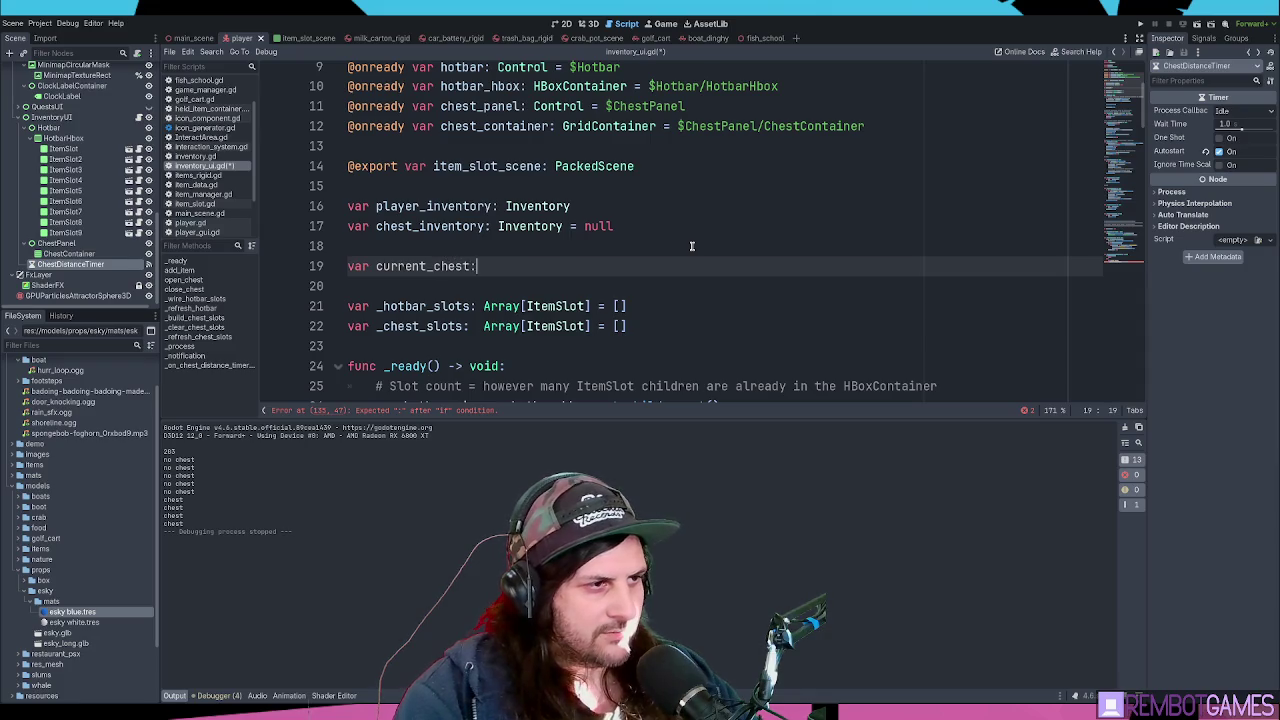
{"action": "type", "text": "Chest"}
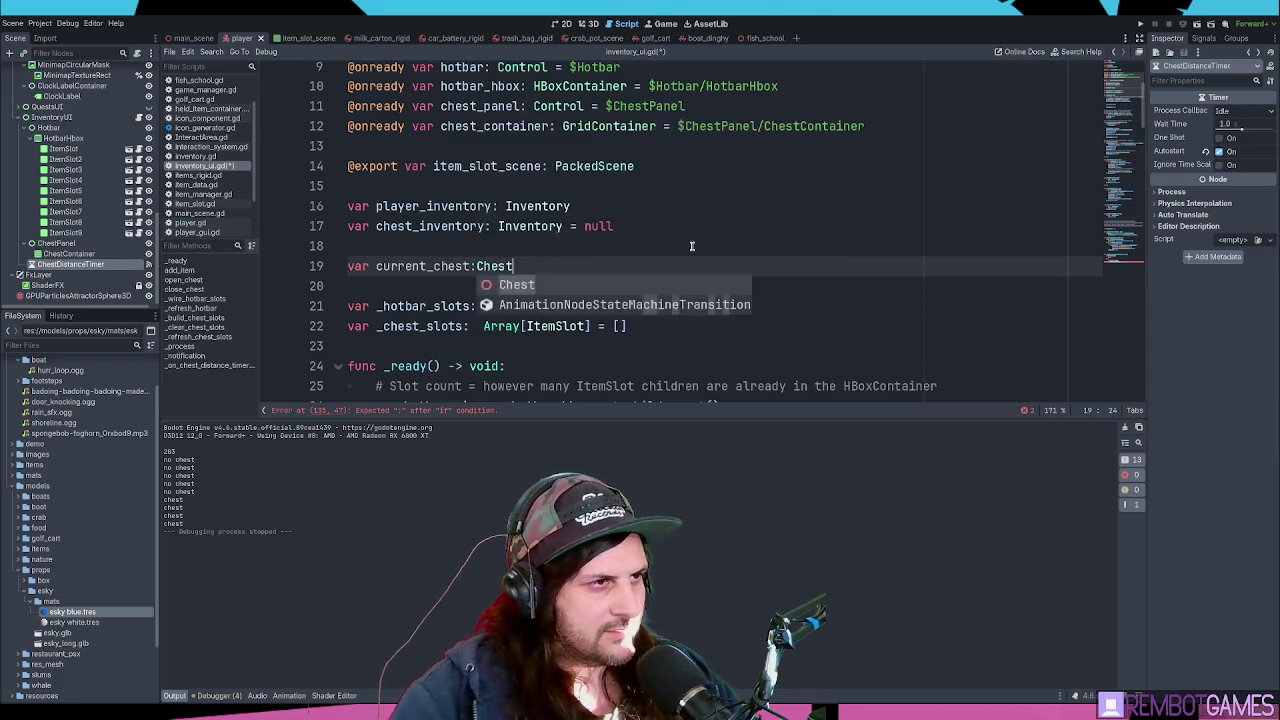
{"action": "key", "text": "Escape"}
{"action": "type", "text": " = null"}
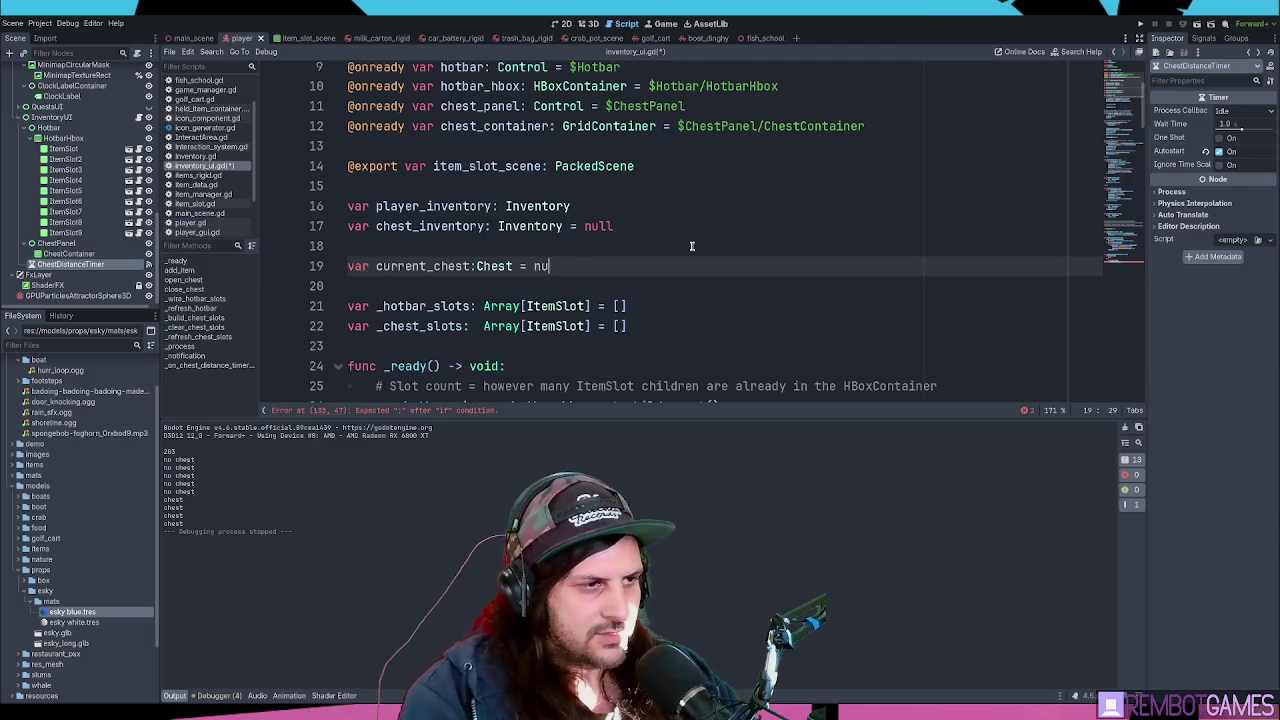
{"action": "double_click", "coordinate": [427, 266]}
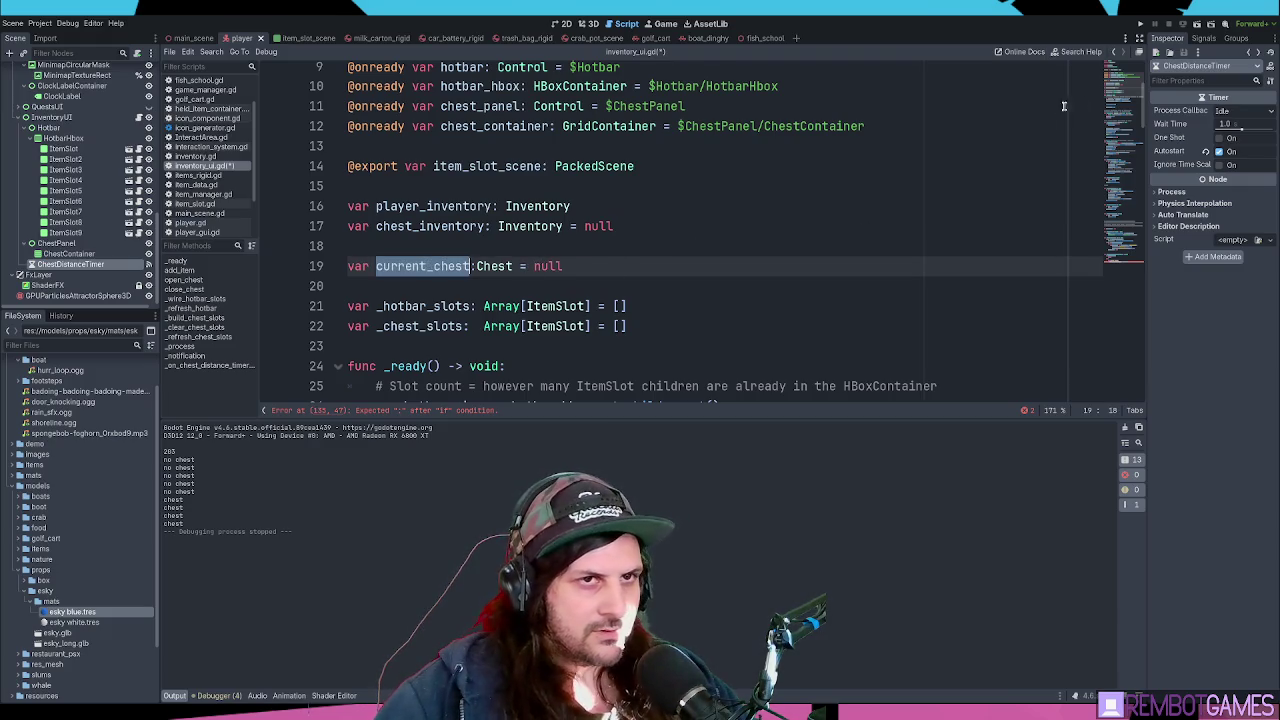
- Add current_chest to the timeout handler's guard condition
{"action": "scroll", "coordinate": [590, 320], "scroll_direction": "down", "scroll_amount": 20}
{"action": "left_click", "coordinate": [530, 262]}
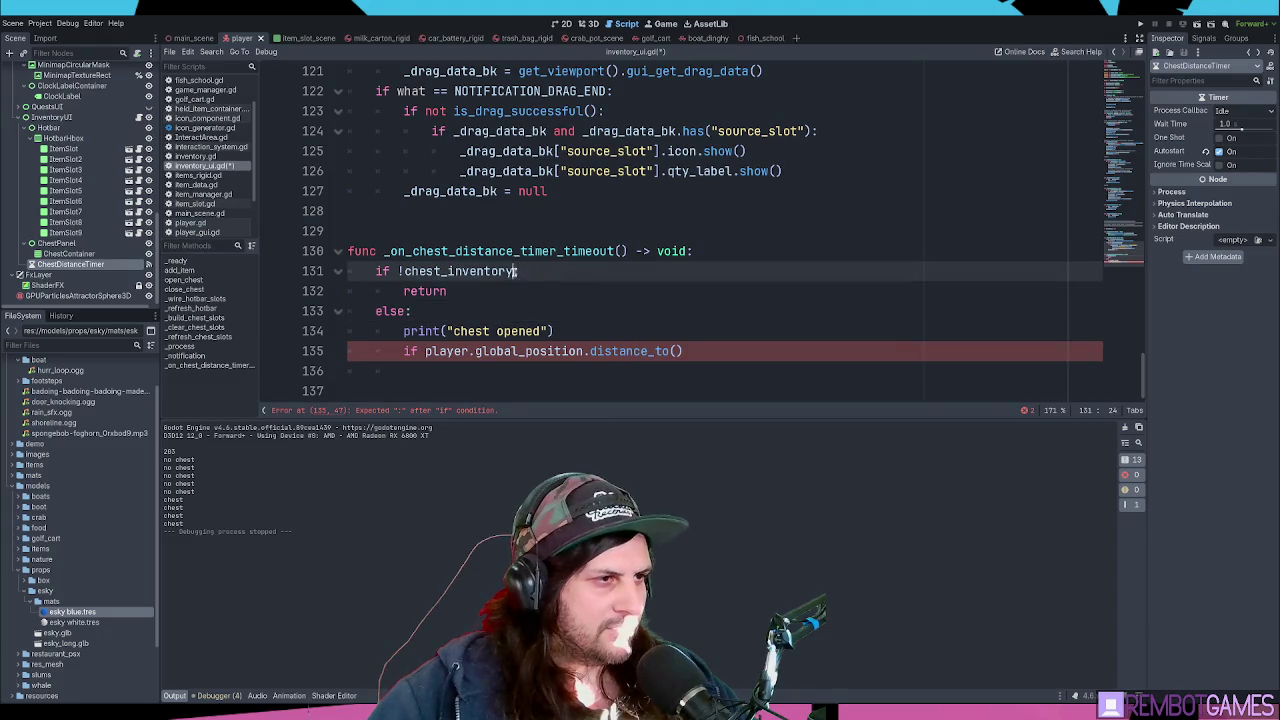
{"action": "type", "text": " or !current_chest"}
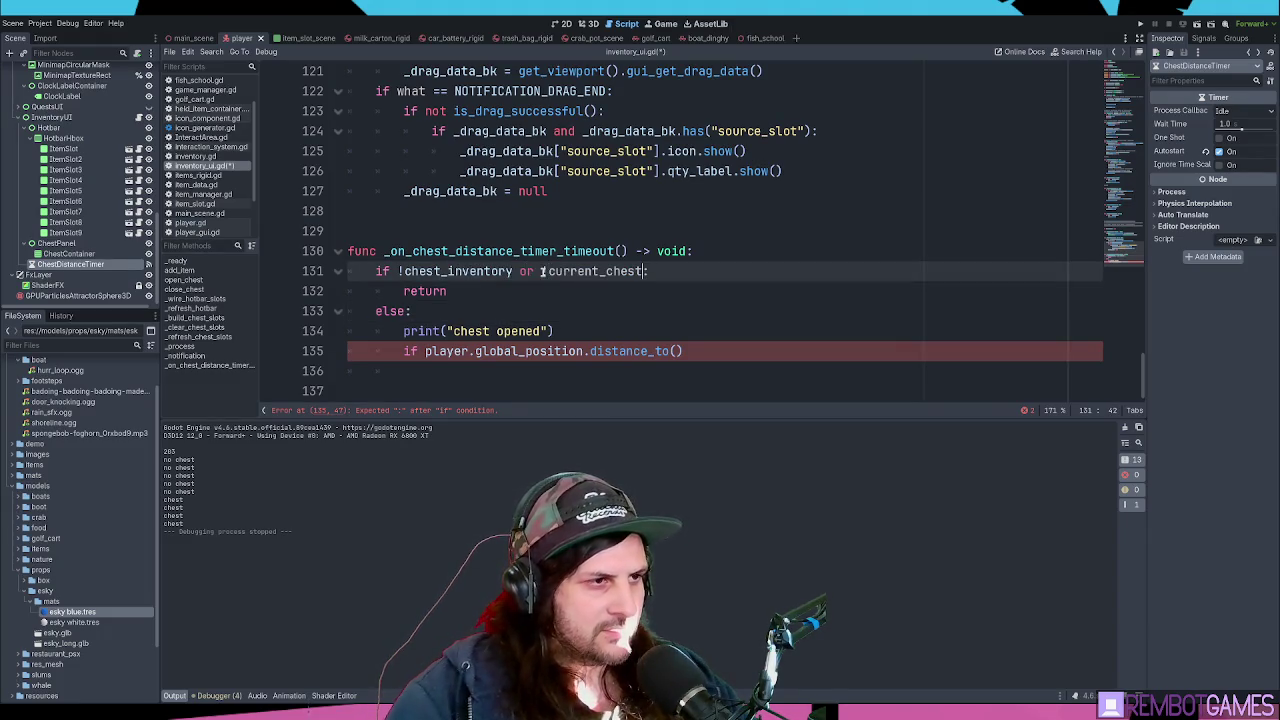
{"action": "left_click", "coordinate": [606, 292]}
{"action": "left_click", "coordinate": [674, 274]}
{"action": "left_click", "coordinate": [615, 310]}
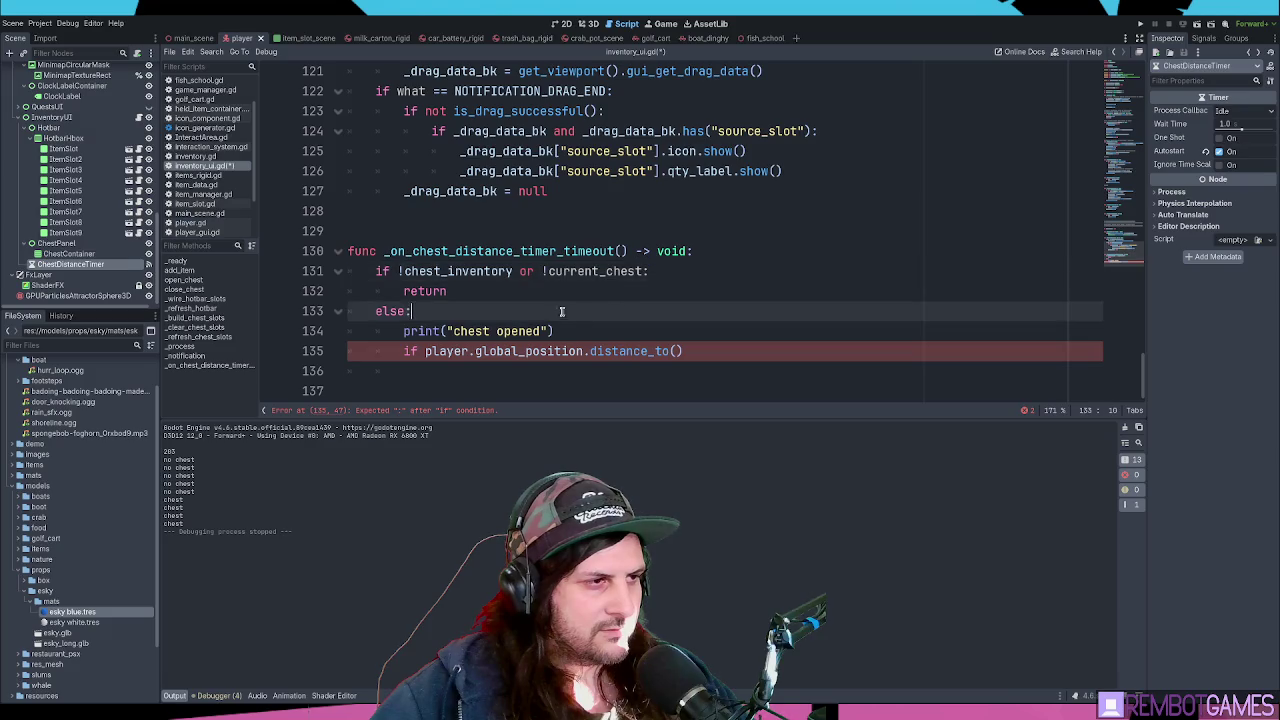
{"action": "left_click", "coordinate": [544, 292]}
{"action": "left_click", "coordinate": [580, 331]}
- Complete the check as distance_to(current_chest.global_position) > 5.0:
{"action": "left_click", "coordinate": [688, 352]}
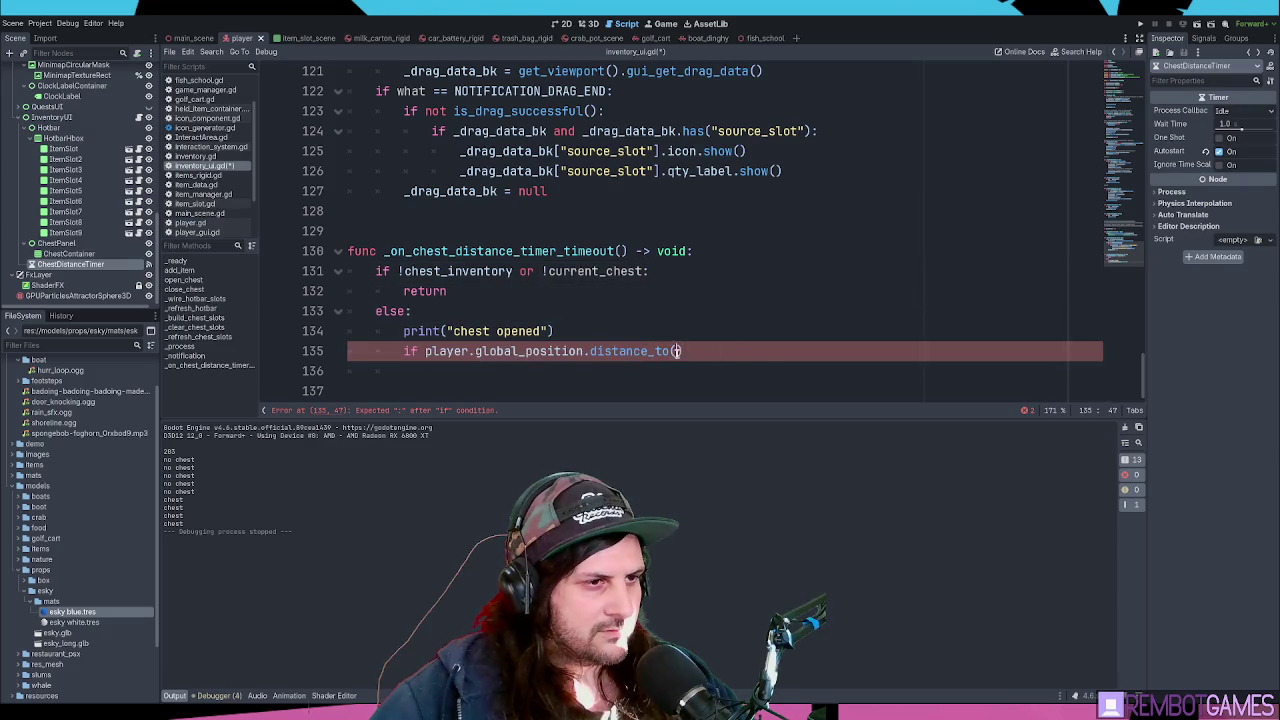
{"action": "type", "text": "current_chest.global_"}
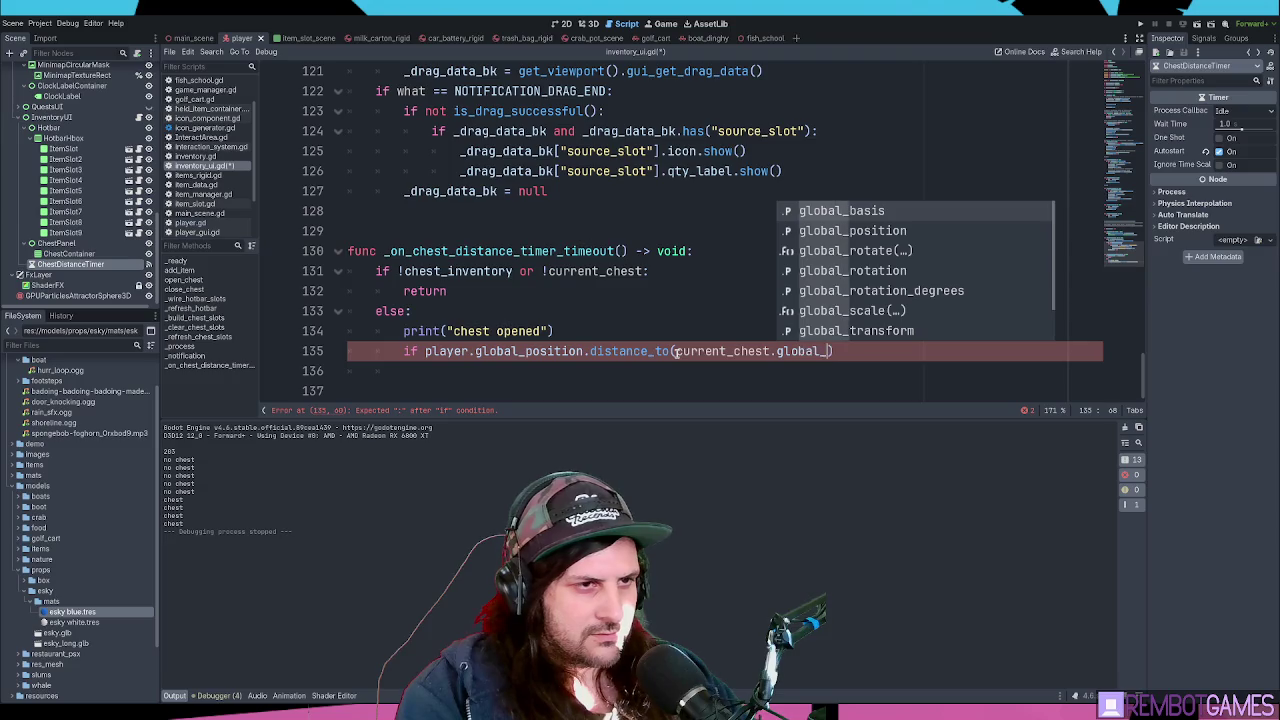
{"action": "key", "text": "Down"}
{"action": "key", "text": "Return"}
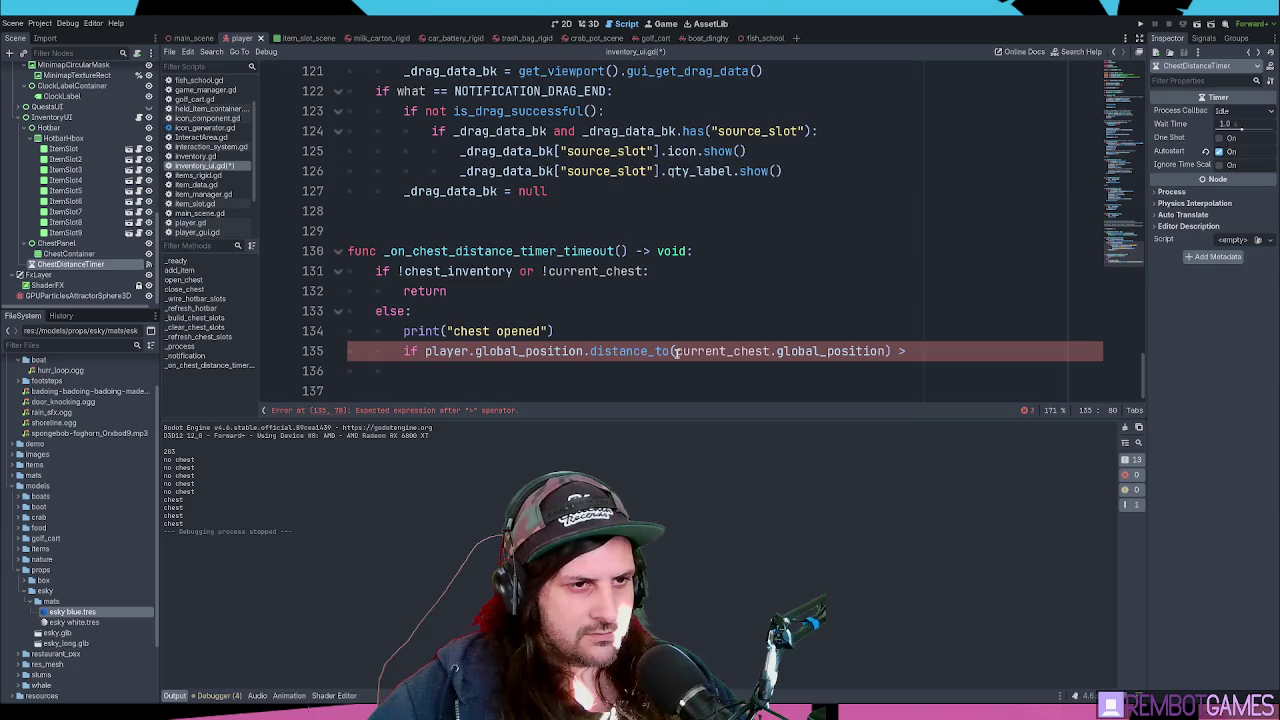
{"action": "type", "text": " 5.0:"}
- Add print("TOO FAR") as the body of the distance check
{"action": "key", "text": "Return"}
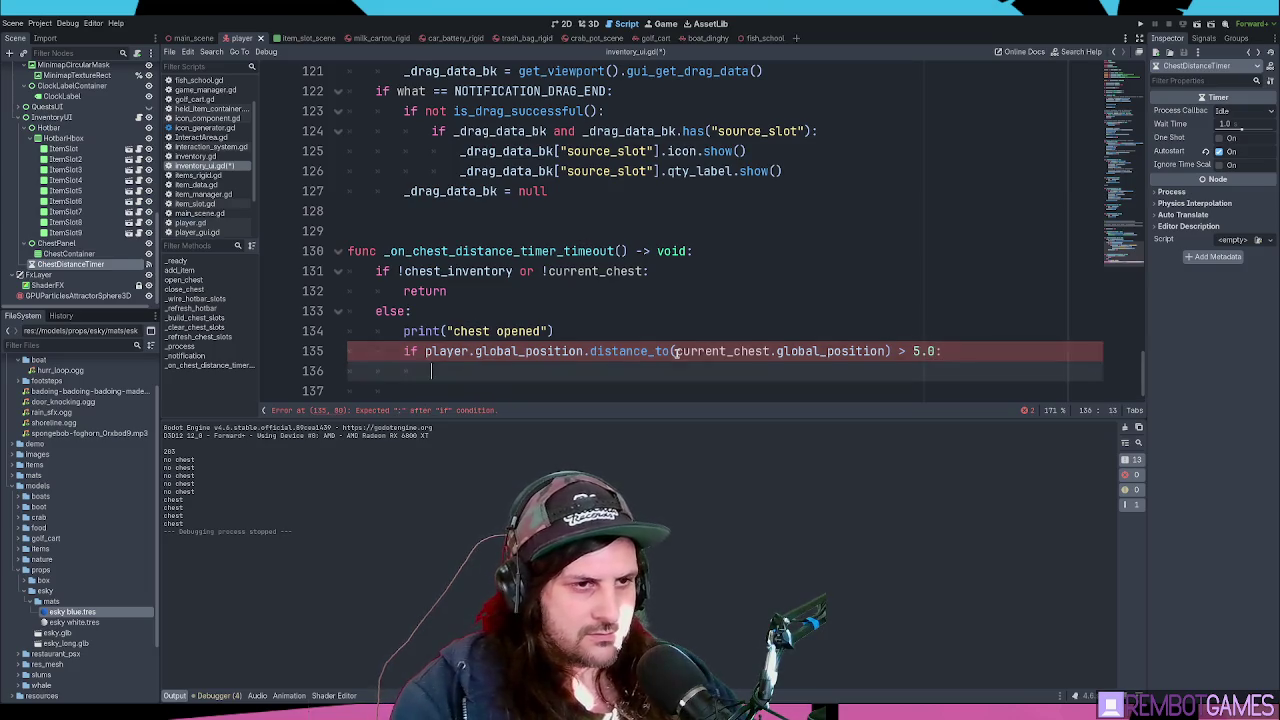
{"action": "type", "text": "print("}
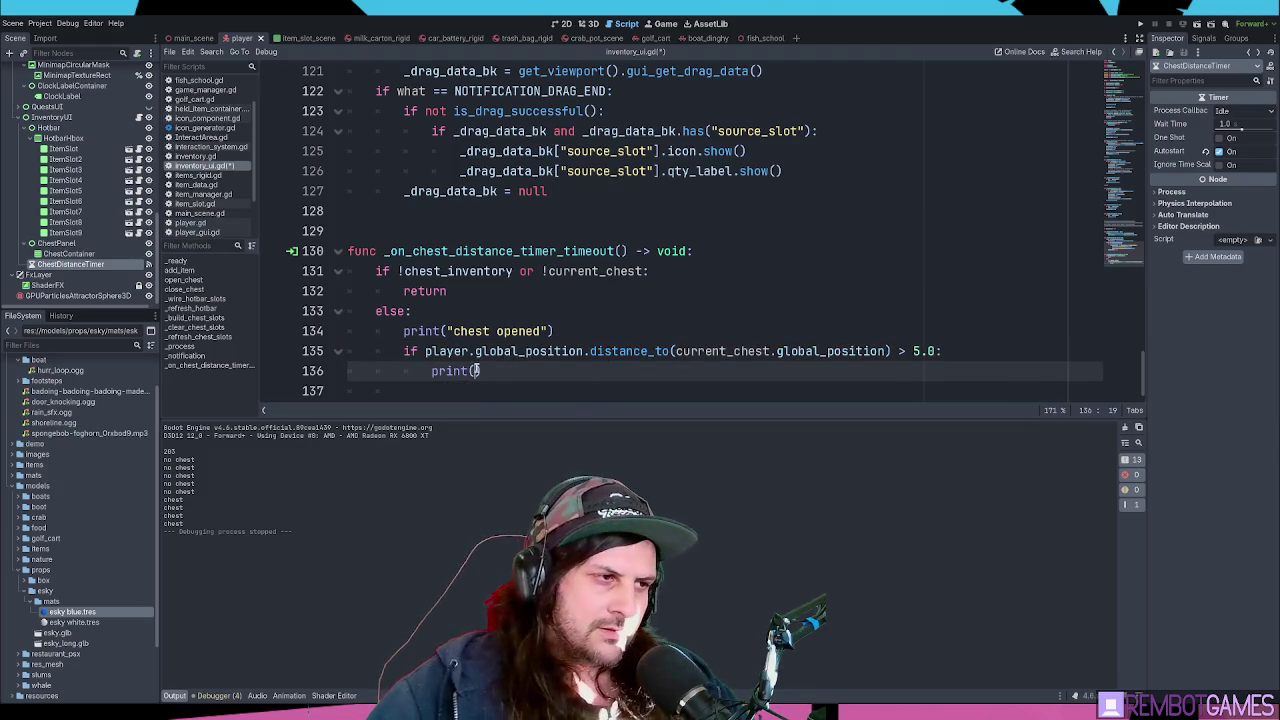
{"action": "type", "text": "\"TOO FAR"}
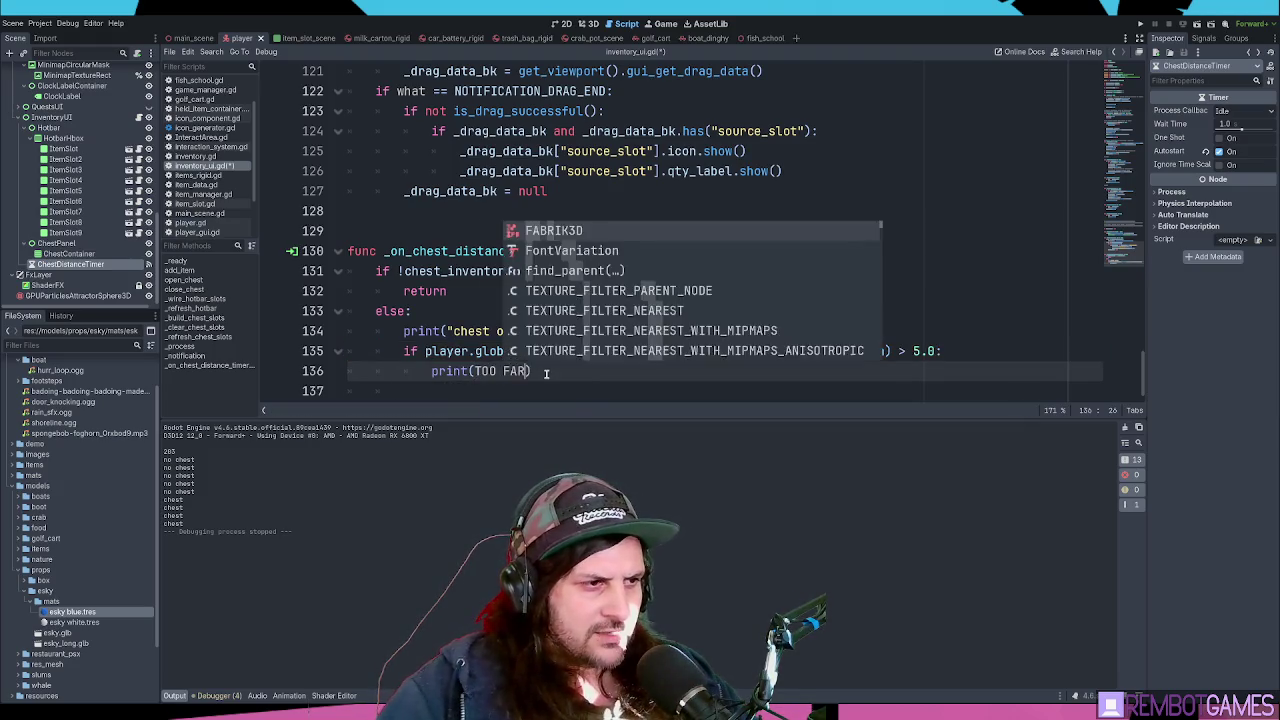
{"action": "key", "text": "ctrl+shift+Left"}
{"action": "key", "text": "ctrl+shift+Left"}
{"action": "type", "text": "\"R"}
{"action": "key", "text": "End"}
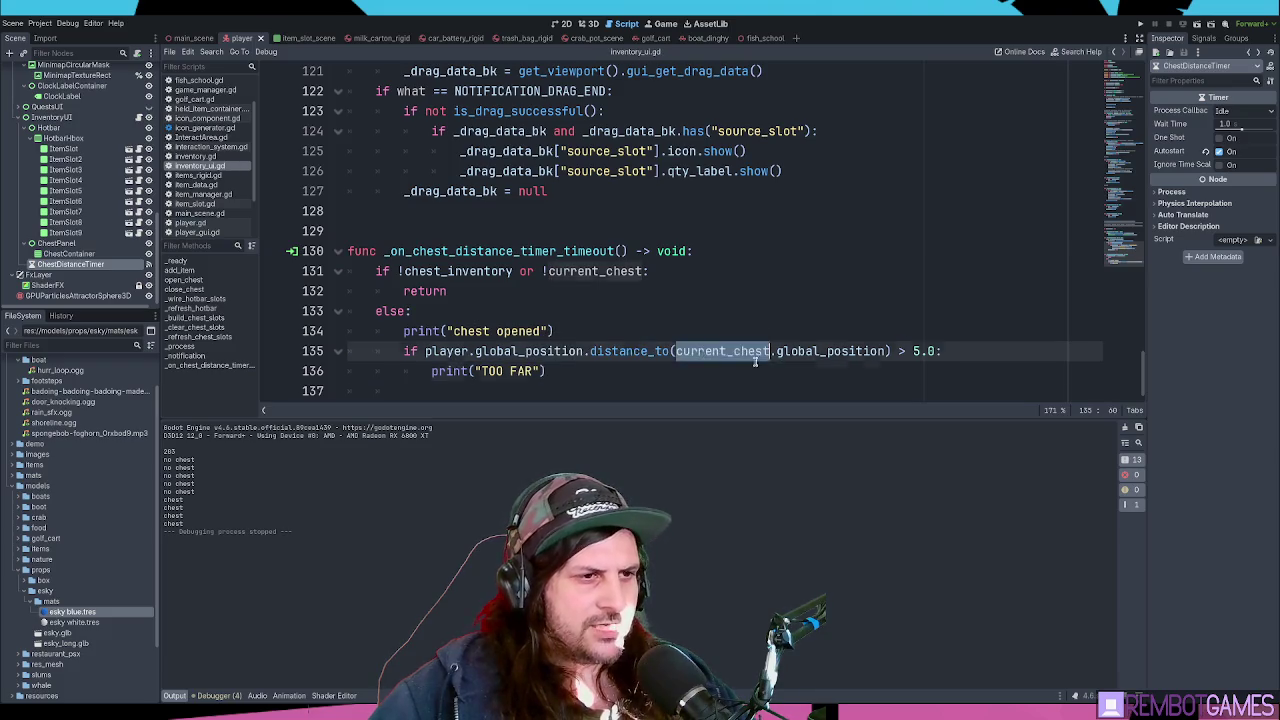
{"action": "mouse_move", "coordinate": [1135, 243]}
{"action": "left_mouse_down"}
{"action": "mouse_move", "coordinate": [1131, 70]}
{"action": "mouse_move", "coordinate": [1130, 89]}
{"action": "left_mouse_up"}
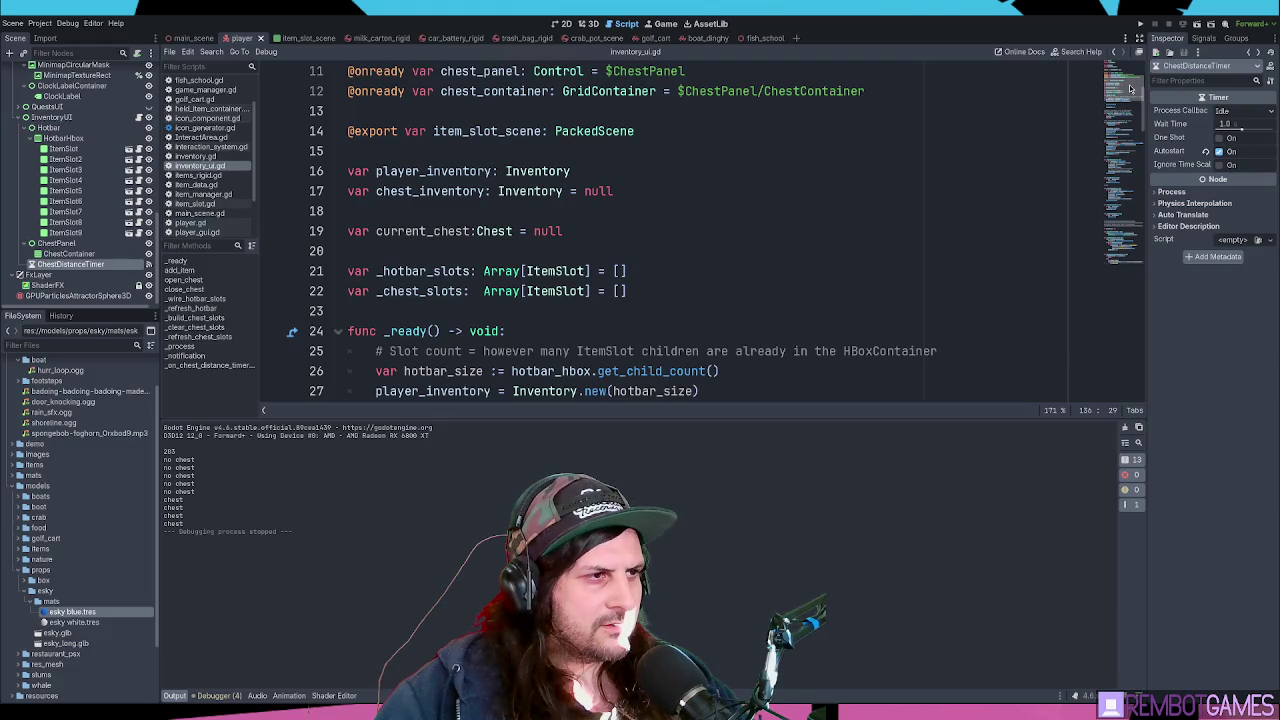
- Review the current_chest declaration and step through chest_inventory usages in the script
{"action": "left_click", "coordinate": [607, 234]}
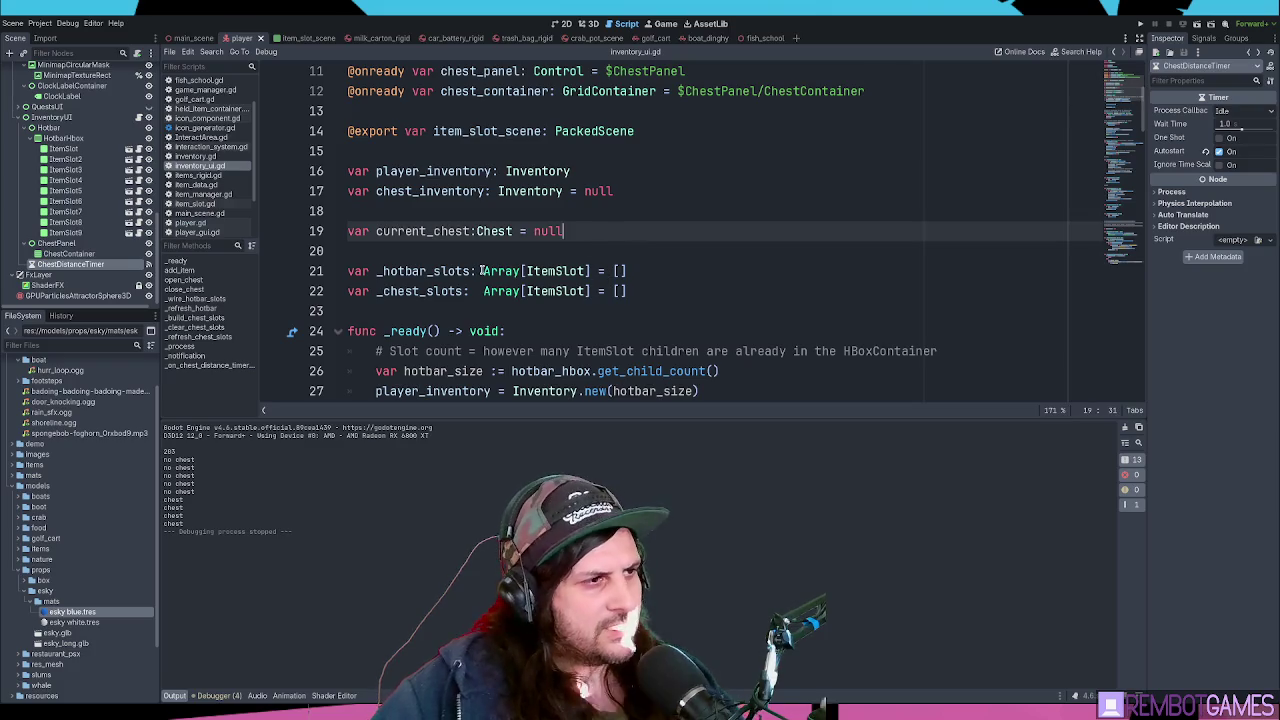
{"action": "triple_click", "coordinate": [428, 233]}
{"action": "double_click", "coordinate": [430, 233]}
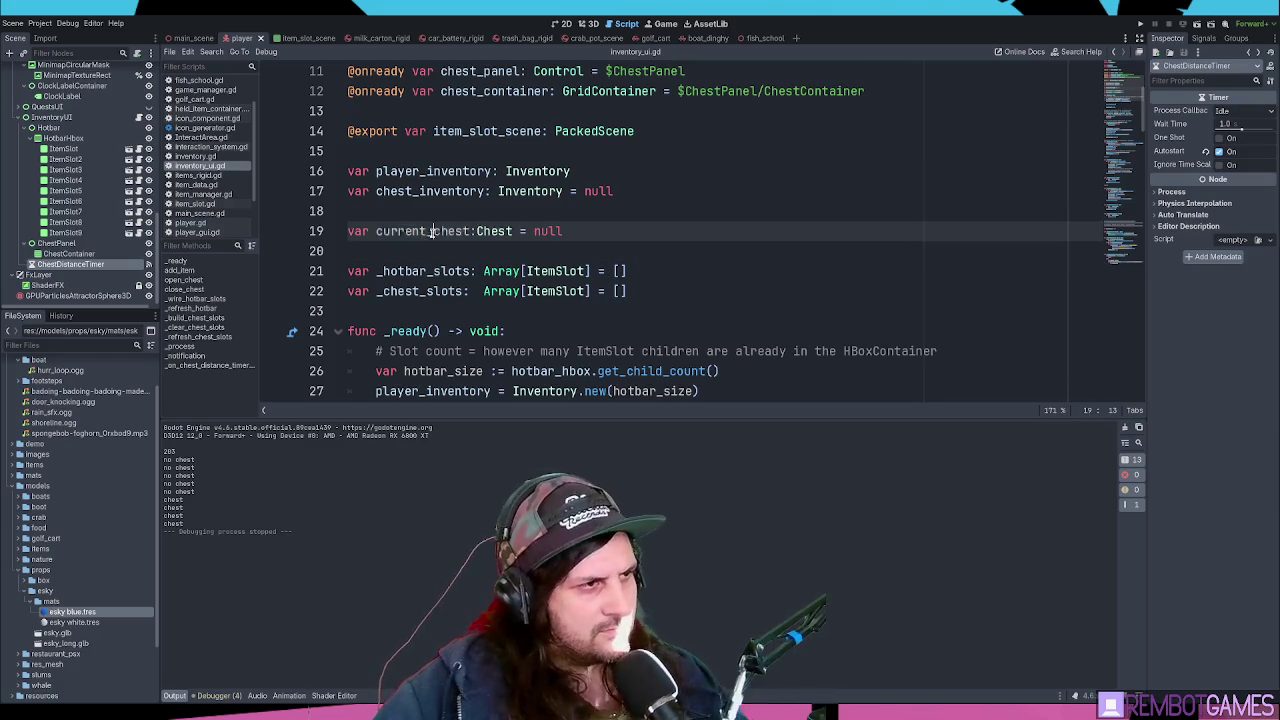
{"action": "double_click", "coordinate": [435, 191]}
{"action": "double_click", "coordinate": [435, 191]}
{"action": "key", "text": "ctrl+f"}
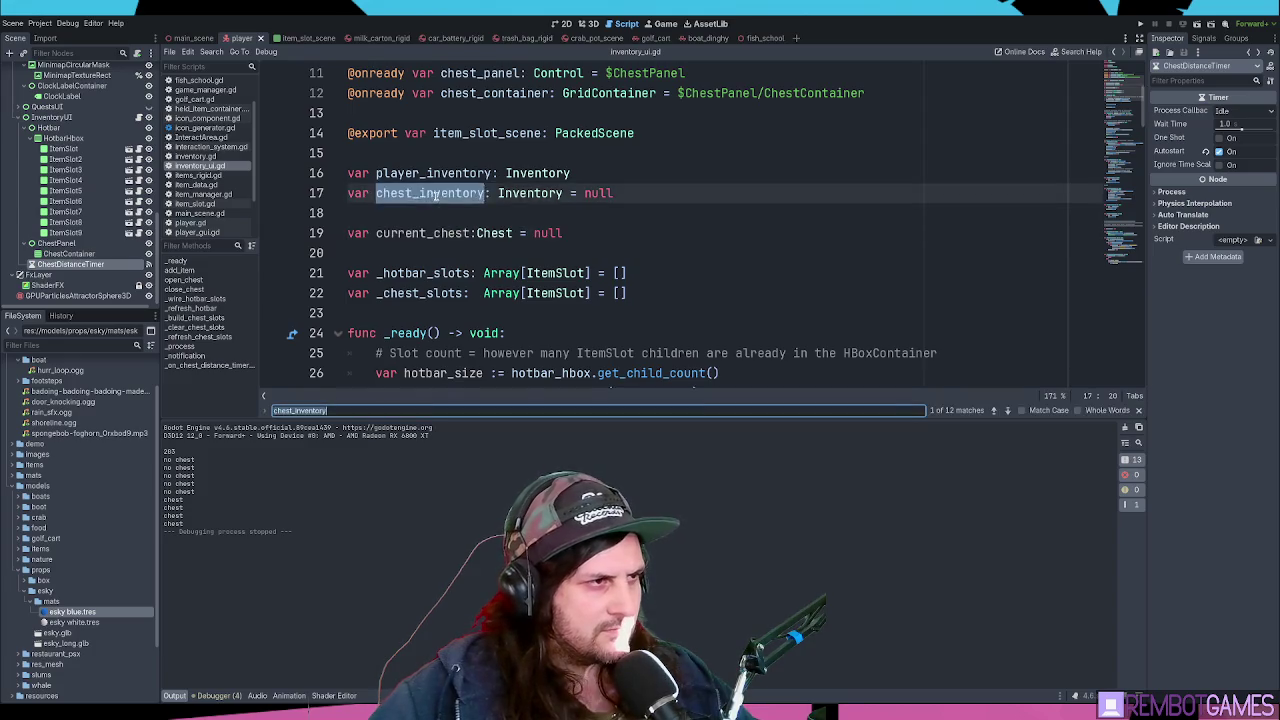
{"action": "key", "text": "Return"}
{"action": "key", "text": "Return"}
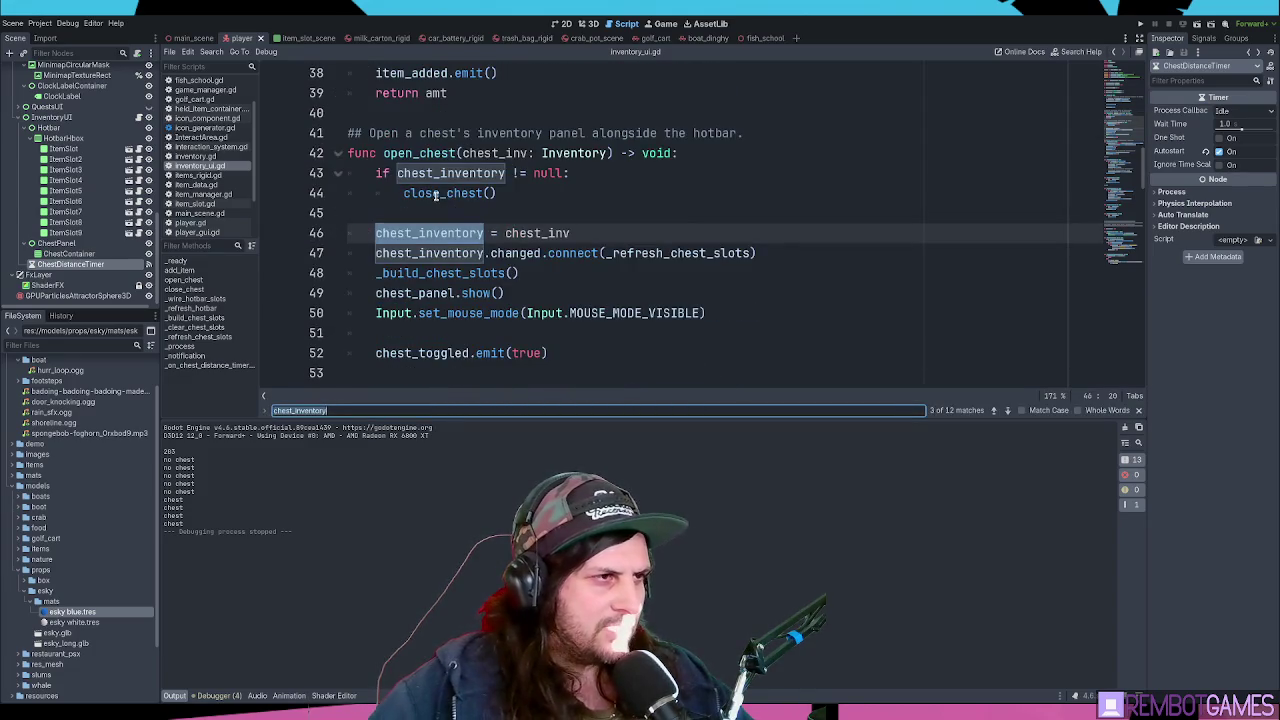
{"action": "key", "text": "Escape"}
{"action": "key", "text": "Up"}
{"action": "key", "text": "Up"}
{"action": "key", "text": "Up"}
{"action": "key", "text": "Up"}
{"action": "key", "text": "Down"}
{"action": "key", "text": "Down"}
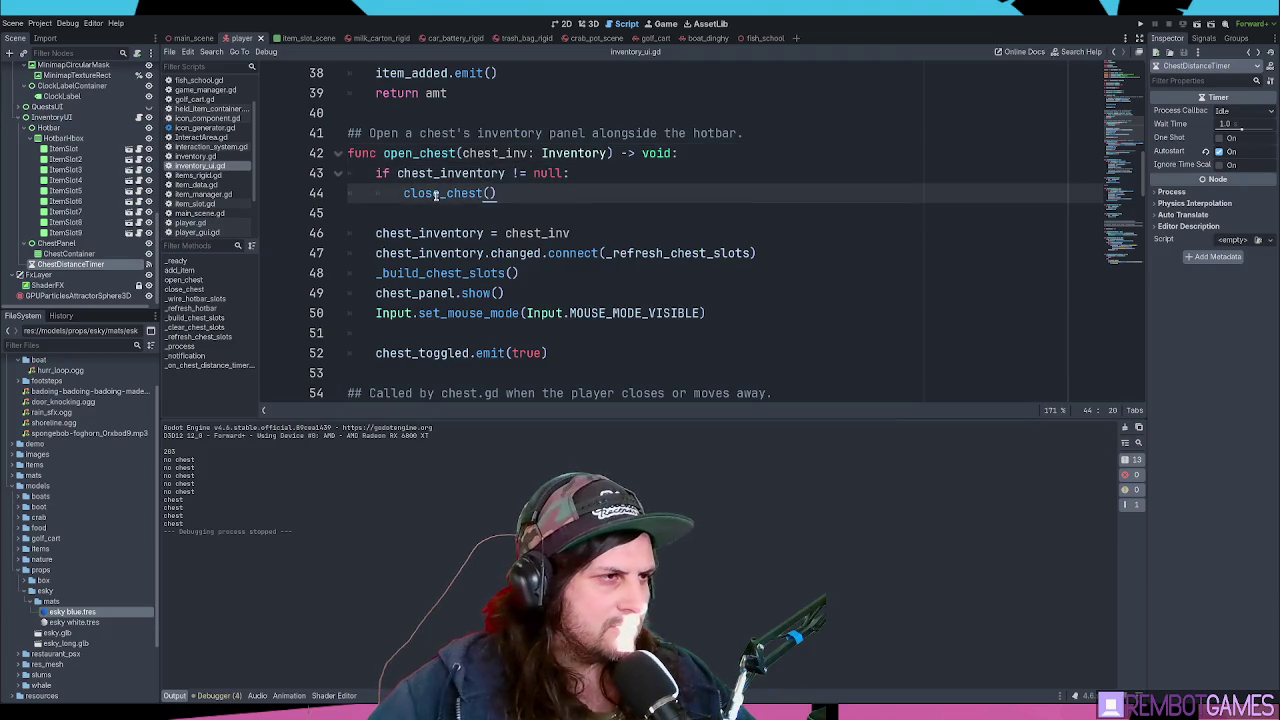
{"action": "left_click", "coordinate": [442, 193]}
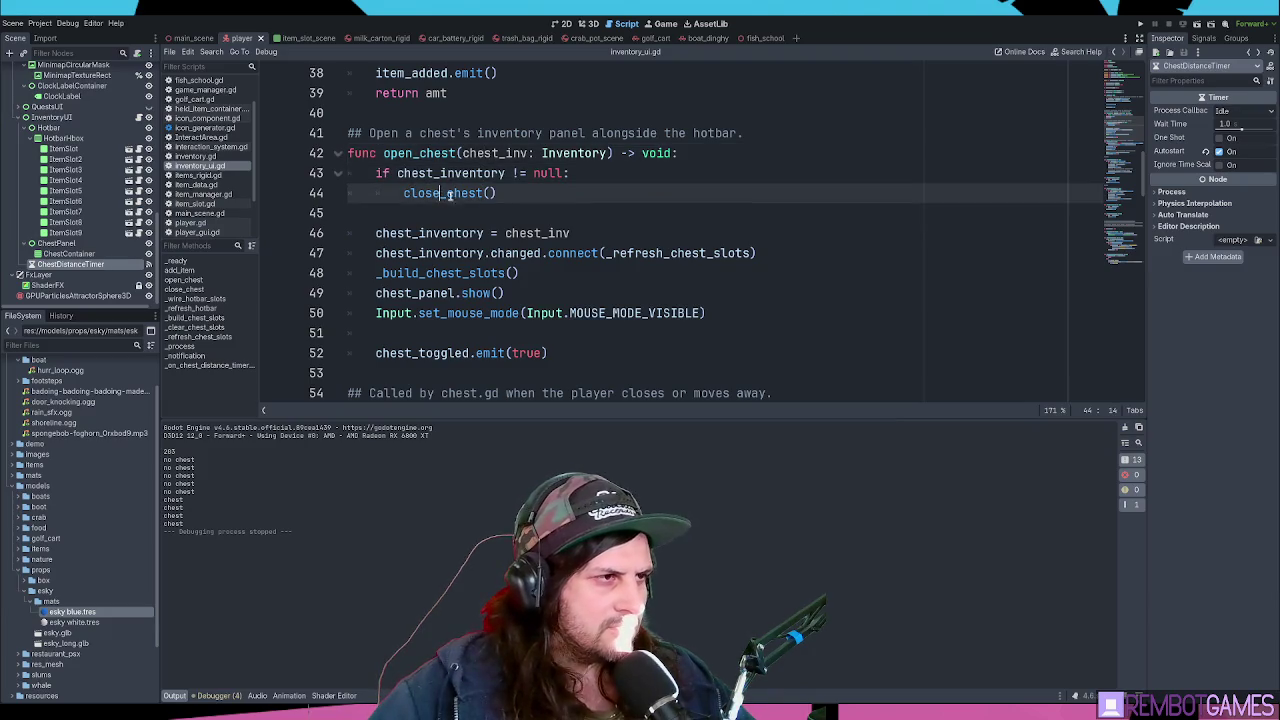
- Add a chest:Chest parameter after chest_inv: Inventory in open_chest
{"action": "double_click", "coordinate": [483, 152]}
{"action": "left_click", "coordinate": [606, 152]}
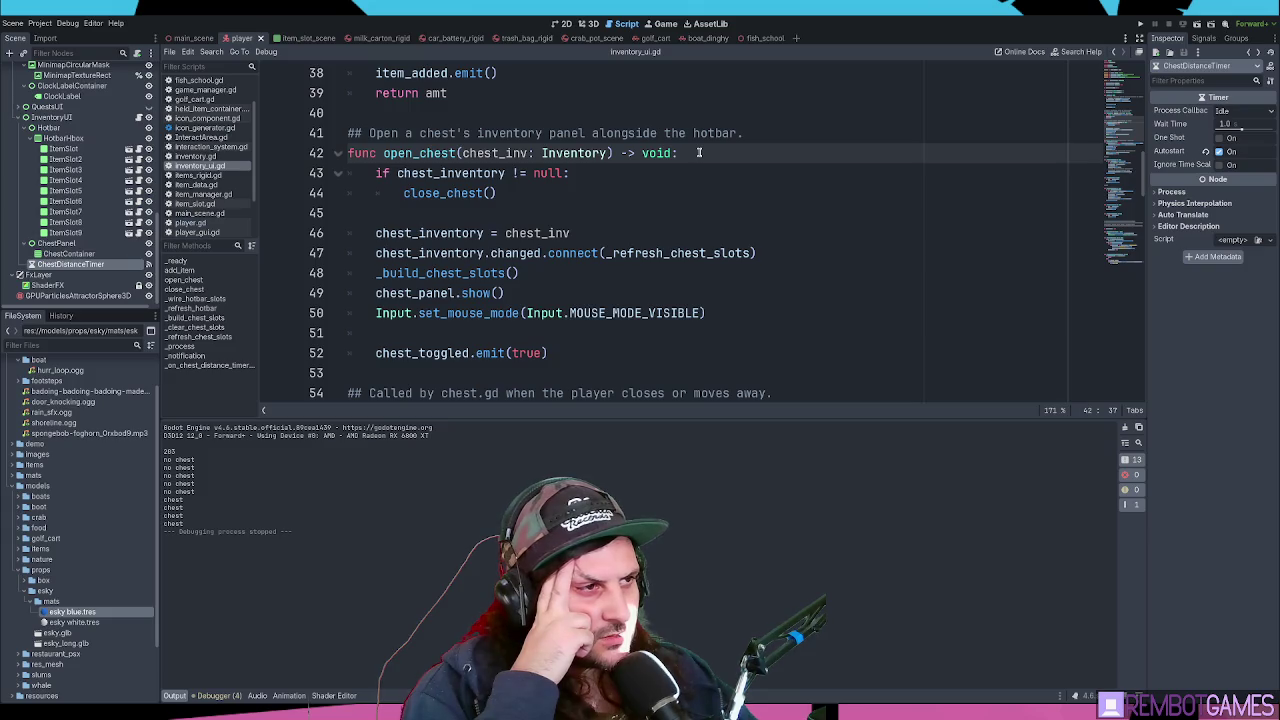
{"action": "type", "text": ", chest"}
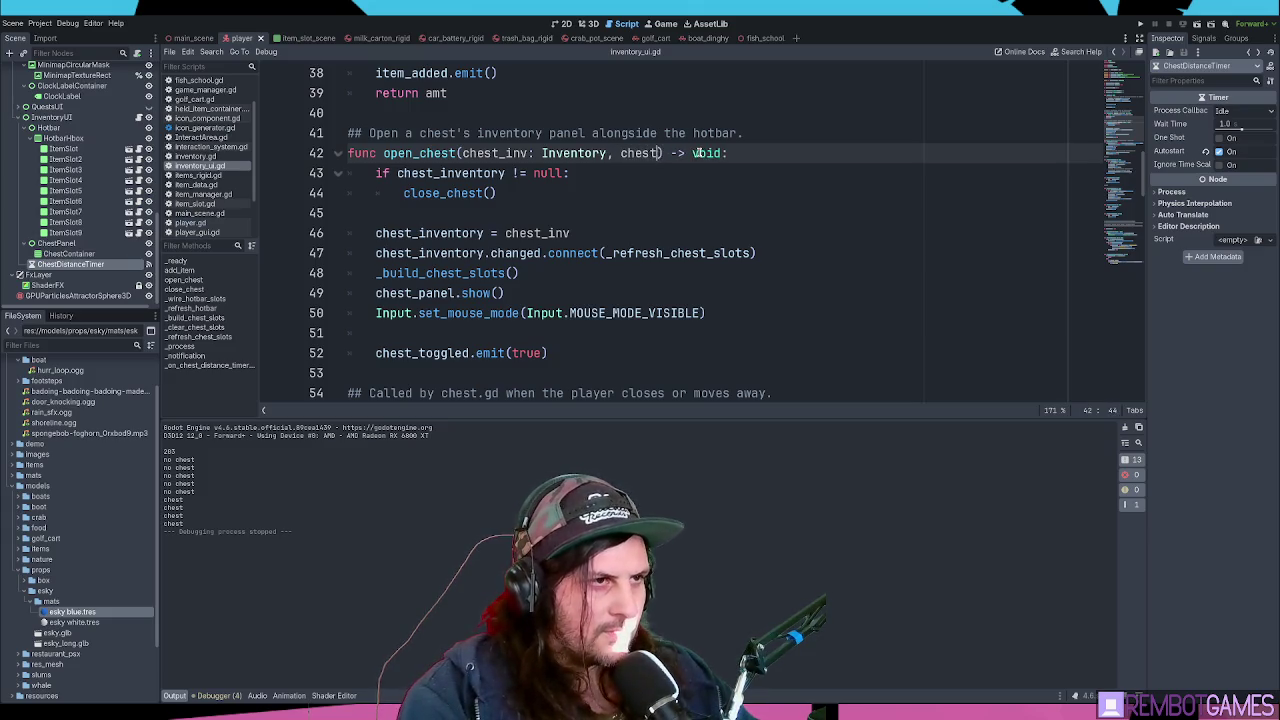
{"action": "type", "text": ":current_chest"}
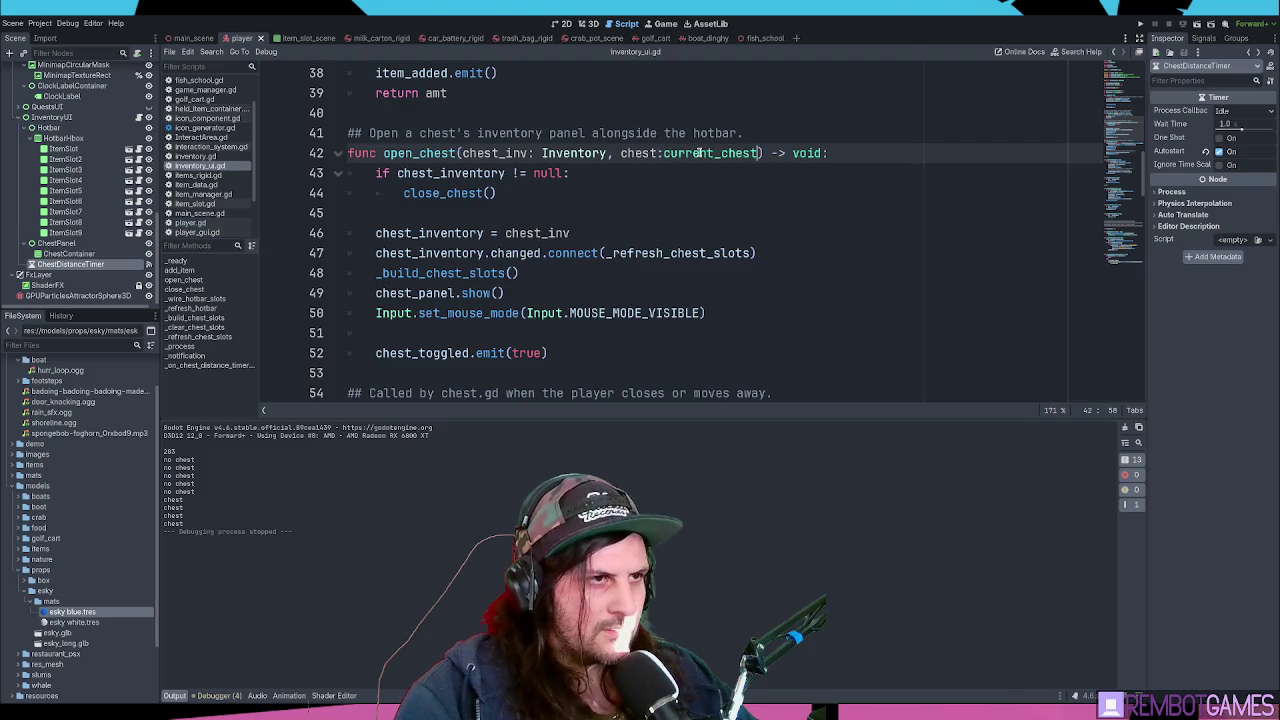
{"action": "key", "text": "ctrl+BackSpace"}
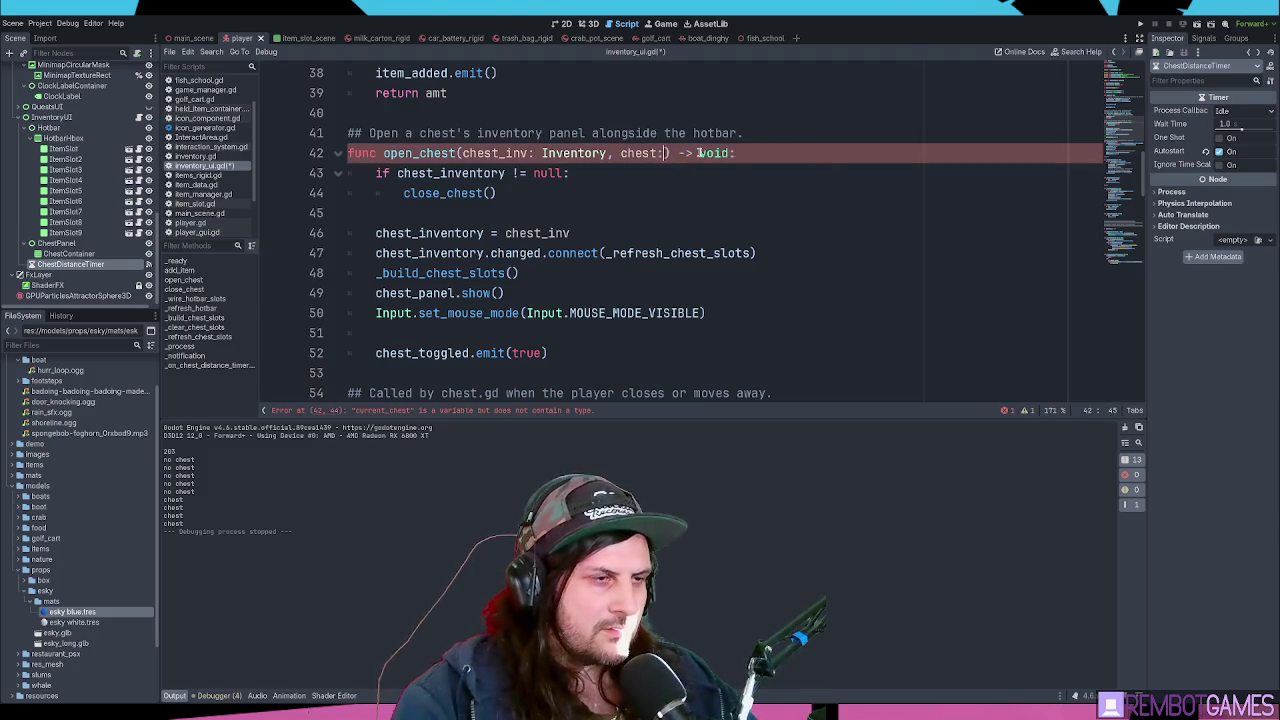
{"action": "type", "text": "Chest"}
- Search all project scripts for open_chest with Find in Files
{"action": "double_click", "coordinate": [420, 153]}
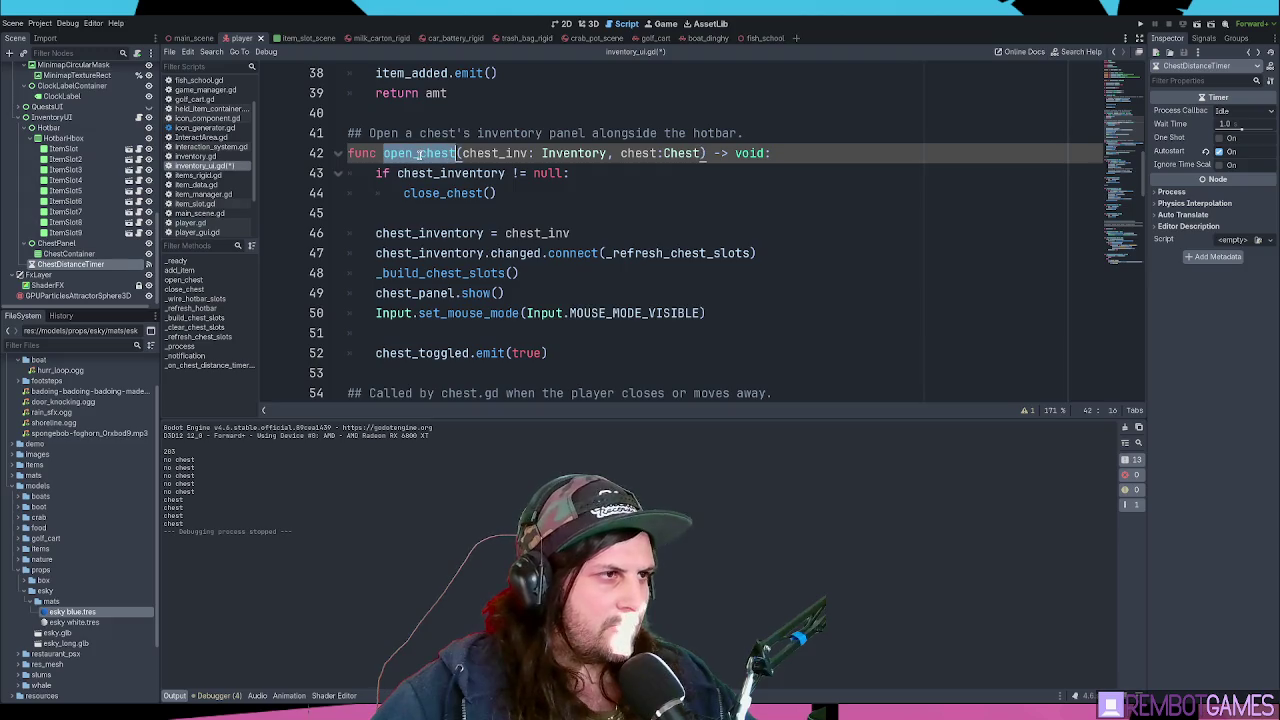
{"action": "key", "text": "ctrl+f"}
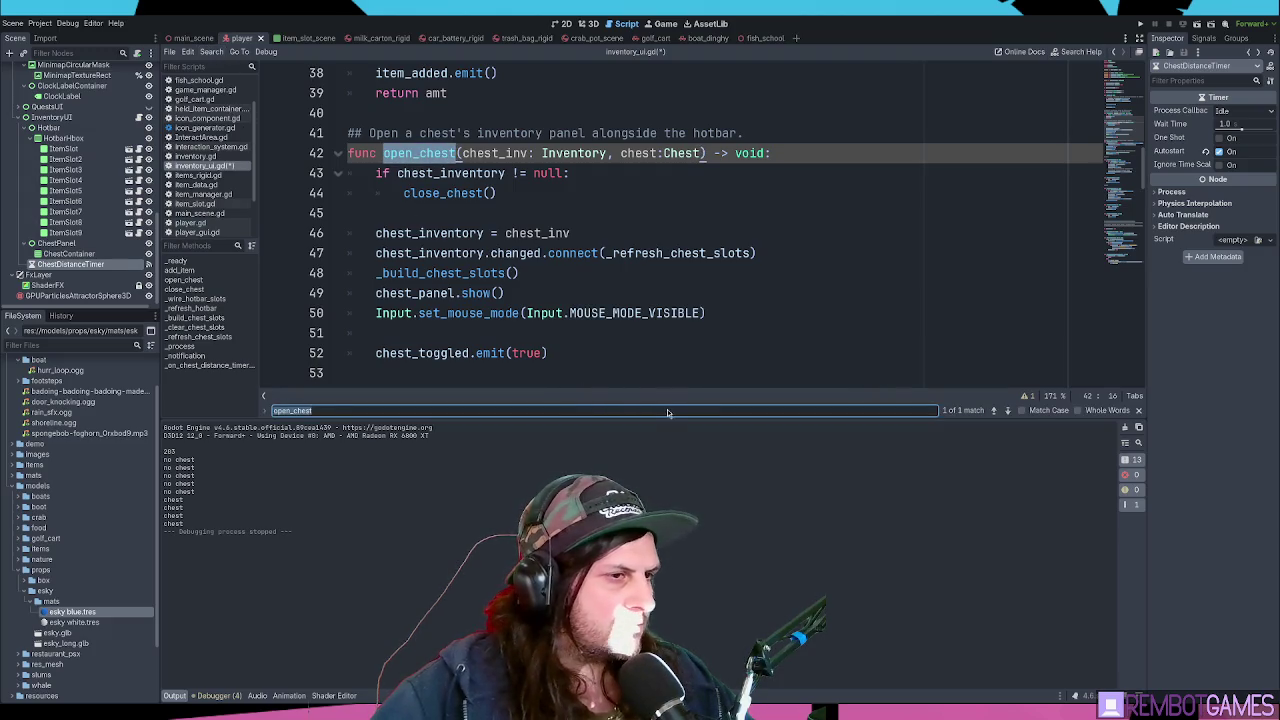
{"action": "key", "text": "ctrl+shift+f"}
{"action": "key", "text": "Return"}
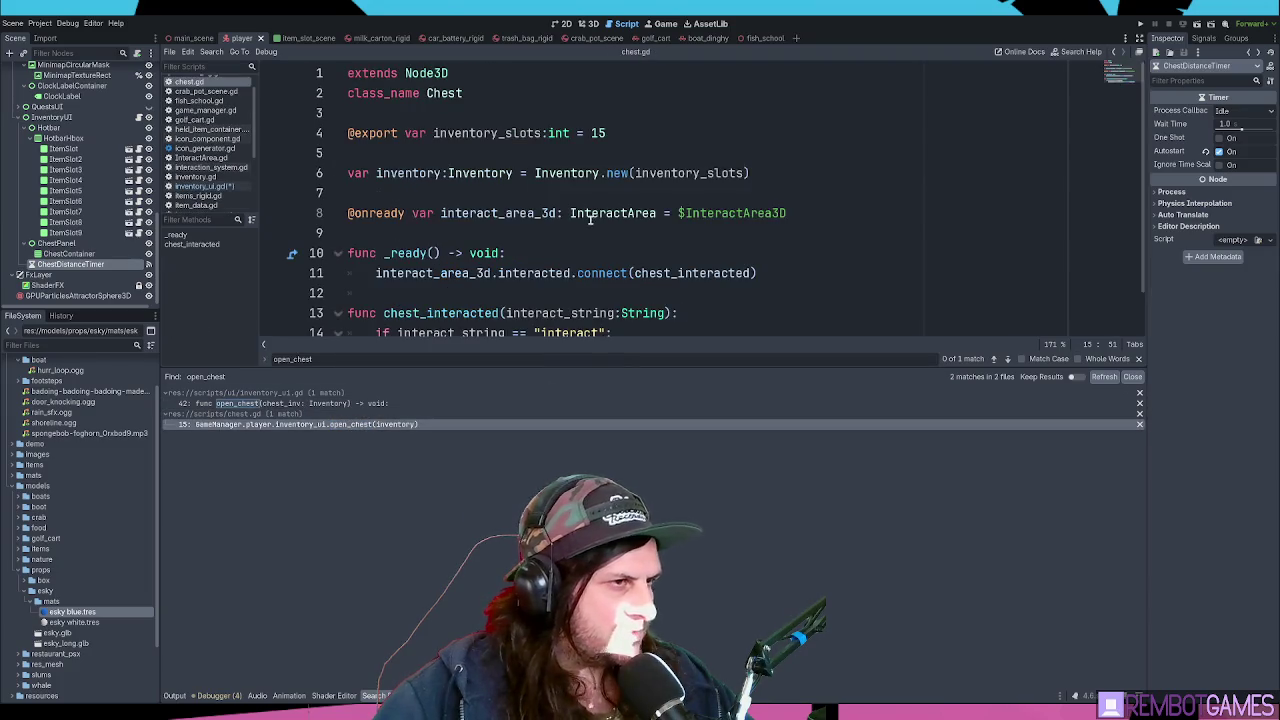
- Edit the open_chest call in chest.gd to pass the inventory and the chest itself
{"action": "left_click", "coordinate": [668, 213]}
{"action": "scroll", "coordinate": [657, 234], "scroll_direction": "down", "scroll_amount": 2}
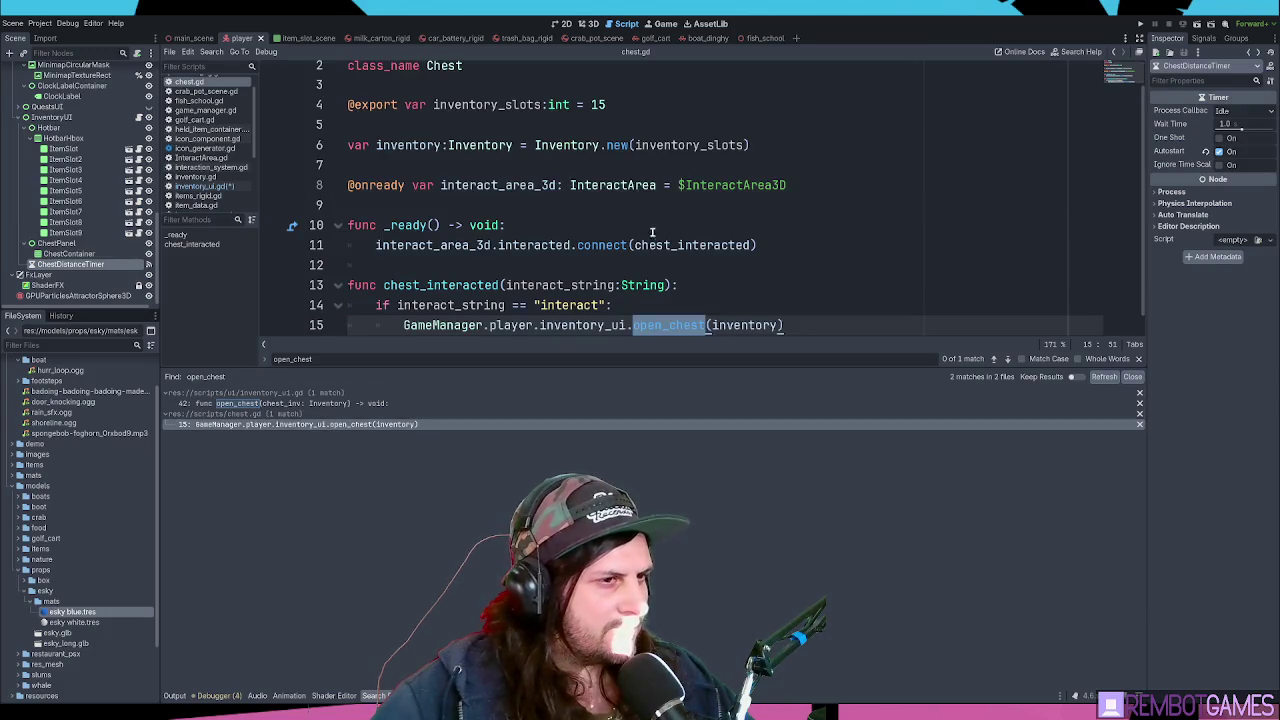
{"action": "left_click", "coordinate": [780, 313]}
{"action": "type", "text": "self"}
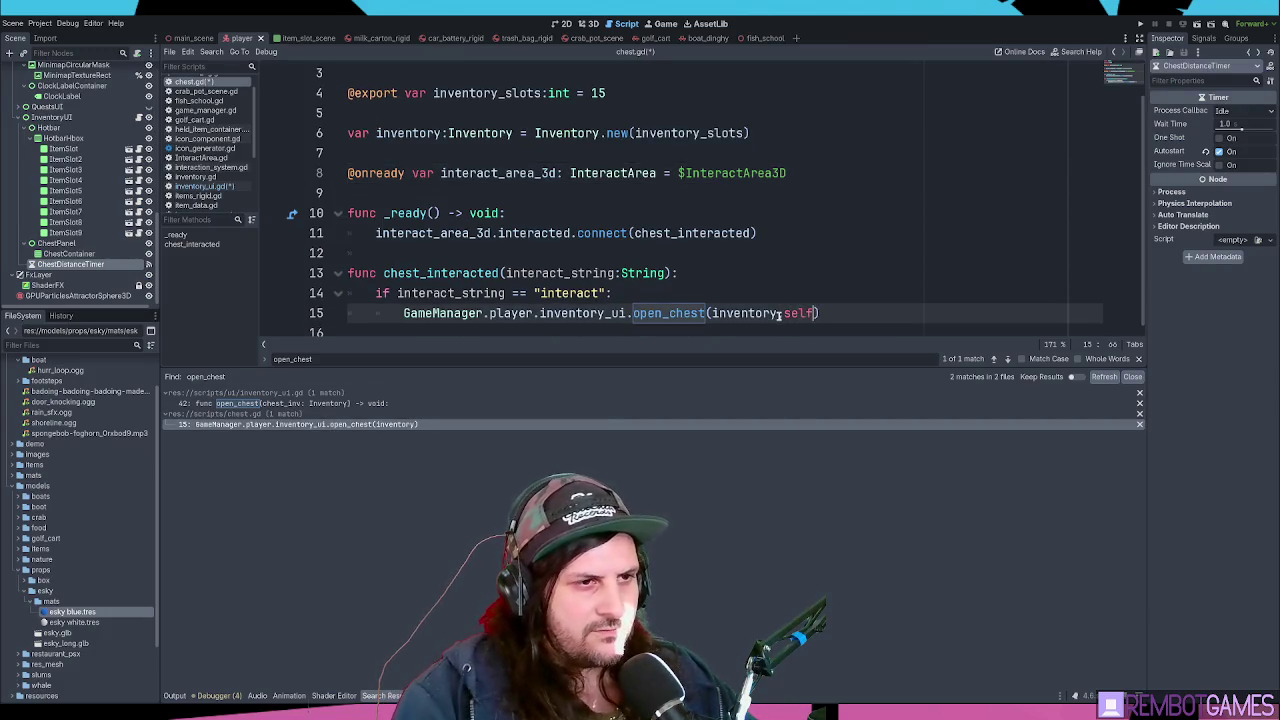
{"action": "key", "text": "Escape"}
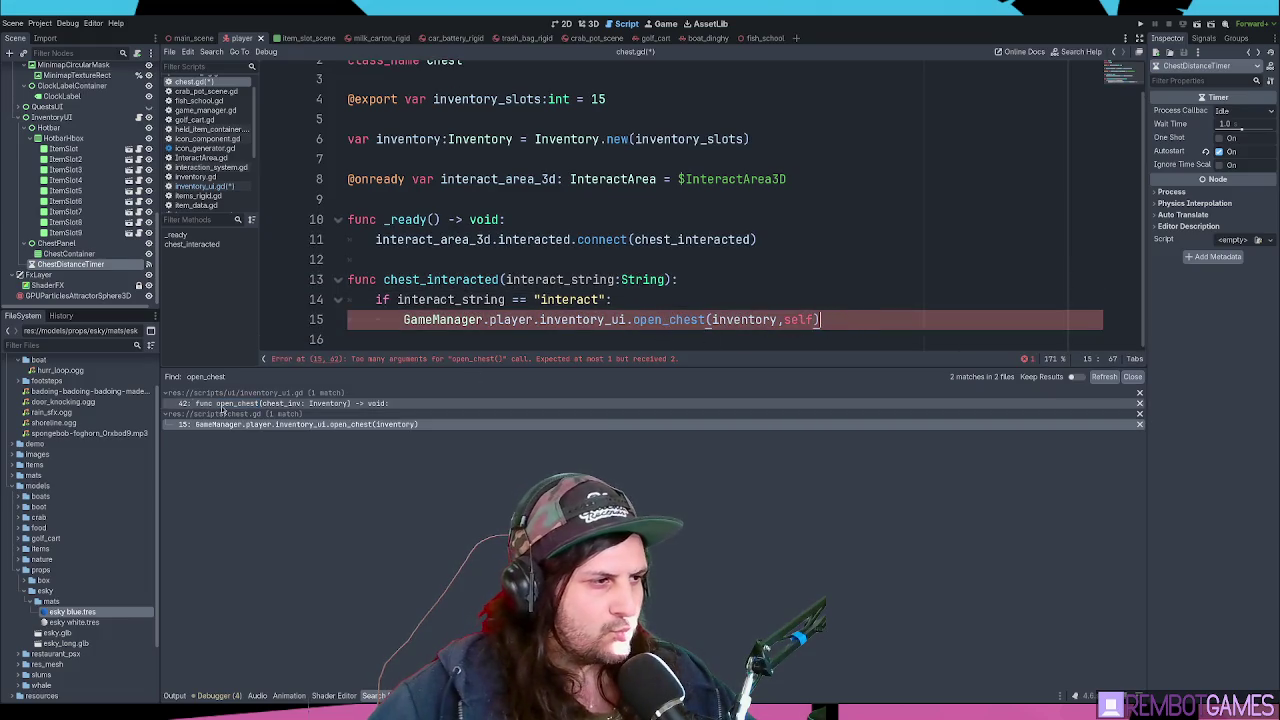
- Save inventory_ui.gd with Ctrl+S and recheck the open_chest call in chest.gd
{"action": "left_click", "coordinate": [205, 186]}
{"action": "left_click", "coordinate": [612, 234]}
{"action": "key", "text": "ctrl+s"}
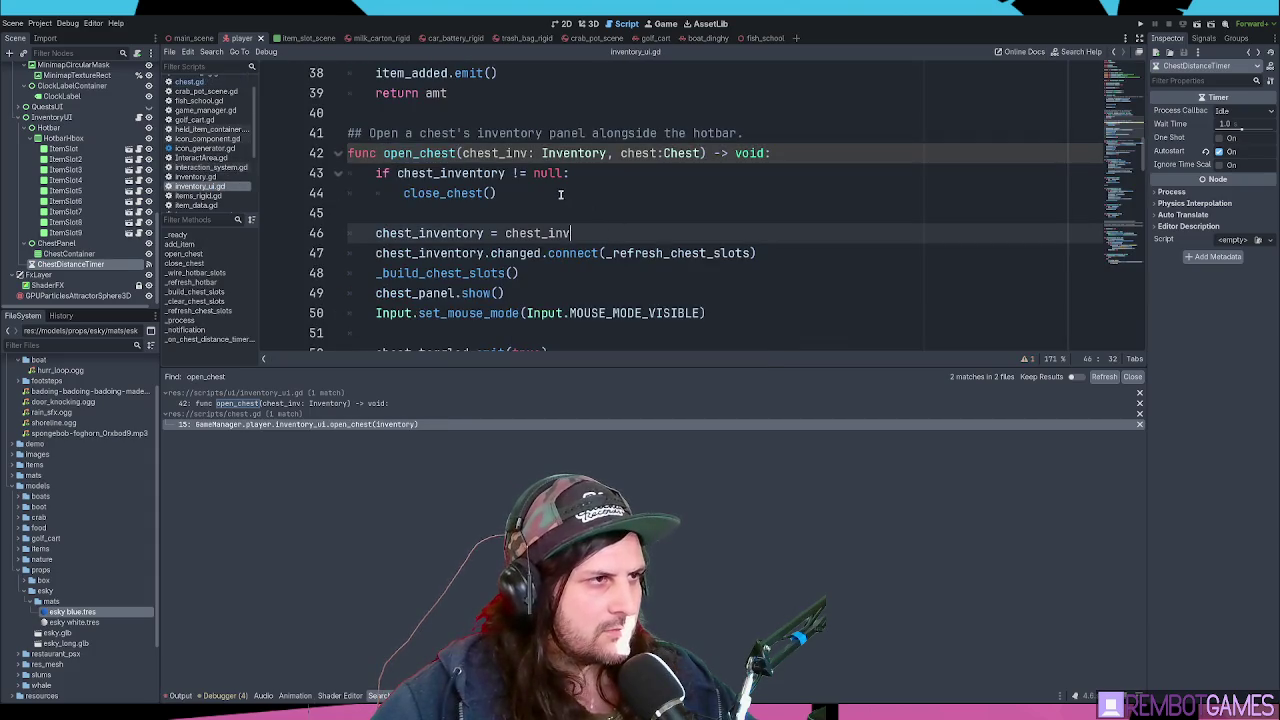
{"action": "left_click", "coordinate": [654, 173]}
{"action": "left_click", "coordinate": [640, 424]}
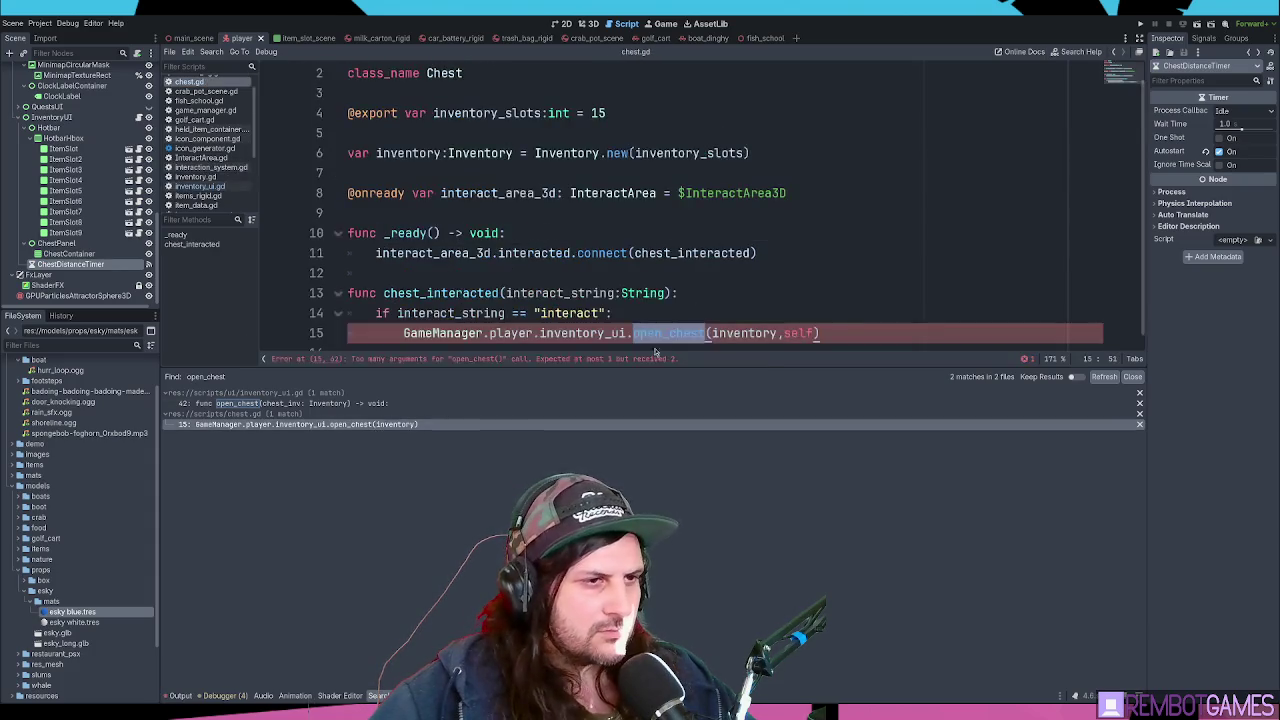
{"action": "left_click", "coordinate": [735, 335]}
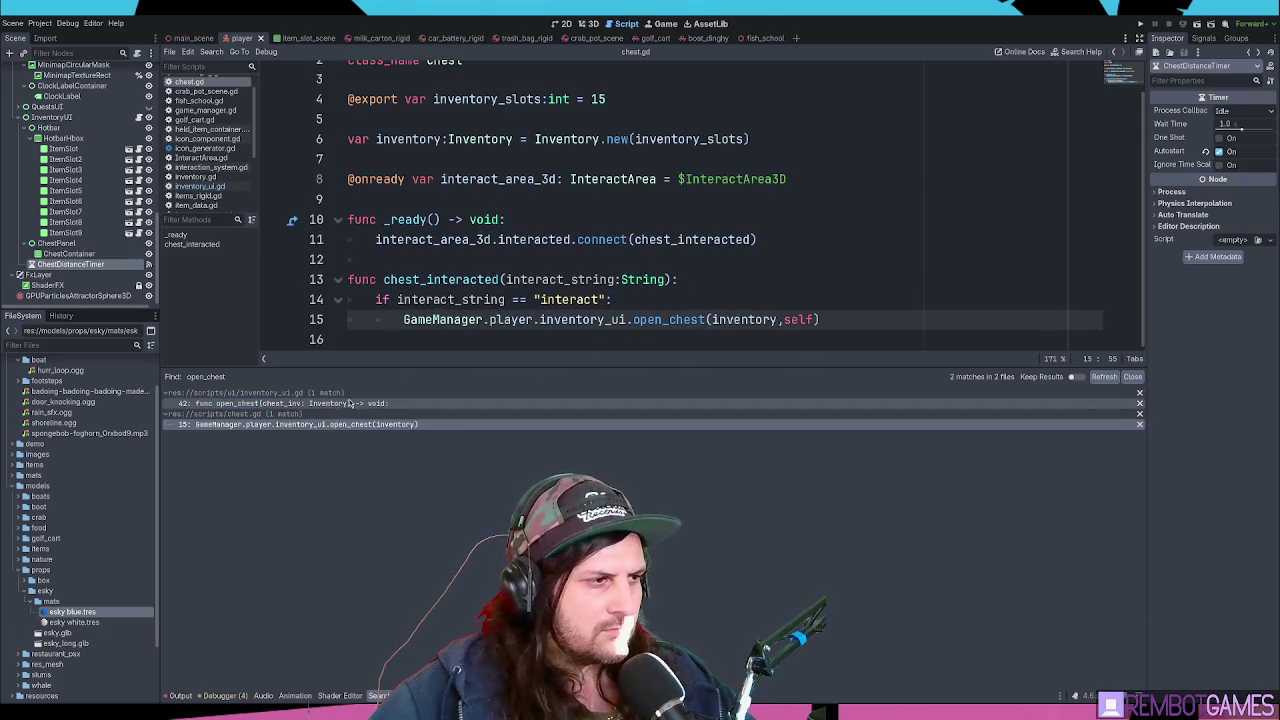
- Search inventory_ui.gd for the Chest type on open_chest's new parameter
{"action": "left_click", "coordinate": [200, 186]}
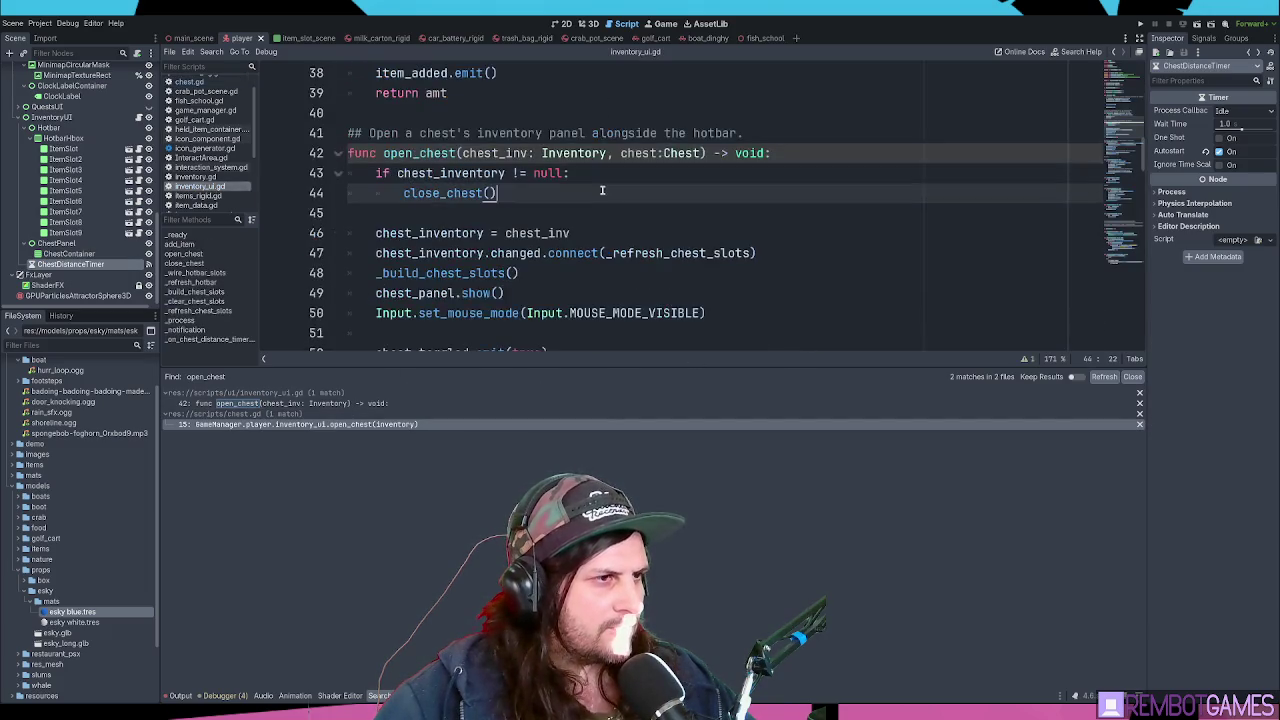
{"action": "left_click", "coordinate": [632, 155]}
{"action": "double_click", "coordinate": [645, 153]}
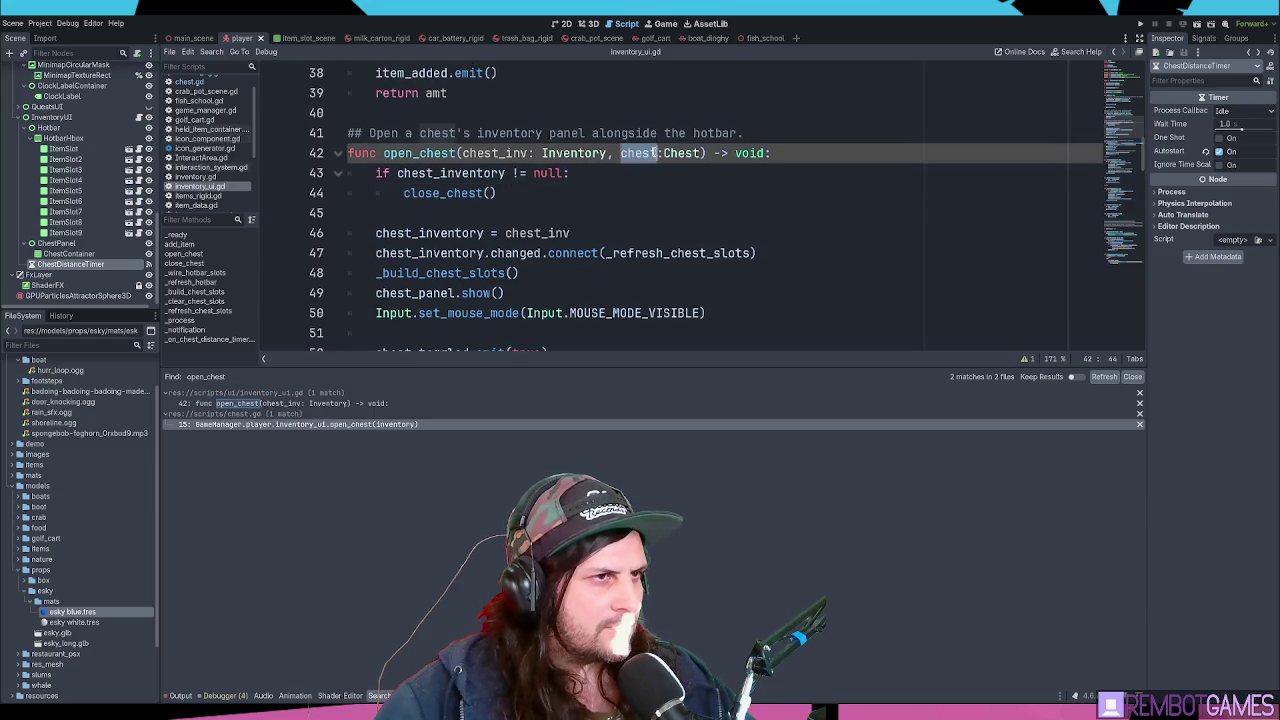
{"action": "key", "text": "ctrl+f"}
{"action": "key", "text": "Return"}
{"action": "key", "text": "Return"}
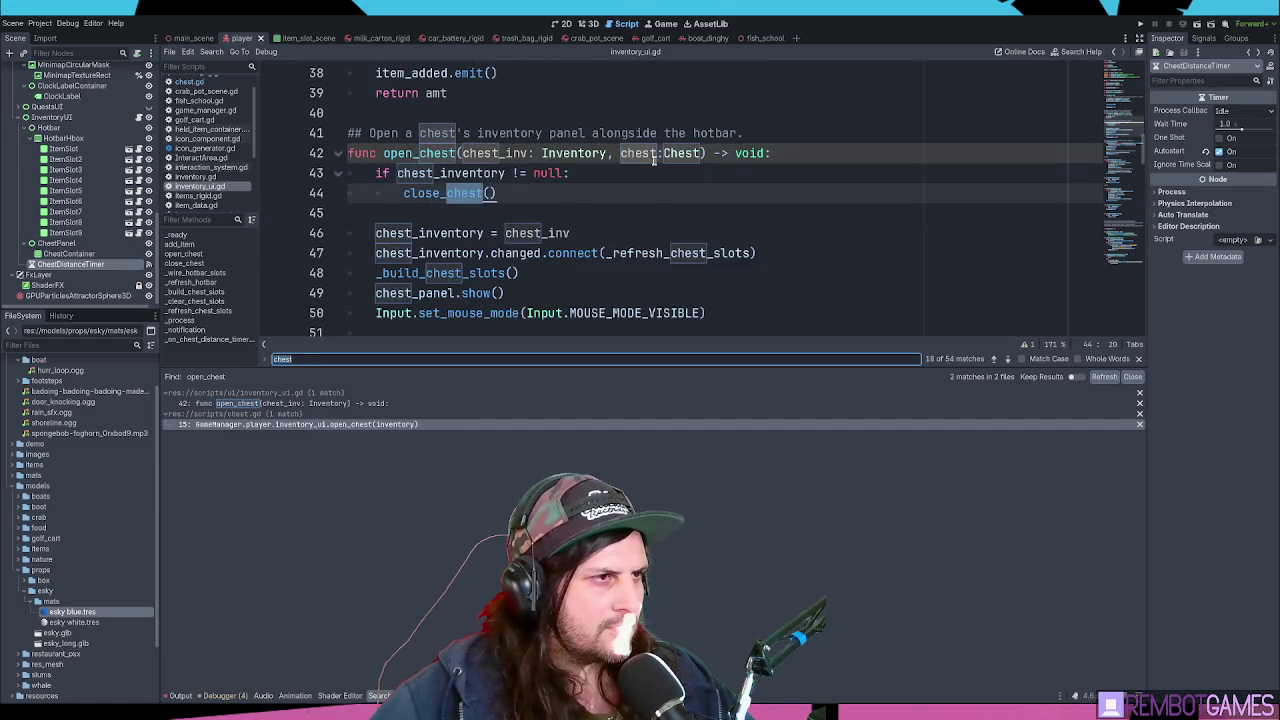
- Confirm chest.gd declares class_name Chest extending Node3D, then return to open_chest
{"action": "left_click", "coordinate": [660, 155], "text": "ctrl"}
{"action": "scroll", "coordinate": [319, 92], "scroll_direction": "up", "scroll_amount": 1}
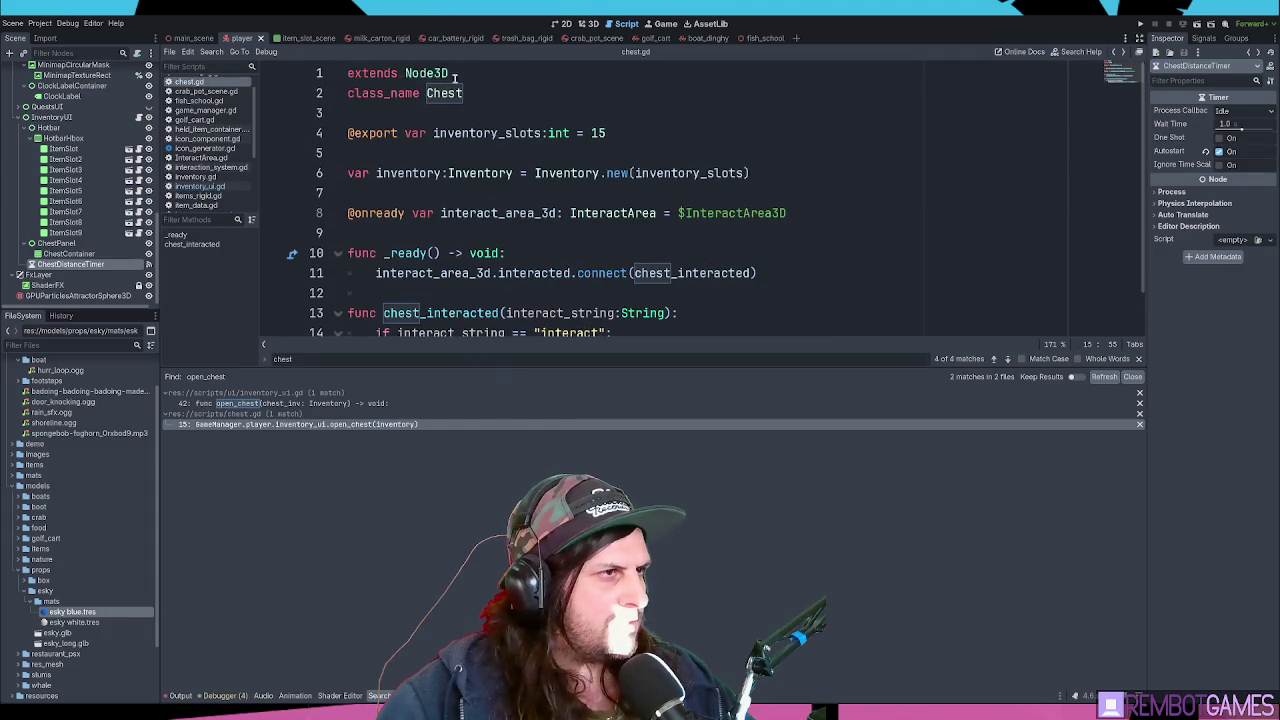
{"action": "double_click", "coordinate": [427, 73]}
{"action": "scroll", "coordinate": [564, 210], "scroll_direction": "down", "scroll_amount": 2}
{"action": "left_click", "coordinate": [676, 303], "text": "ctrl"}
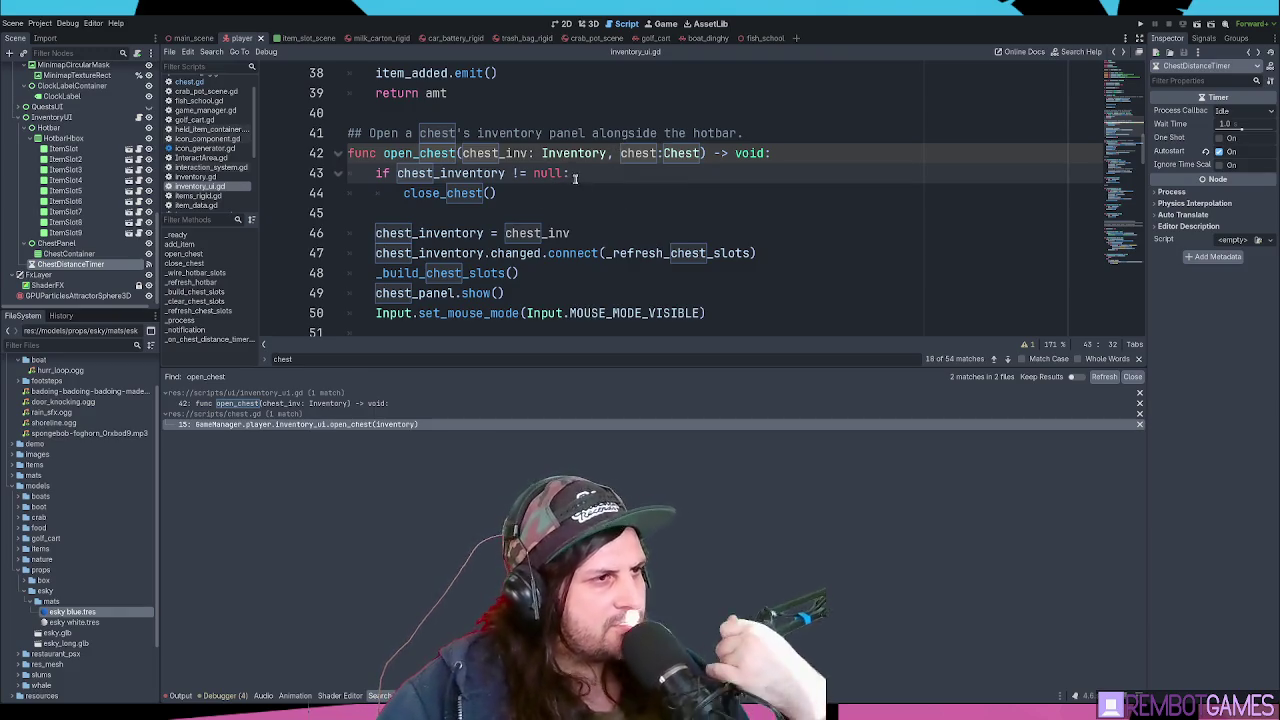
{"action": "left_click", "coordinate": [502, 197]}
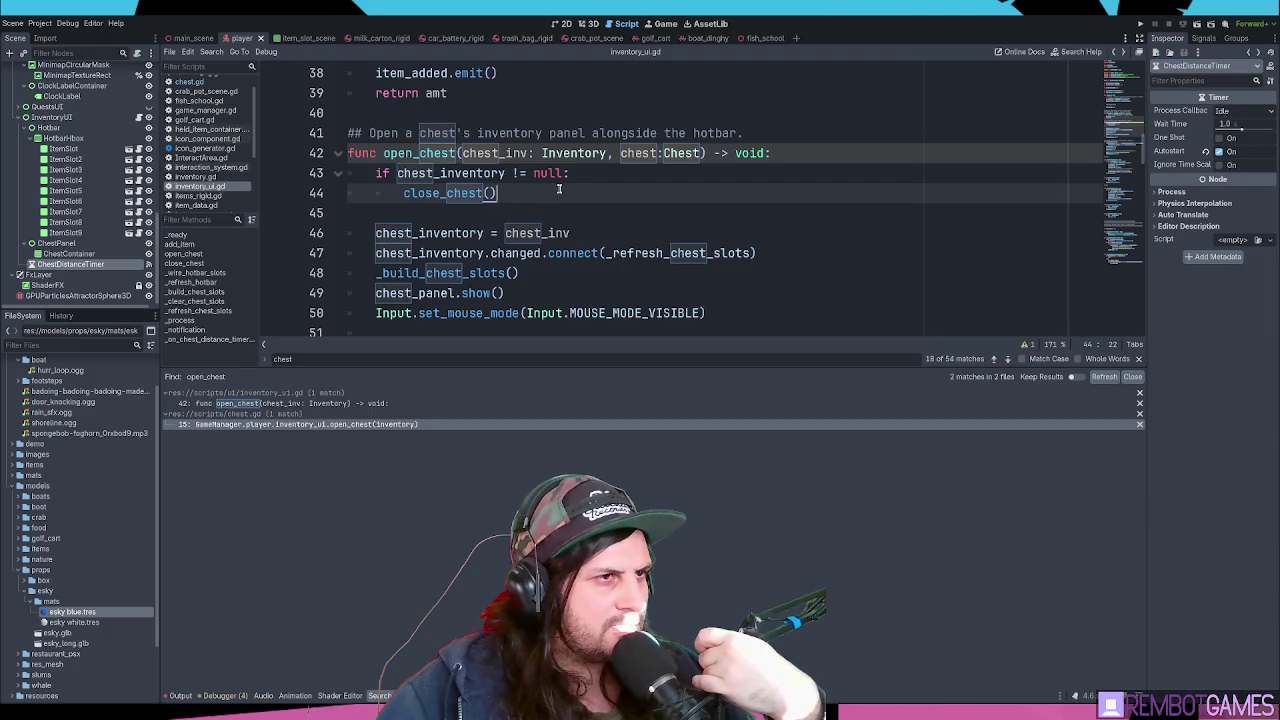
{"action": "double_click", "coordinate": [649, 152]}
{"action": "left_click", "coordinate": [554, 190]}
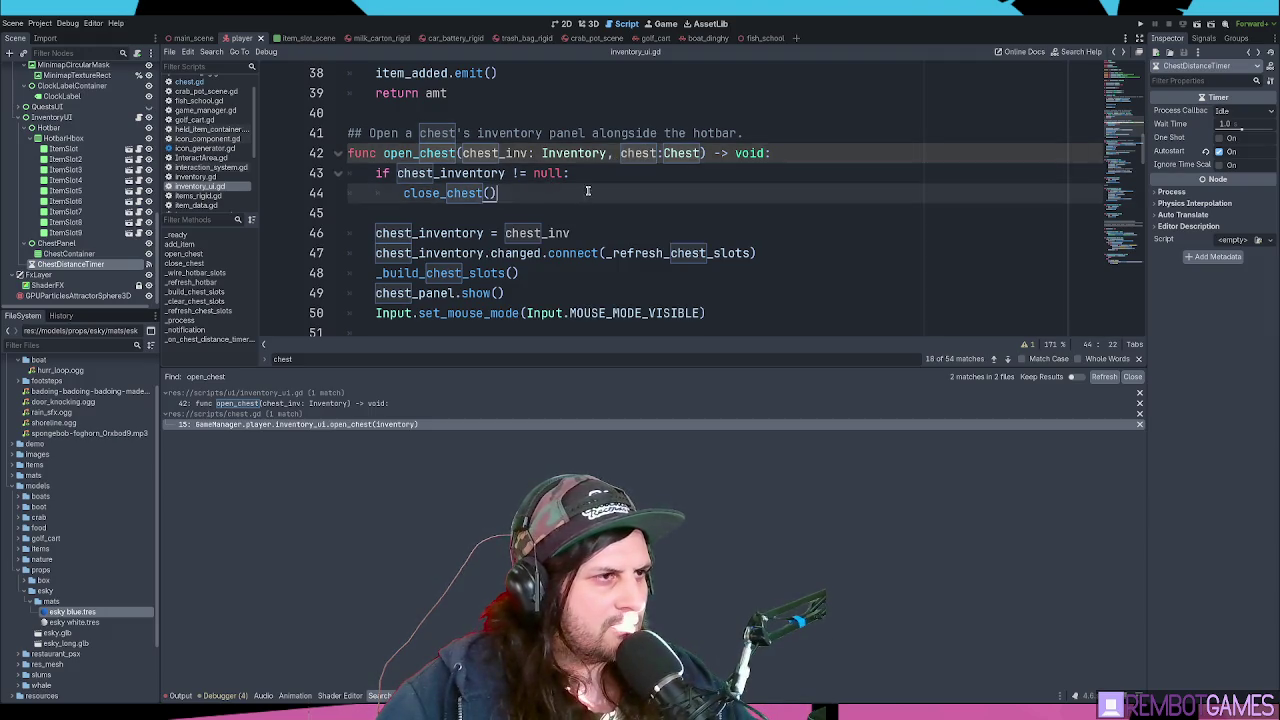
{"action": "left_click", "coordinate": [535, 207]}
- Add current_chest = null after chest_inventory = null in close_chest
{"action": "left_click", "coordinate": [467, 193], "text": "ctrl"}
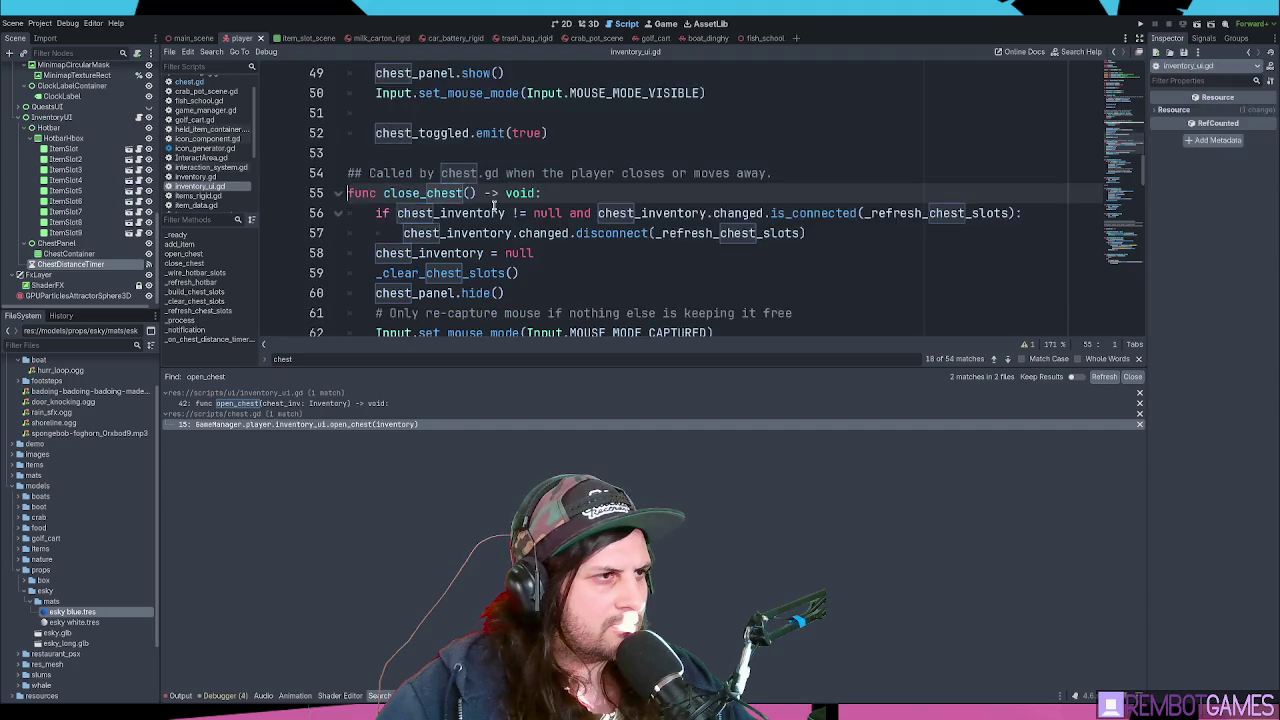
{"action": "scroll", "coordinate": [470, 200], "scroll_direction": "down", "scroll_amount": 2}
{"action": "left_click", "coordinate": [579, 140]}
{"action": "key", "text": "Return"}
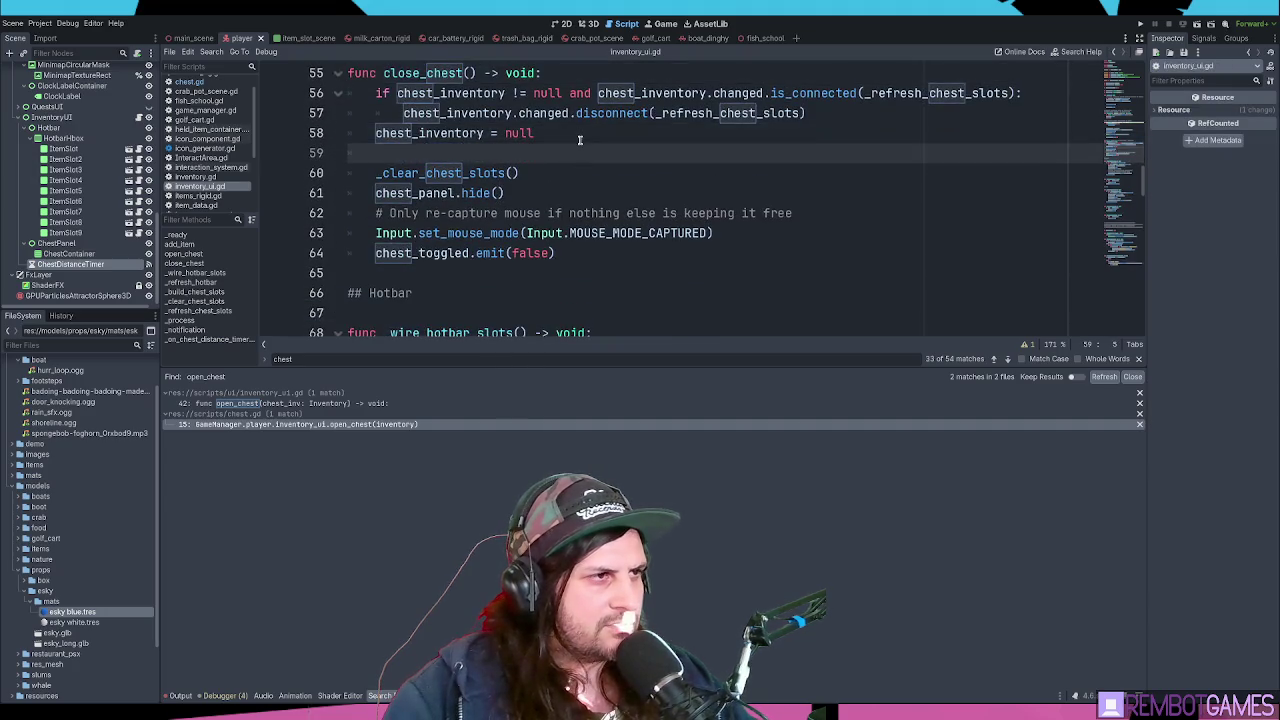
{"action": "type", "text": "current_chest = null"}
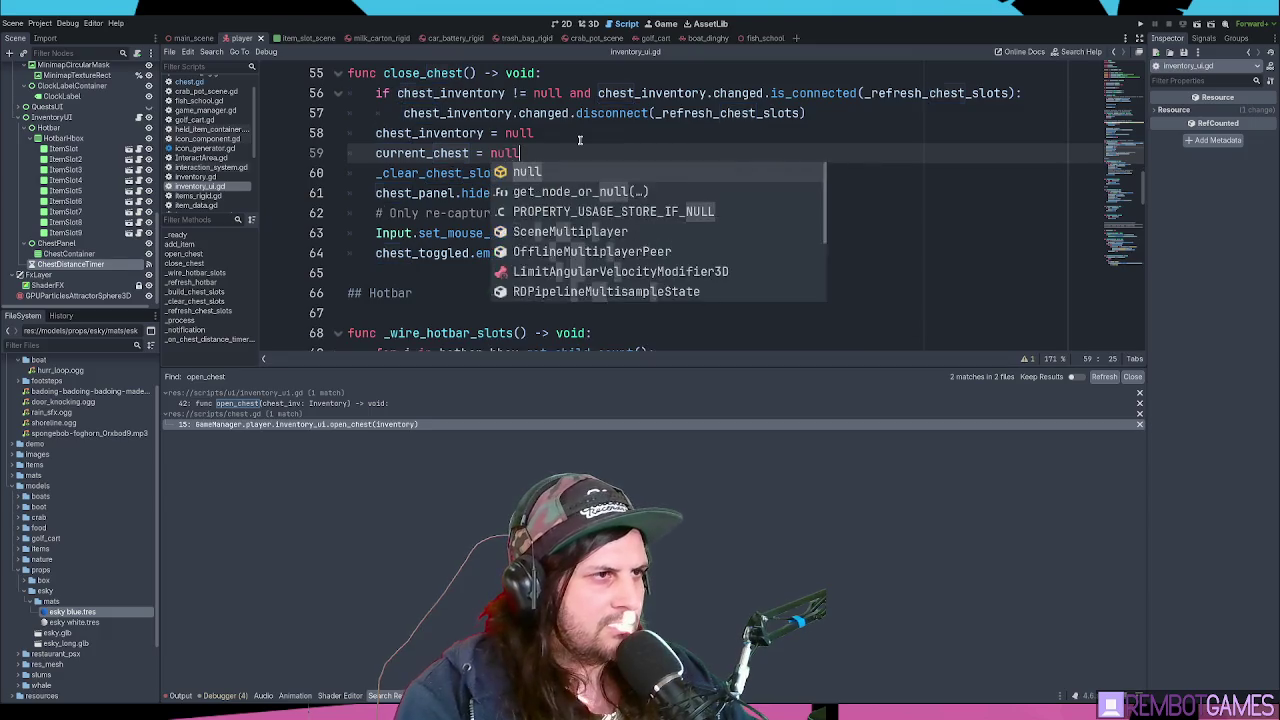
{"action": "key", "text": "Return"}
- Add current_chest = chest after chest_inventory = chest_inv in open_chest
{"action": "key", "text": "alt+Left"}
{"action": "key", "text": "Up"}
{"action": "key", "text": "End"}
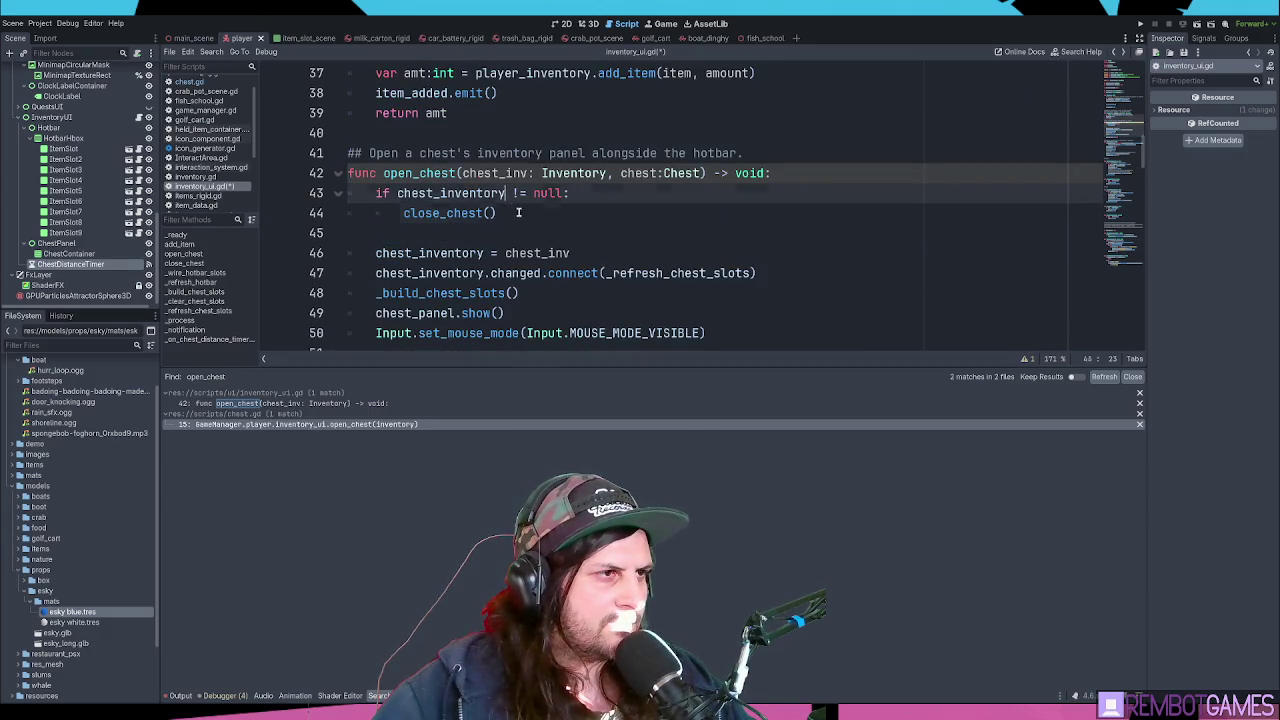
{"action": "left_click", "coordinate": [518, 212]}
{"action": "scroll", "coordinate": [600, 200], "scroll_direction": "down", "scroll_amount": 1}
{"action": "left_click", "coordinate": [710, 192]}
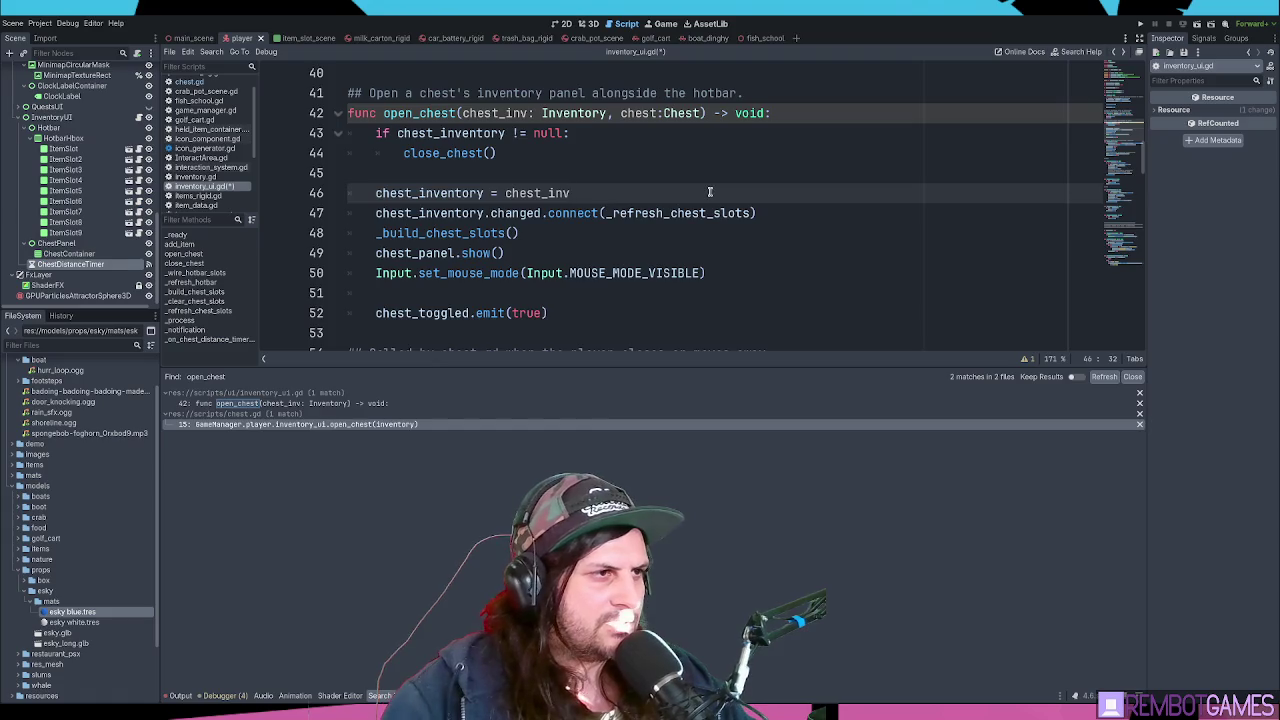
{"action": "key", "text": "Return"}
{"action": "type", "text": "current_chest = chest"}
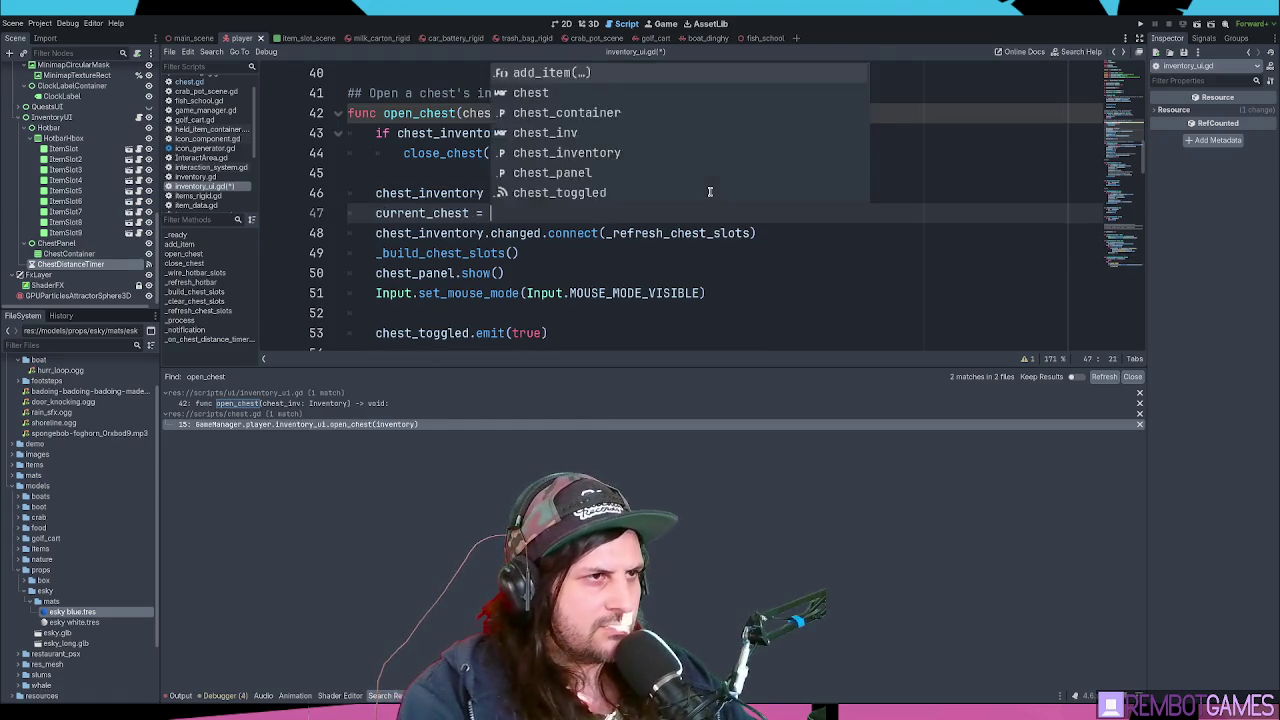
{"action": "key", "text": "Escape"}
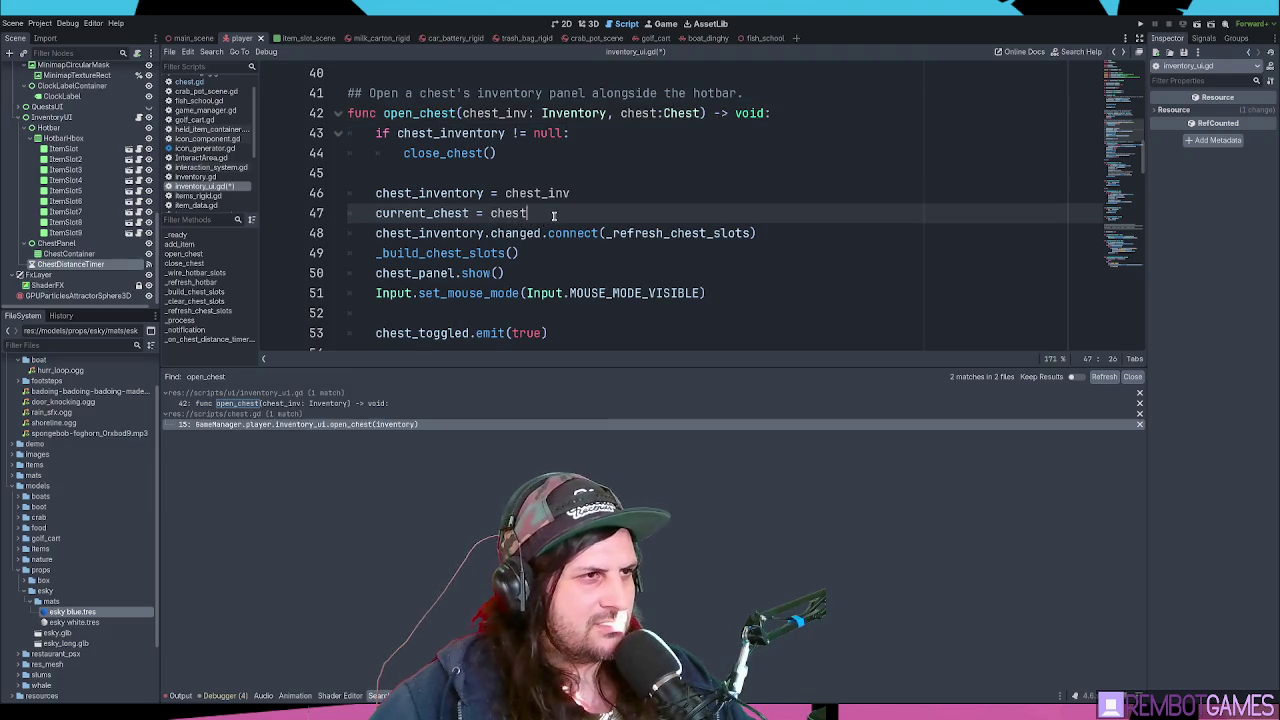
- Search the script for chest_inventory starting from line 46
{"action": "left_click", "coordinate": [586, 194]}
{"action": "left_click", "coordinate": [569, 216]}
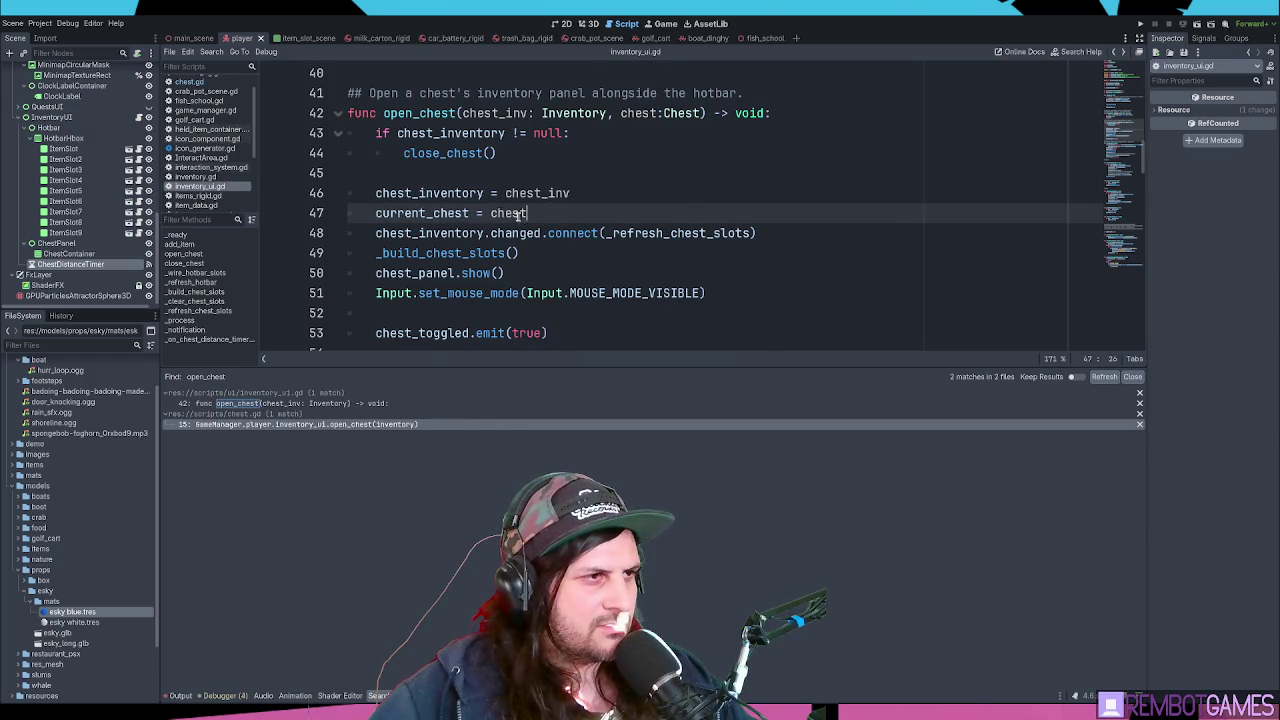
{"action": "double_click", "coordinate": [449, 193]}
{"action": "key", "text": "ctrl+f"}
{"action": "key", "text": "Return"}
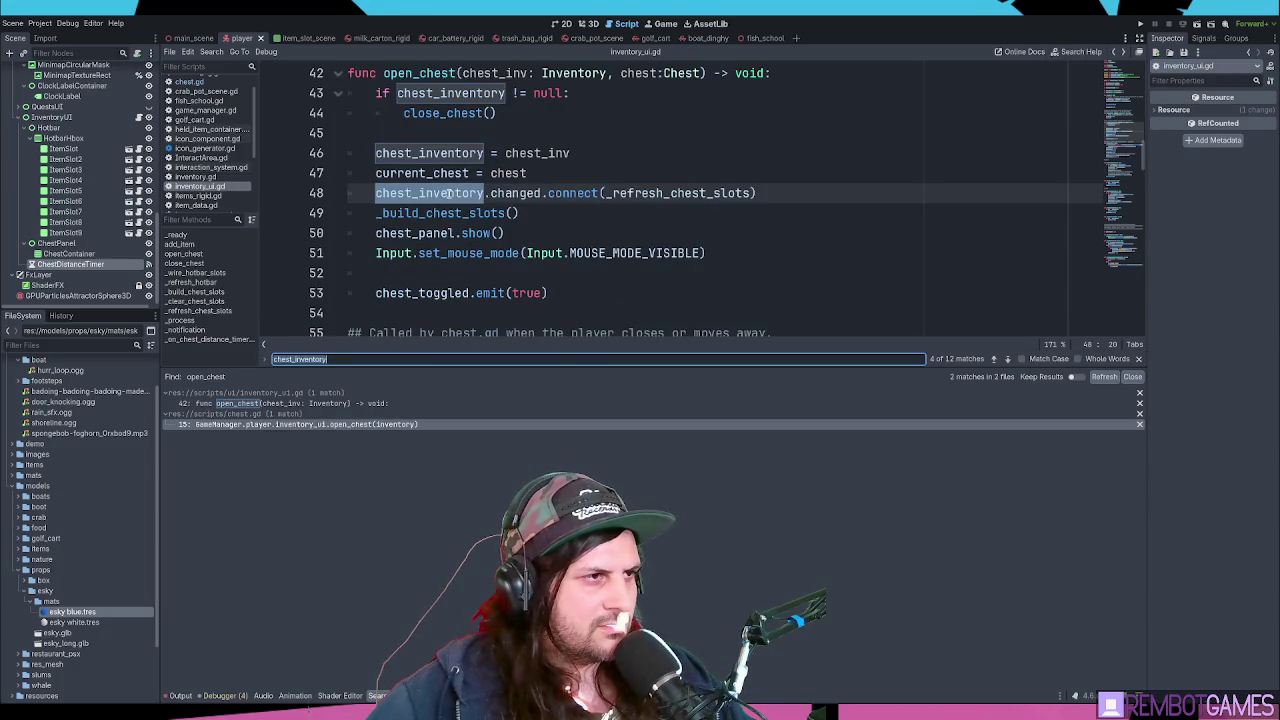
- Step through each chest_inventory match to the timeout function, then enlarge the code area
{"action": "triple_click", "coordinate": [443, 173]}
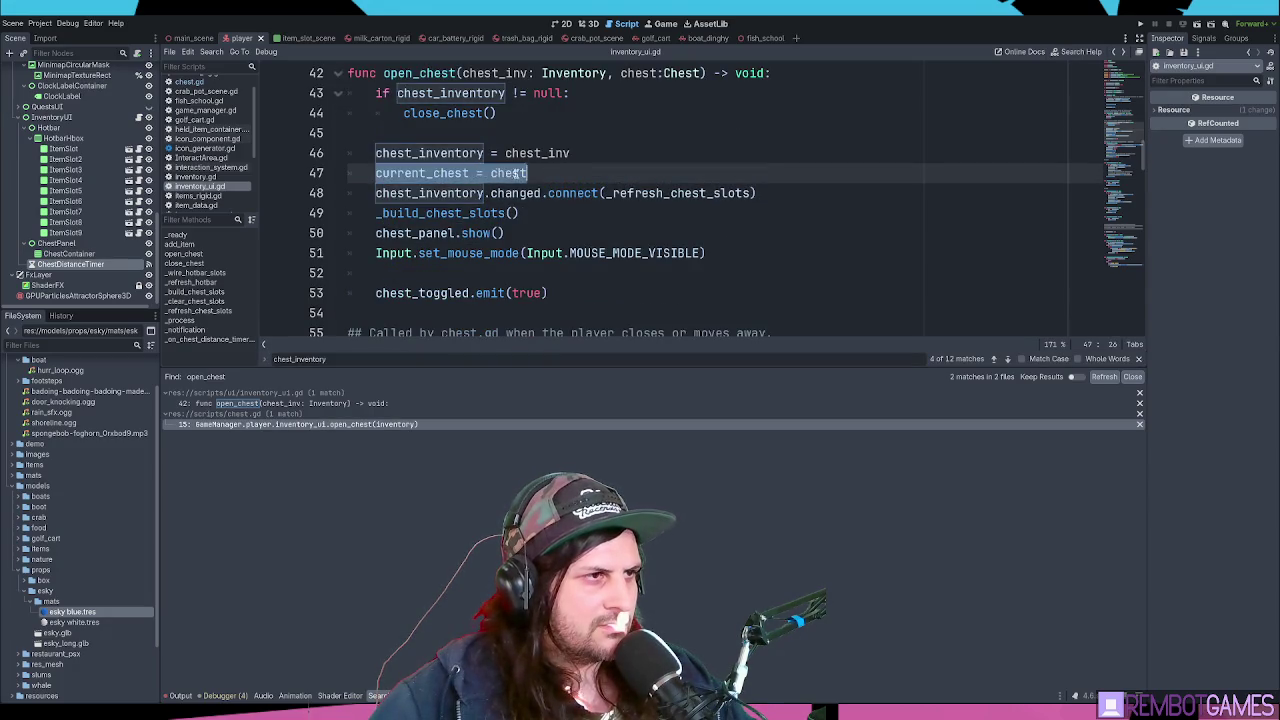
{"action": "double_click", "coordinate": [447, 155]}
{"action": "key", "text": "ctrl+f"}
{"action": "key", "text": "Return"}
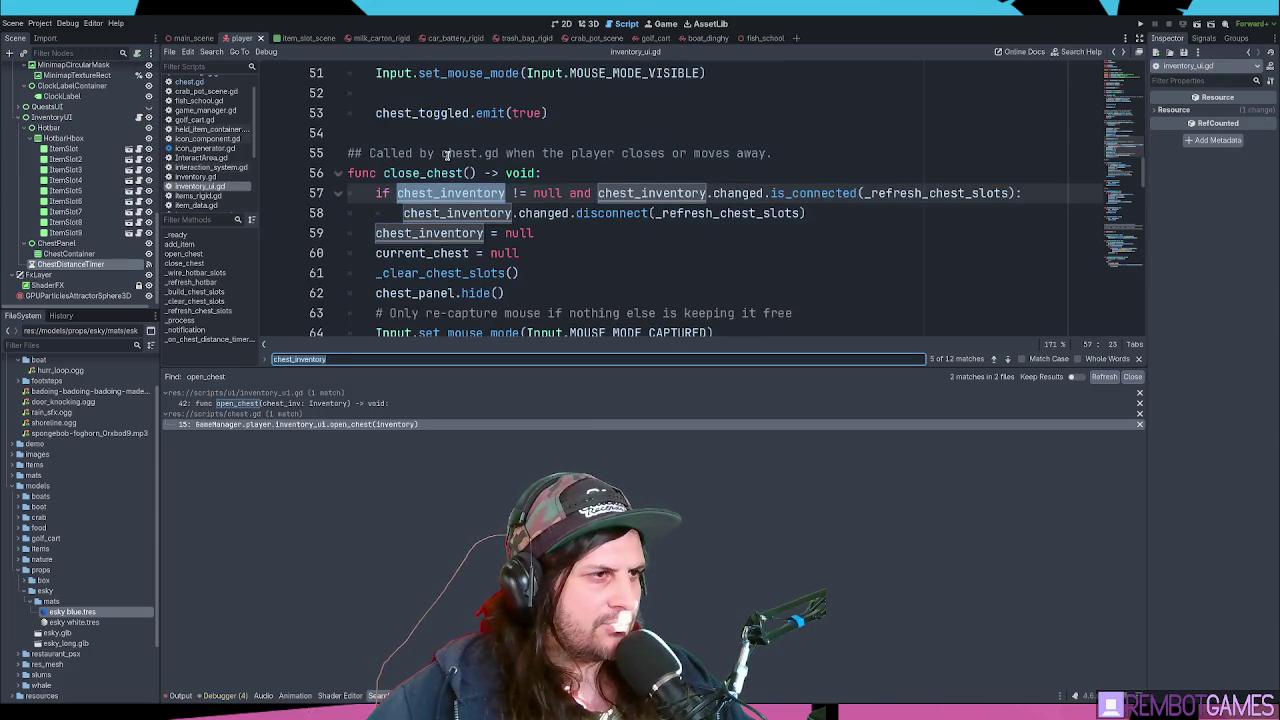
{"action": "key", "text": "Return"}
{"action": "key", "text": "Return"}
{"action": "key", "text": "Return"}
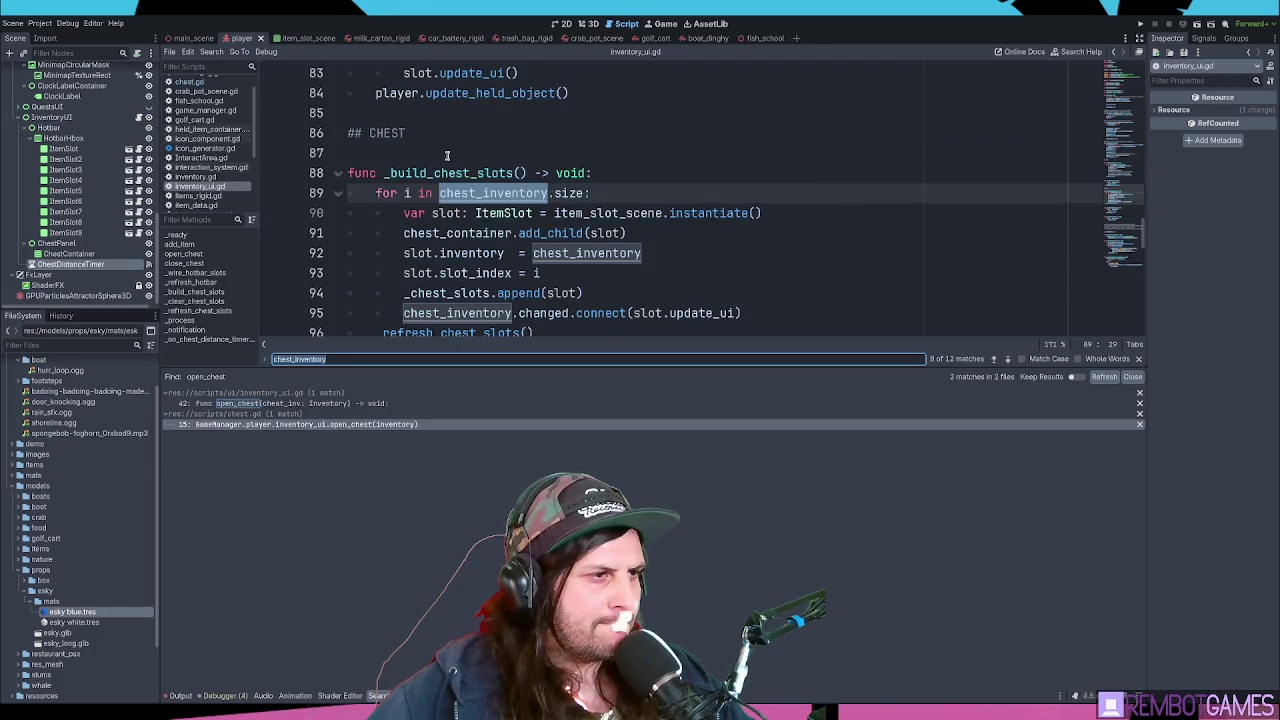
{"action": "key", "text": "Return"}
{"action": "key", "text": "Return"}
{"action": "key", "text": "Return"}
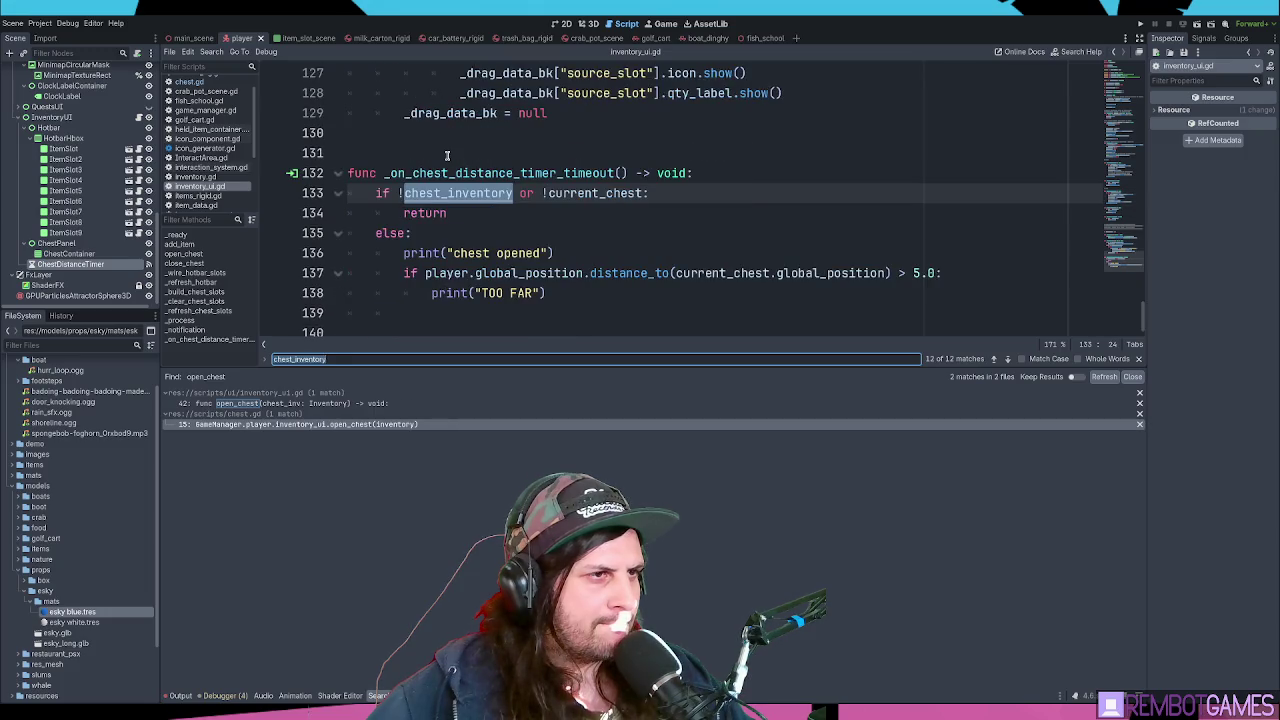
{"action": "key", "text": "Escape"}
{"action": "key", "text": "Down"}
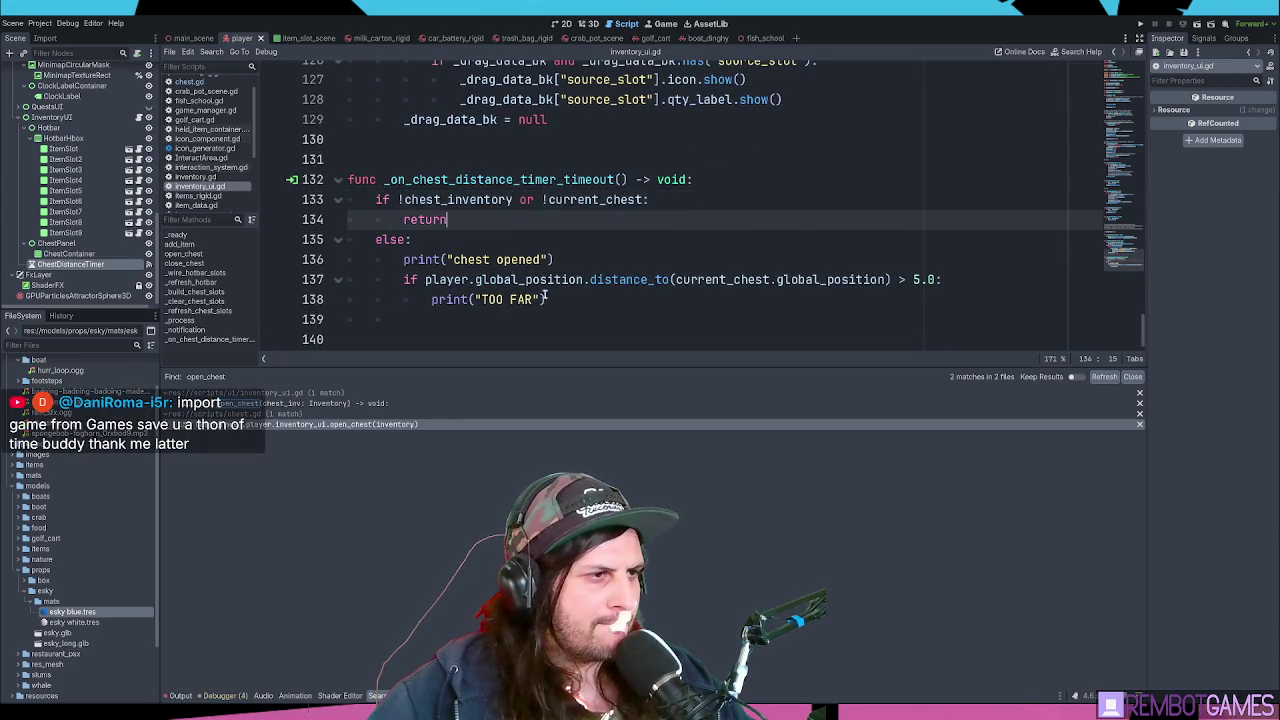
{"action": "left_click_drag", "start_coordinate": [517, 368], "coordinate": [517, 420]}
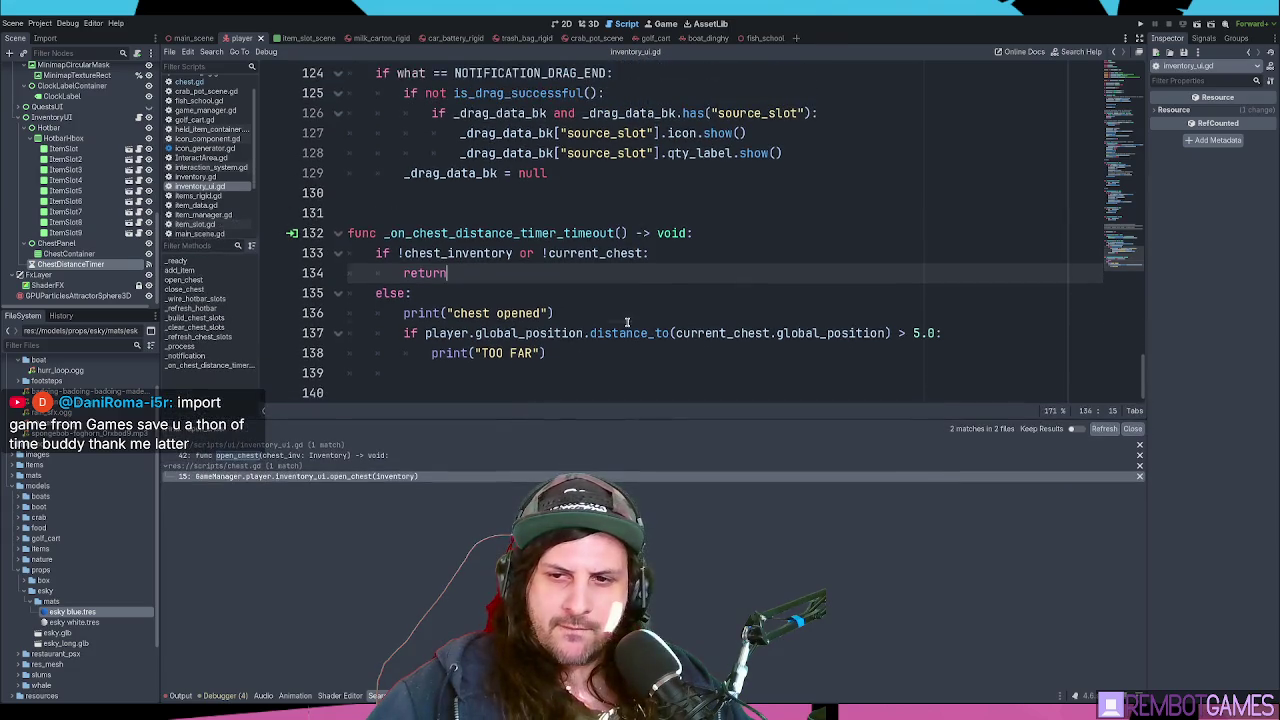
- Remove the stray 'import games' import text and its leftover empty line from the timeout function
{"action": "key", "text": "Down"}
{"action": "key", "text": "Down"}
{"action": "key", "text": "End"}
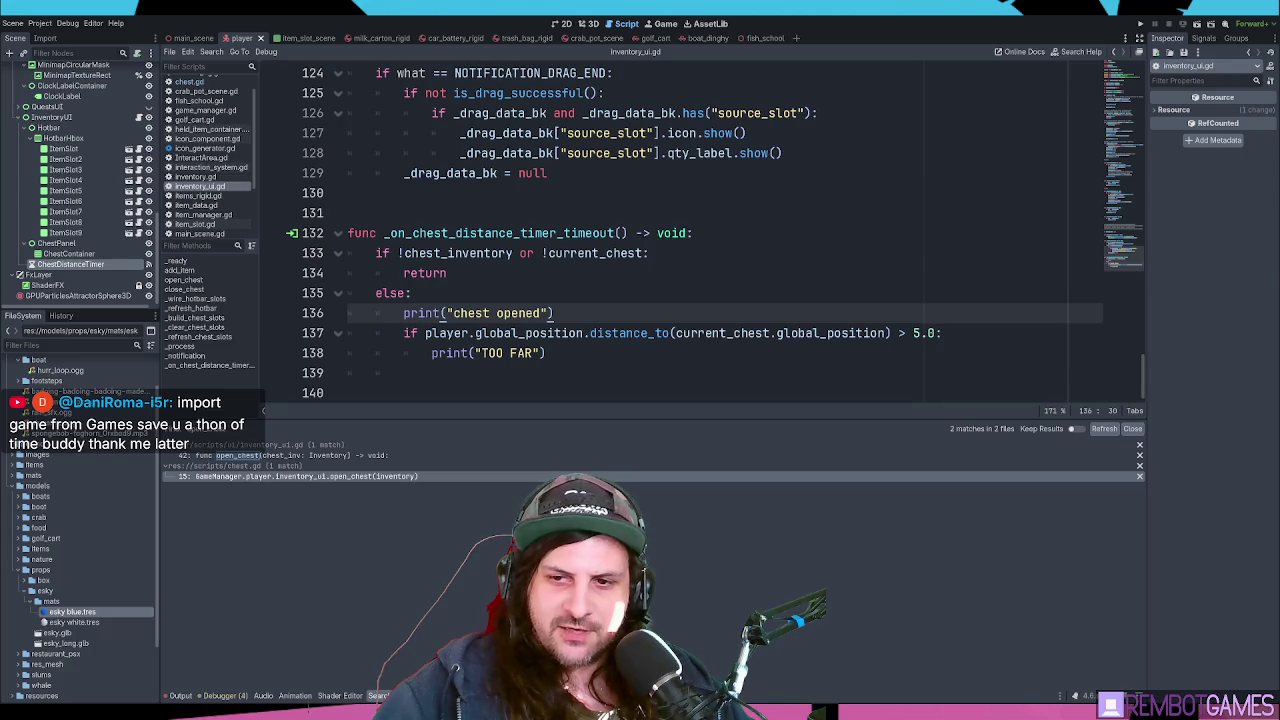
{"action": "left_click", "coordinate": [637, 272]}
{"action": "left_click", "coordinate": [630, 286]}
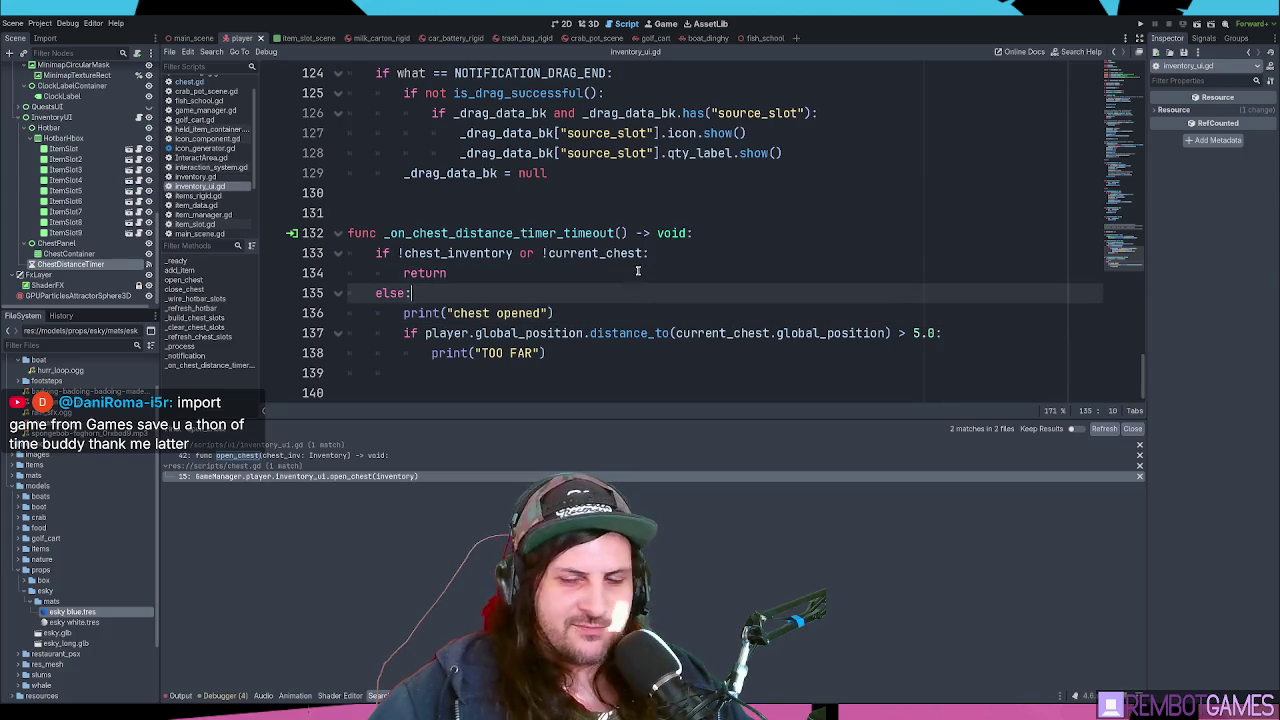
{"action": "left_click", "coordinate": [648, 268]}
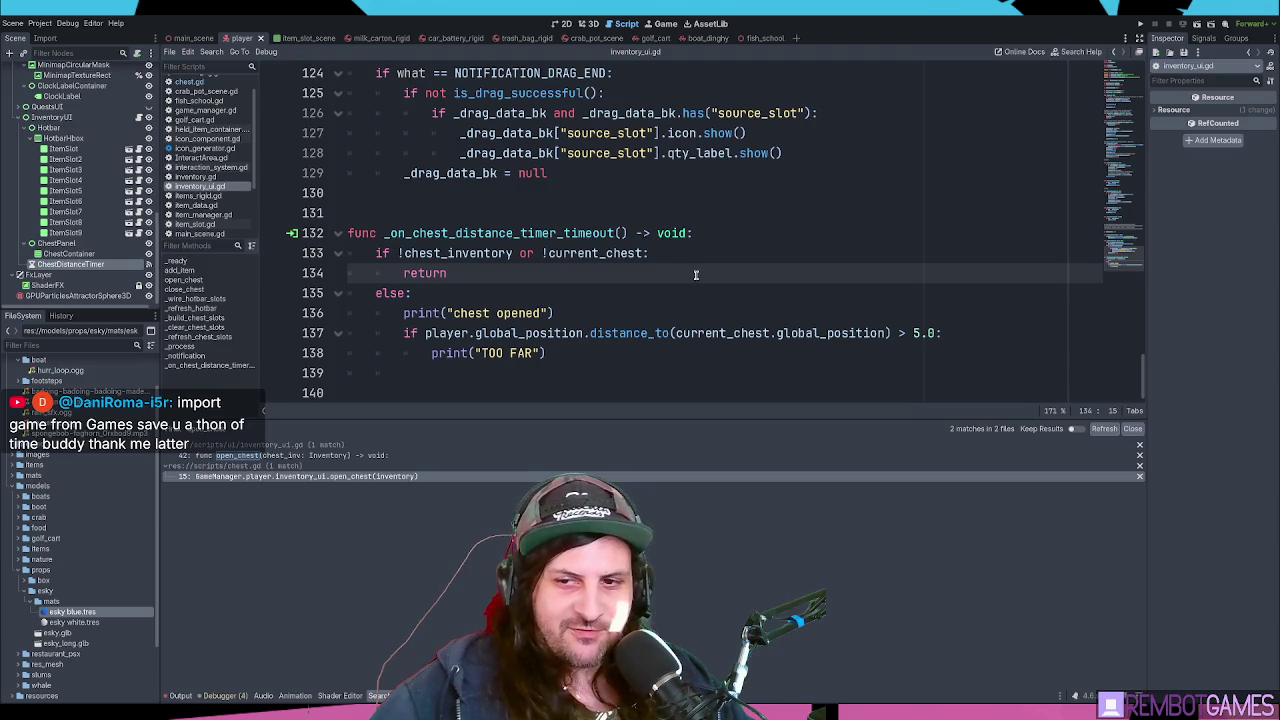
{"action": "left_click", "coordinate": [534, 213]}
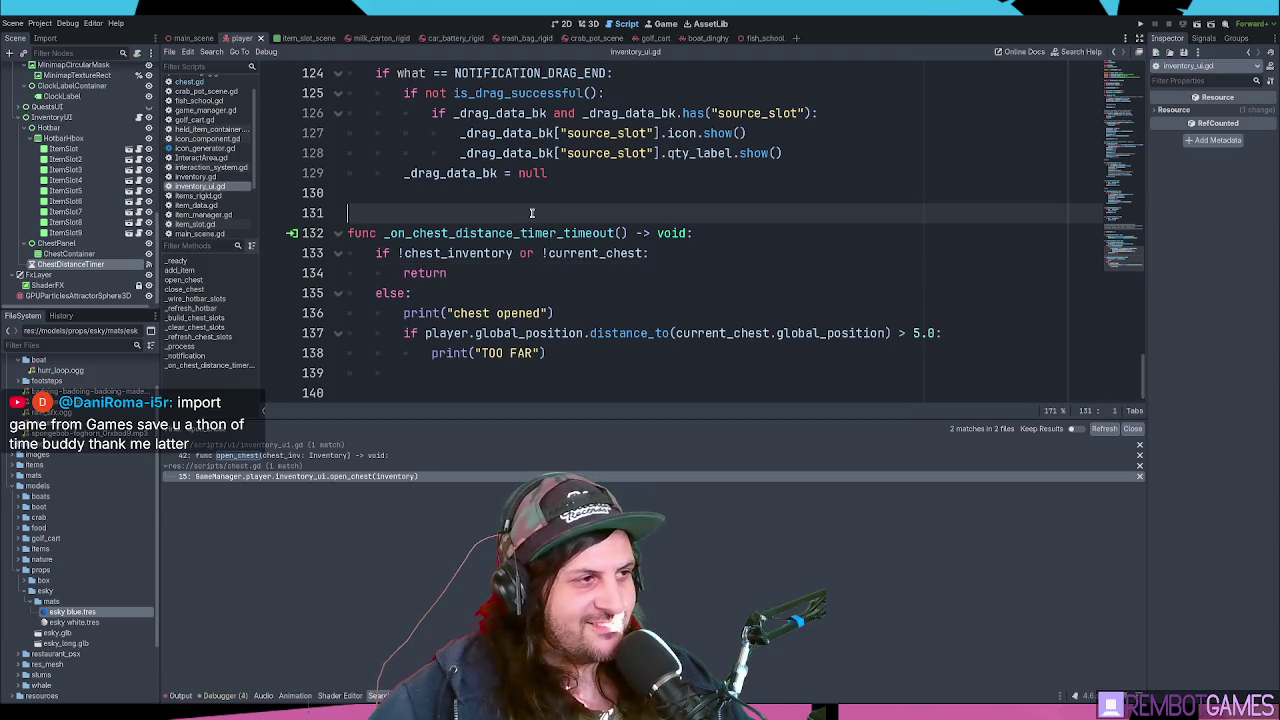
{"action": "type", "text": "import games"}
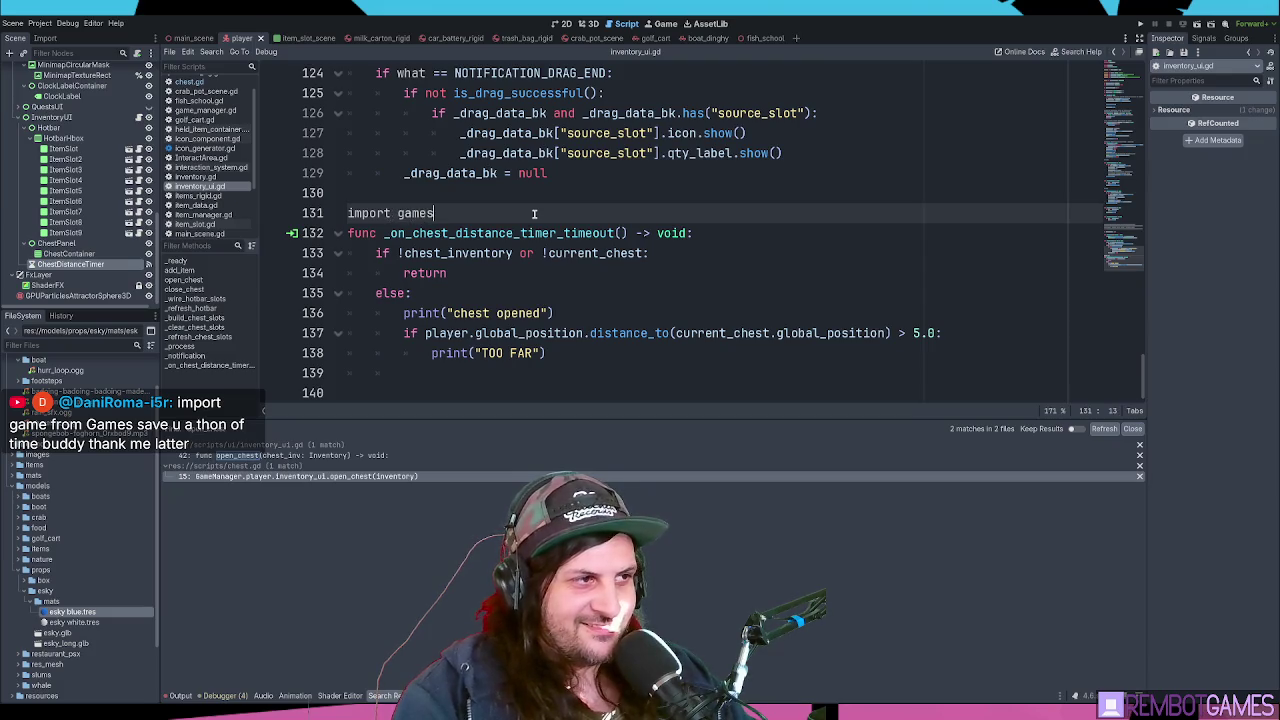
{"action": "key", "text": "shift+Home"}
{"action": "key", "text": "BackSpace"}
{"action": "key", "text": "BackSpace"}
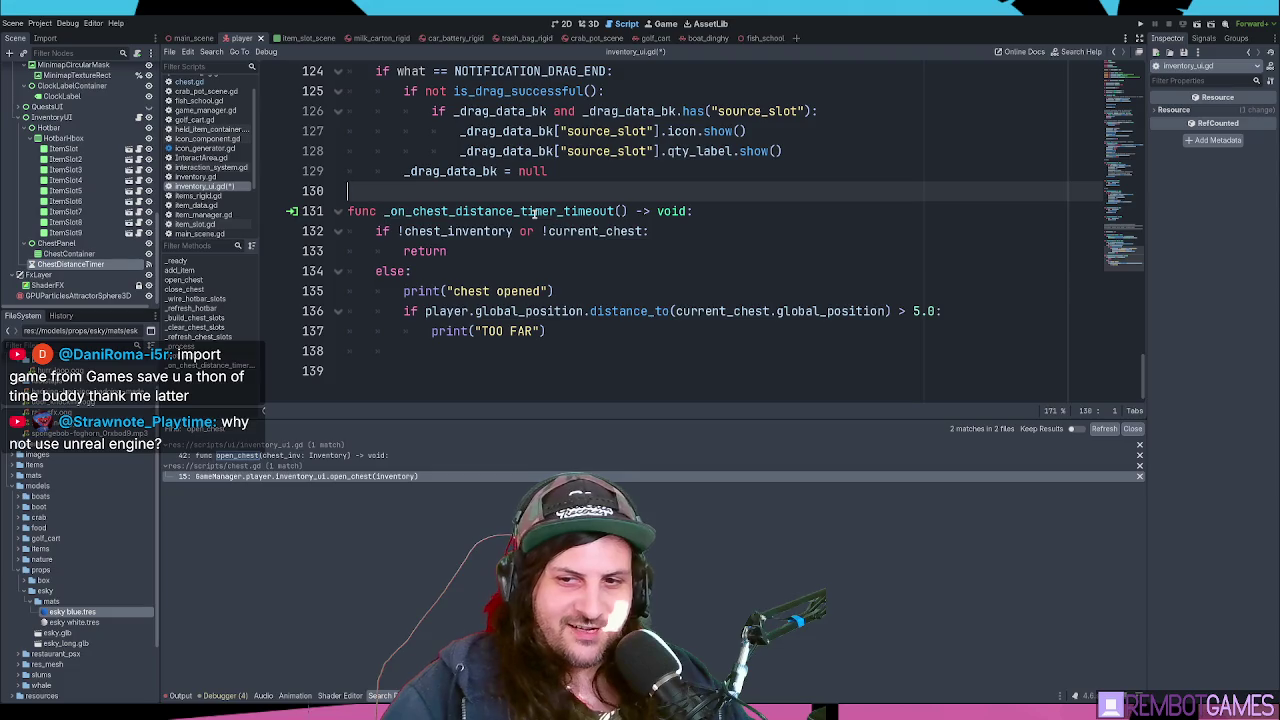
- Enlarge the code editing area and save inventory_ui.gd
{"action": "scroll", "coordinate": [399, 191], "scroll_direction": "up", "scroll_amount": 2}
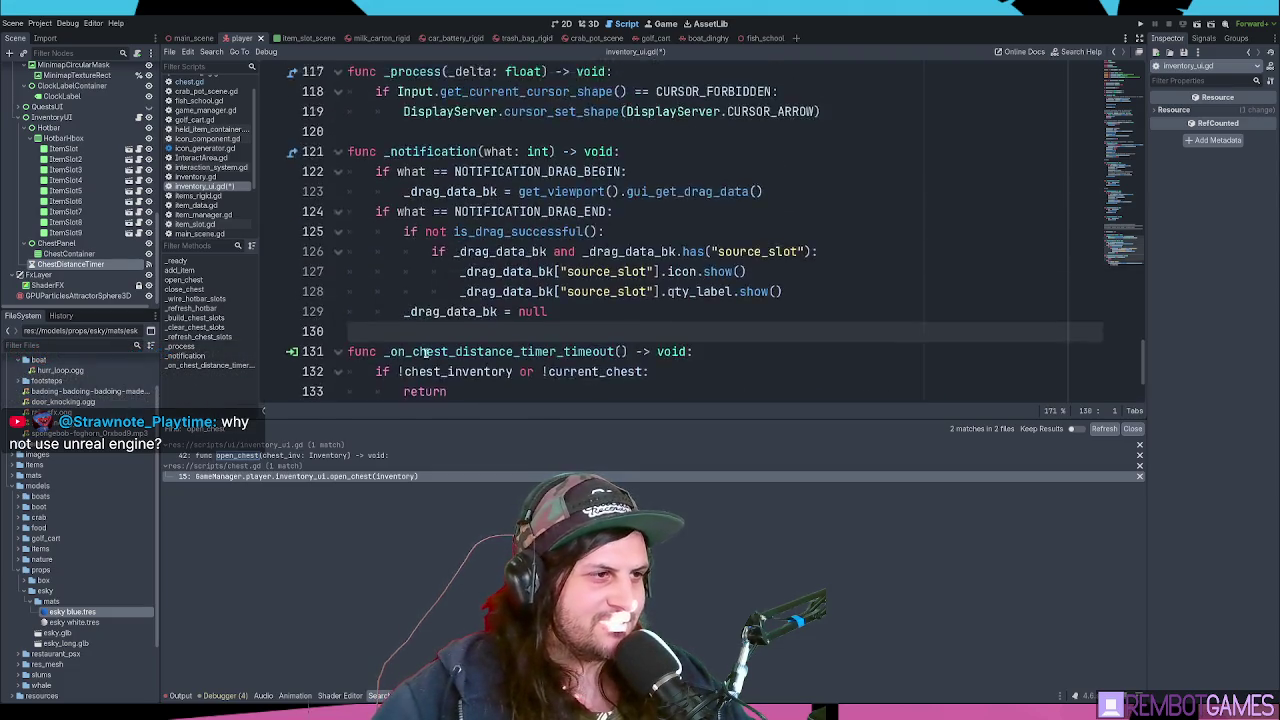
{"action": "scroll", "coordinate": [448, 397], "scroll_direction": "down", "scroll_amount": 2}
{"action": "left_click_drag", "start_coordinate": [447, 418], "coordinate": [447, 442]}
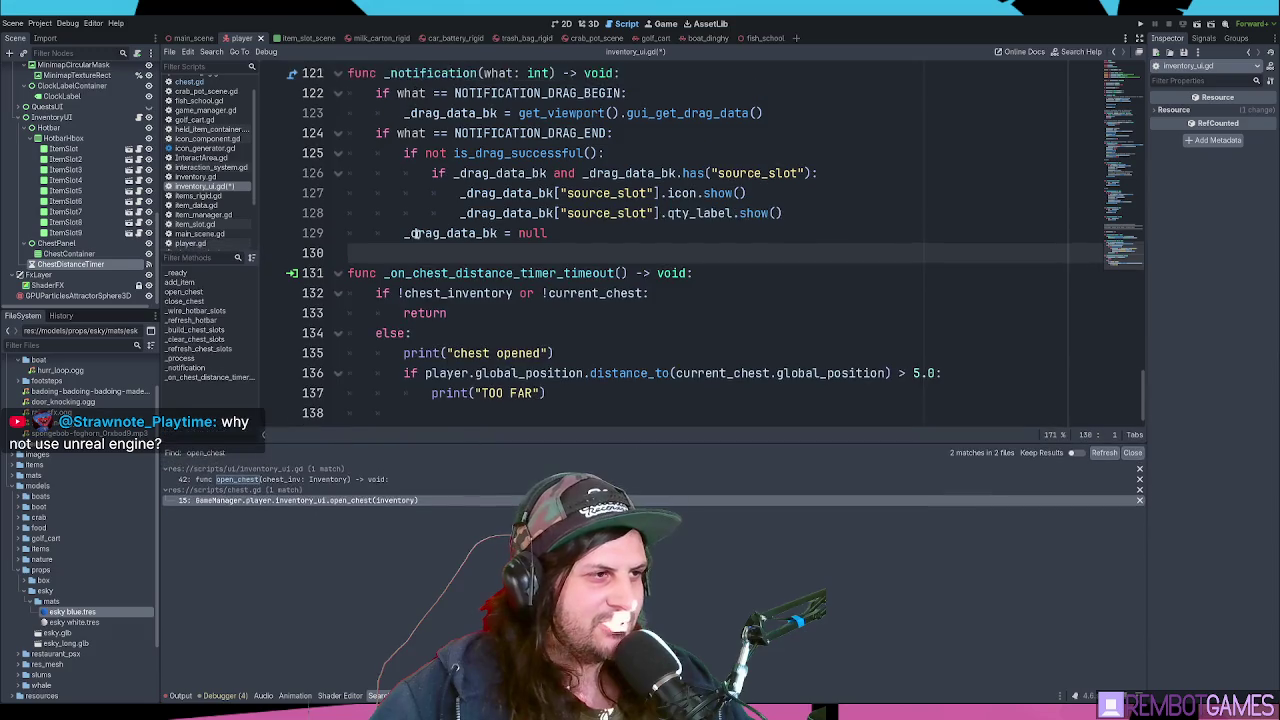
{"action": "key", "text": "ctrl+s"}
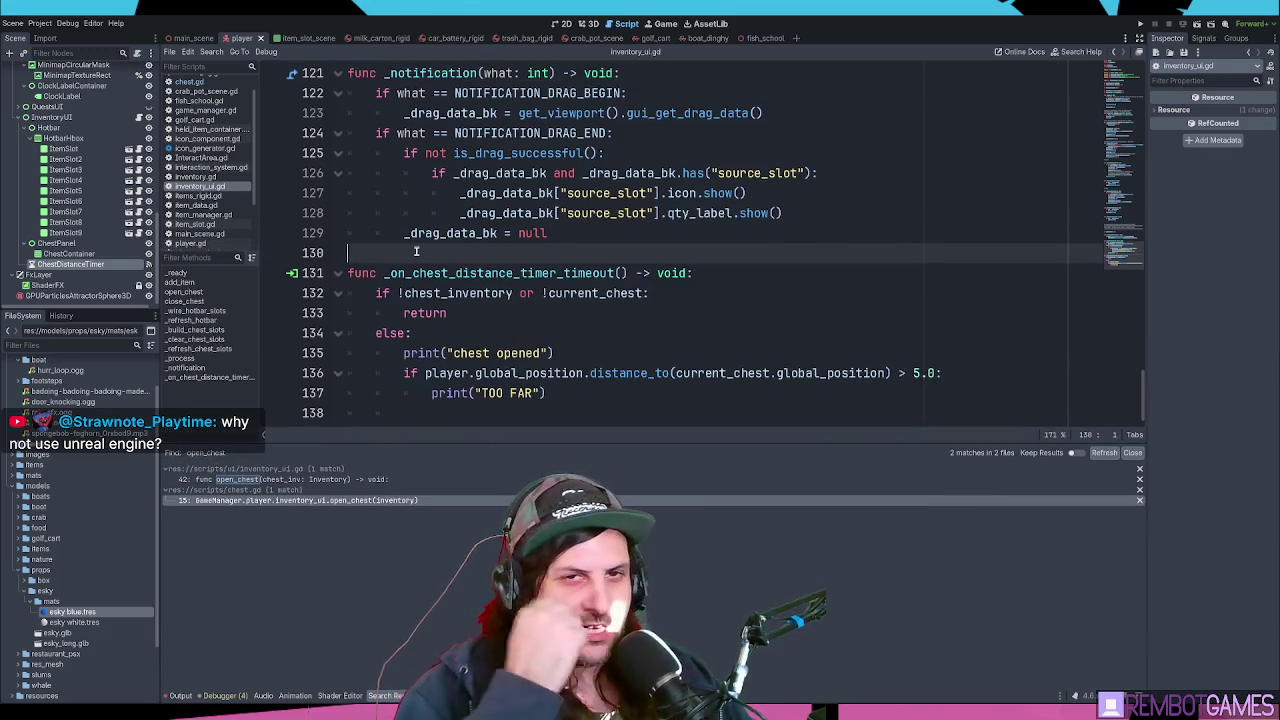
- Add an else branch printing "nice distance" below the TOO FAR print and run the game
{"action": "left_click", "coordinate": [476, 329]}
{"action": "left_click", "coordinate": [580, 394]}
{"action": "key", "text": "Return"}
{"action": "type", "text": "els"}
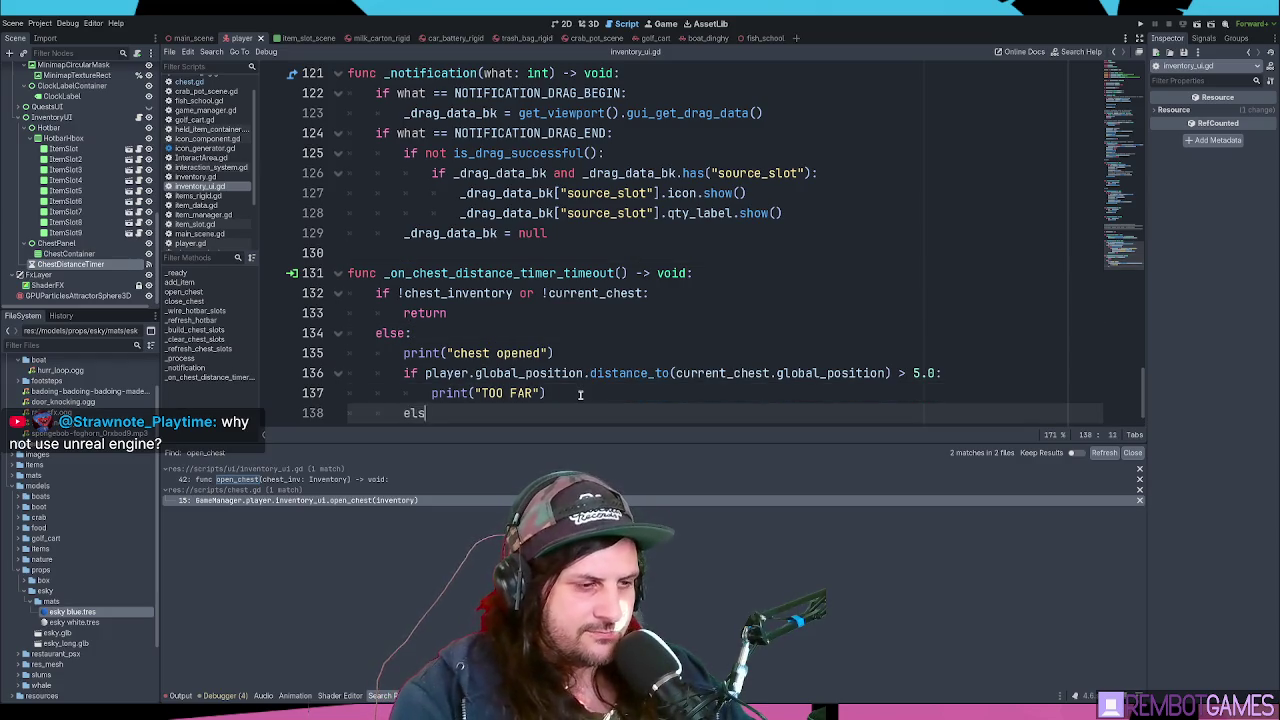
{"action": "type", "text": "e:"}
{"action": "key", "text": "Return"}
{"action": "type", "text": "nice distance"}
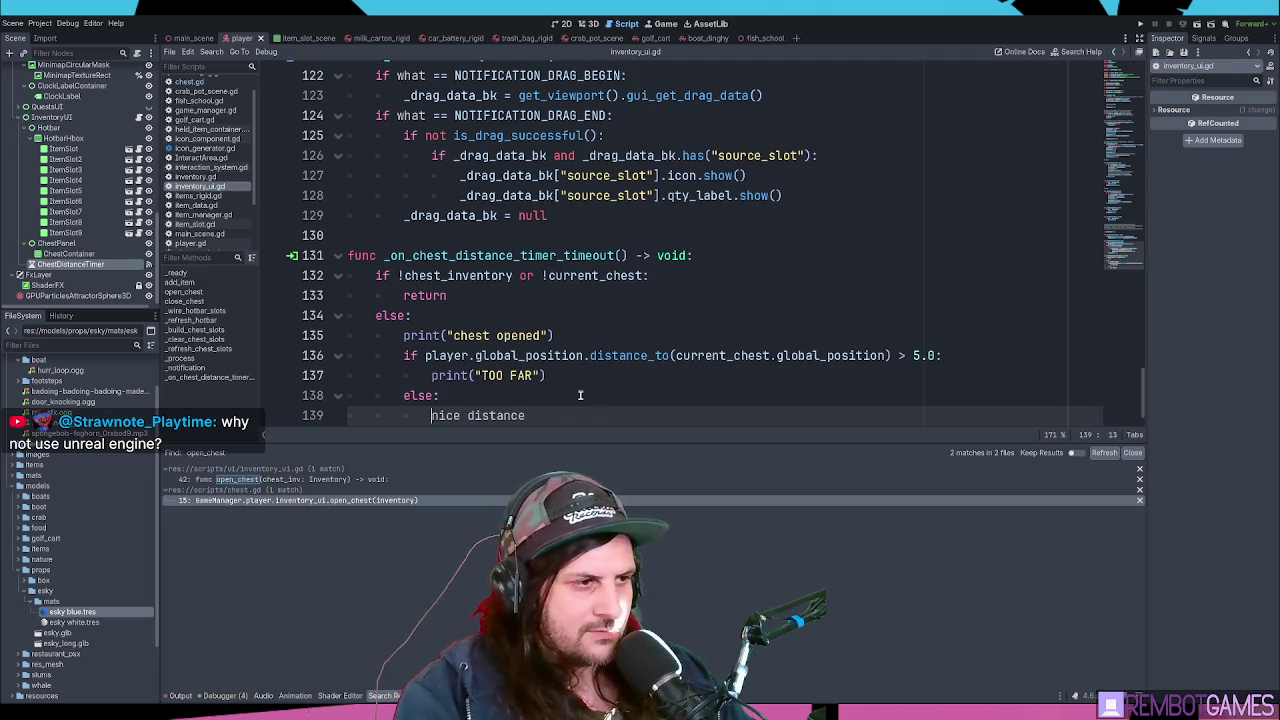
{"action": "type", "text": "pri"}
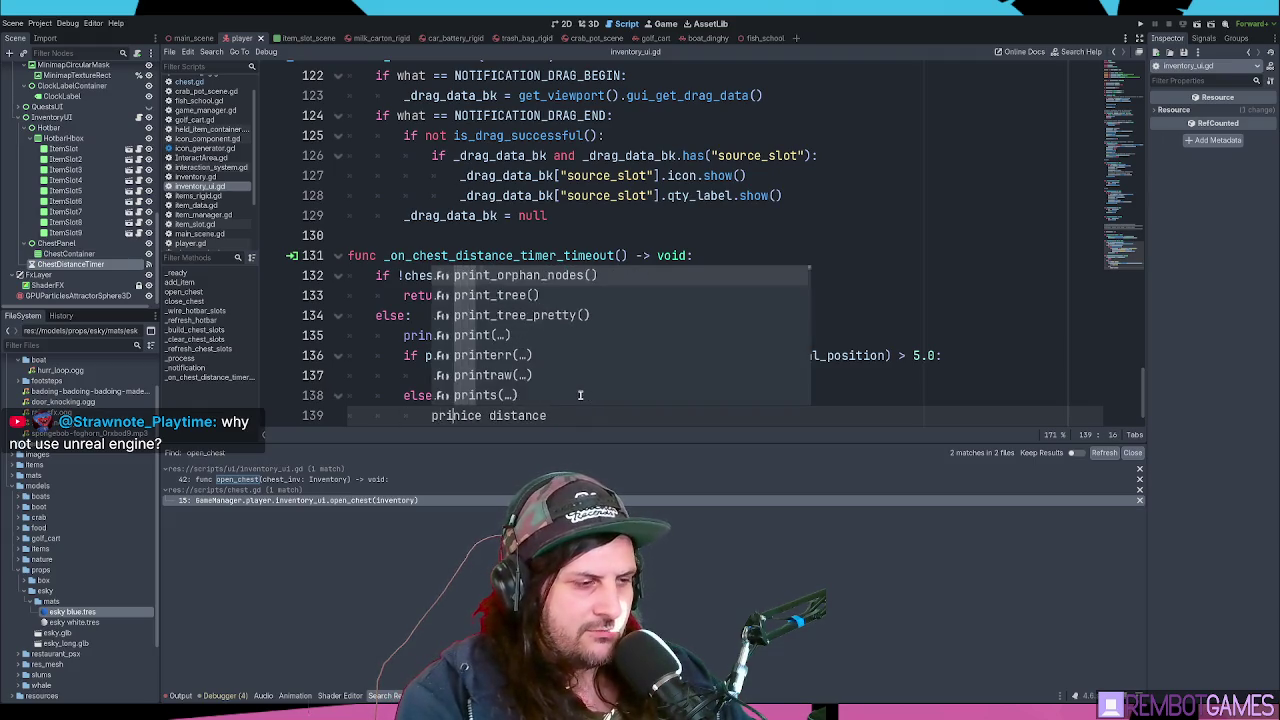
{"action": "type", "text": "nt("}
{"action": "key", "text": "End"}
{"action": "type", "text": ")"}
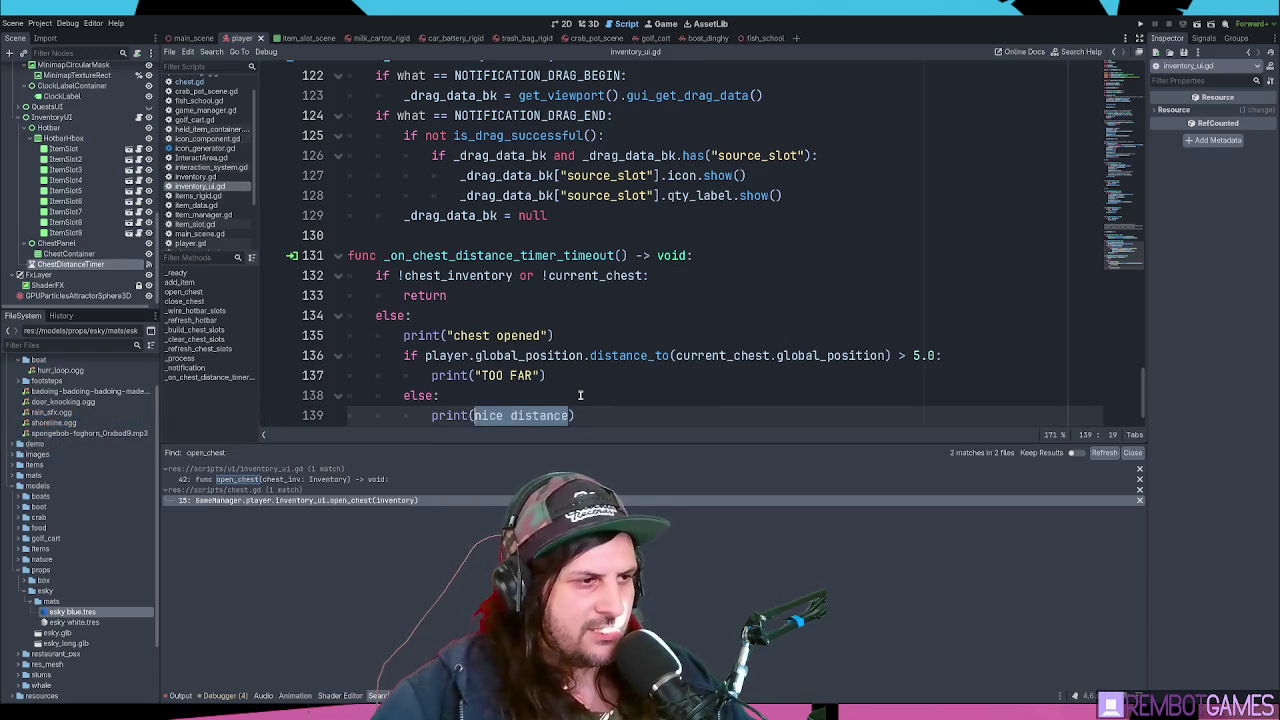
{"action": "type", "text": "\""}
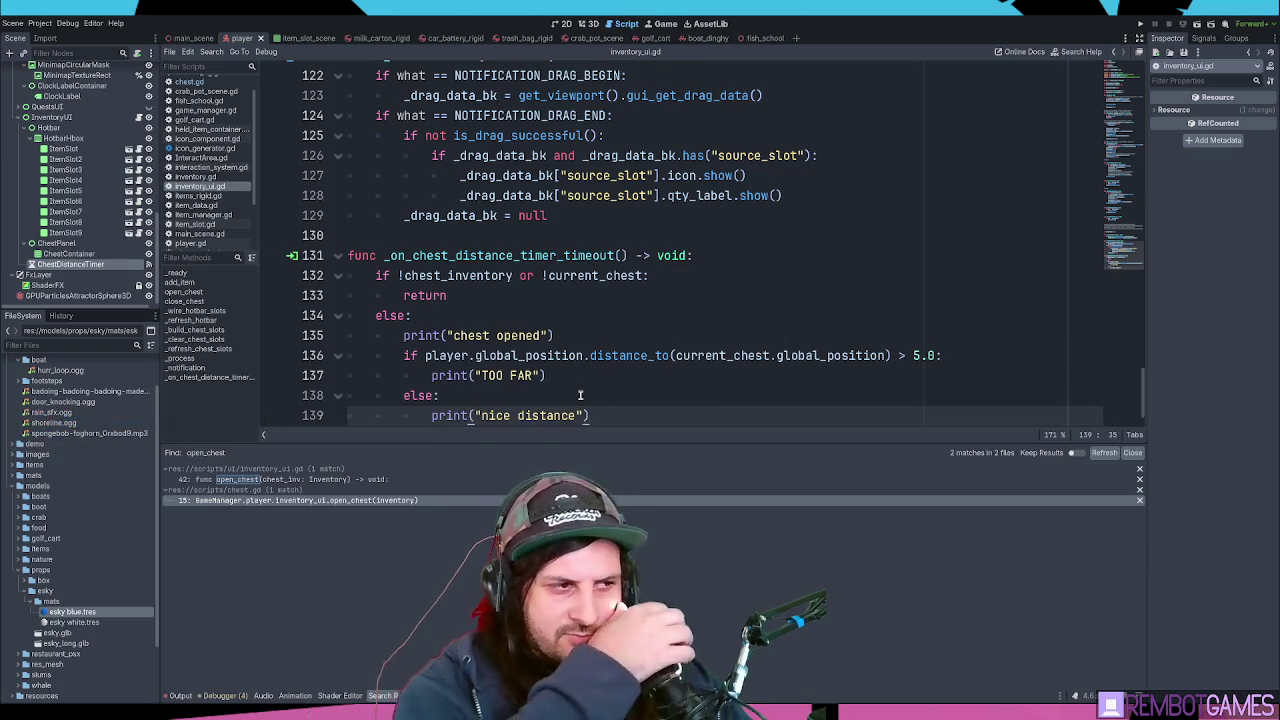
{"action": "key", "text": "F5"}
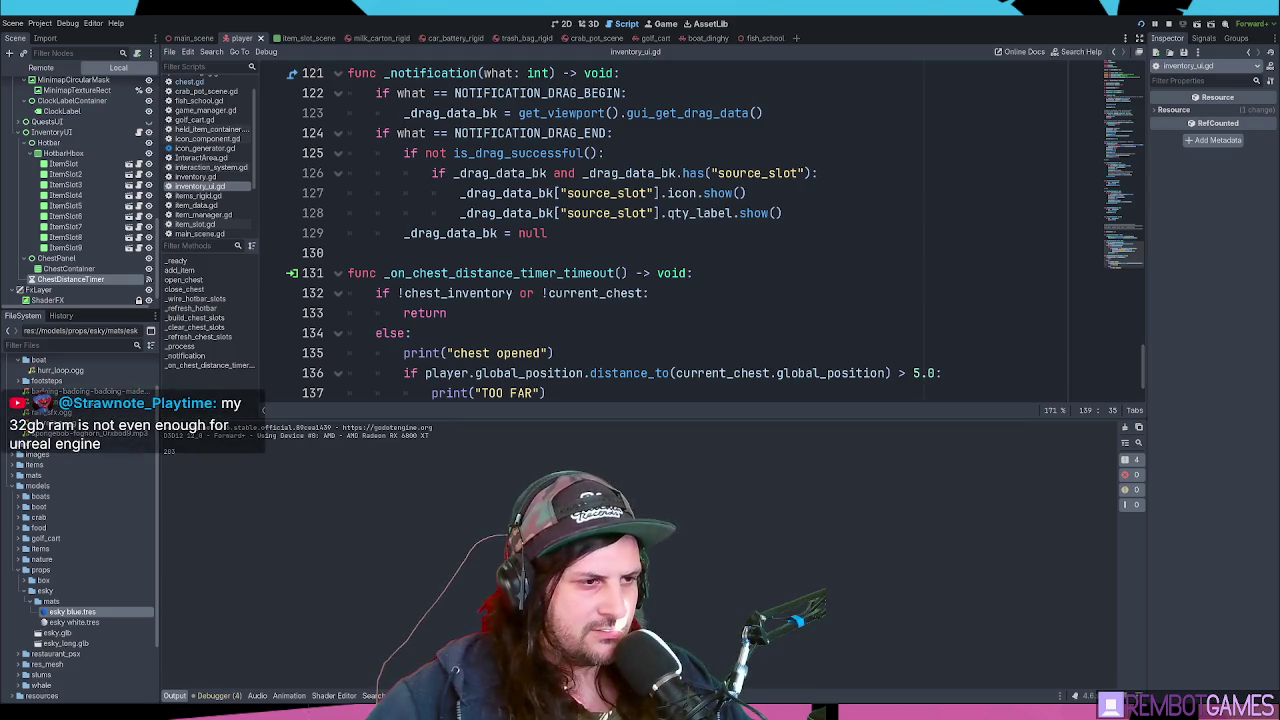
- Board the boat and open and close the cooler's 15-slot grid several times
{"action": "key", "text": "Tab"}
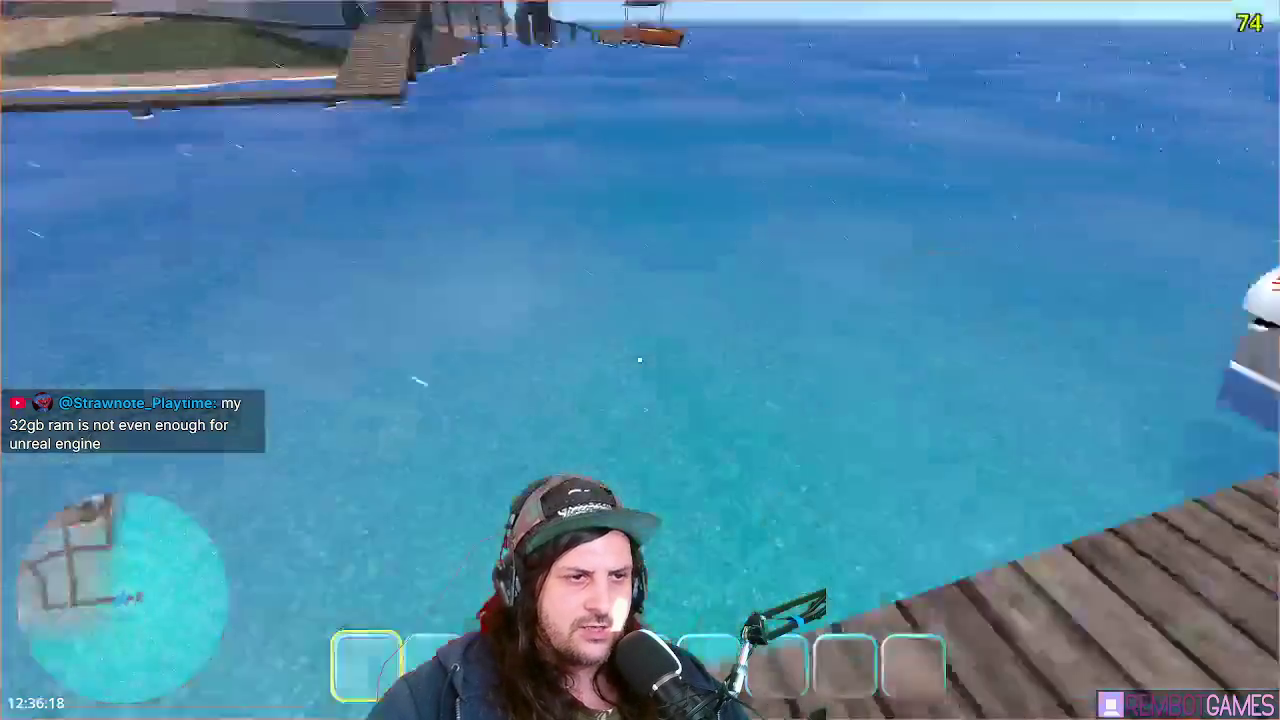
{"action": "key", "text": "w"}
{"action": "key", "text": "e"}
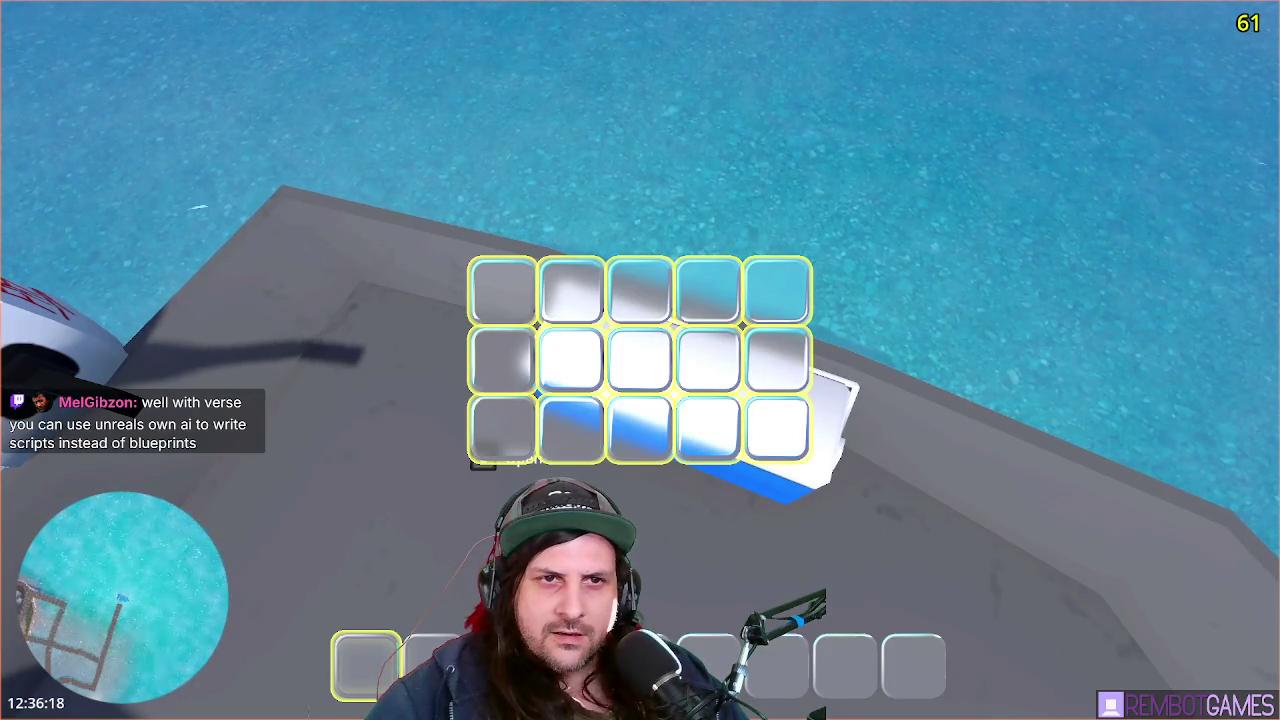
{"action": "key", "text": "Tab"}
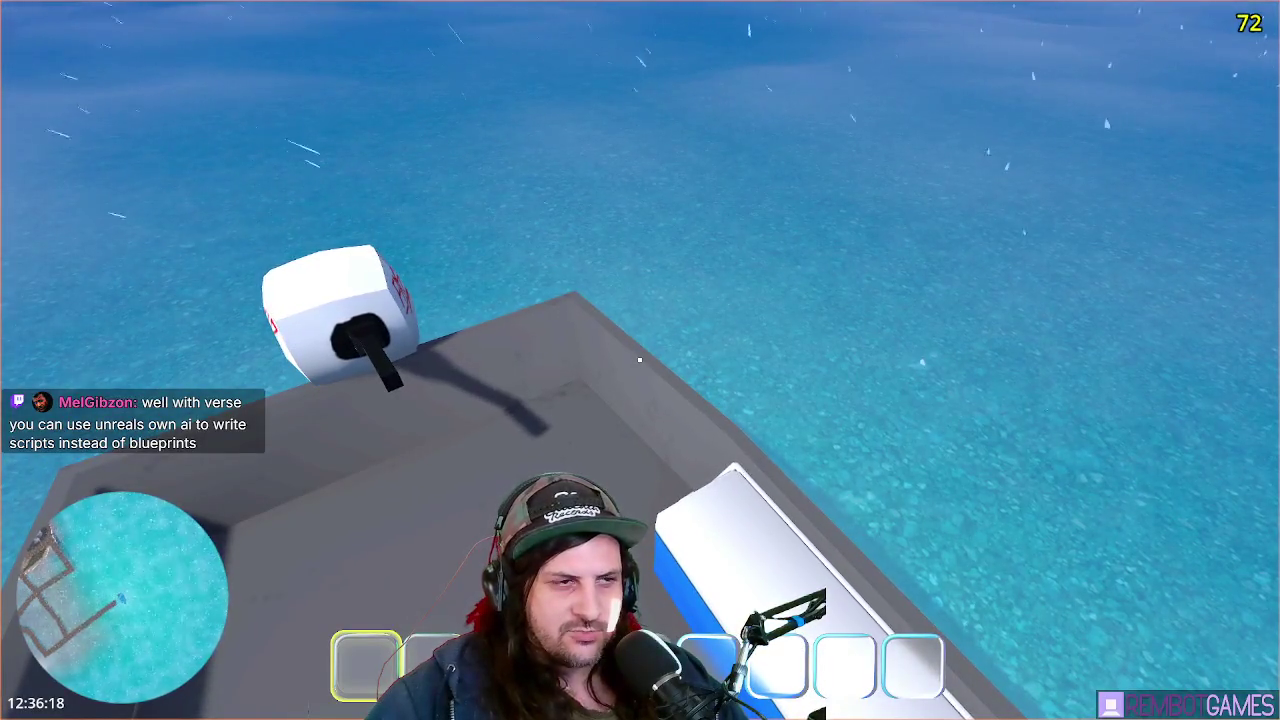
{"action": "mouse_move", "coordinate": [639, 359]}
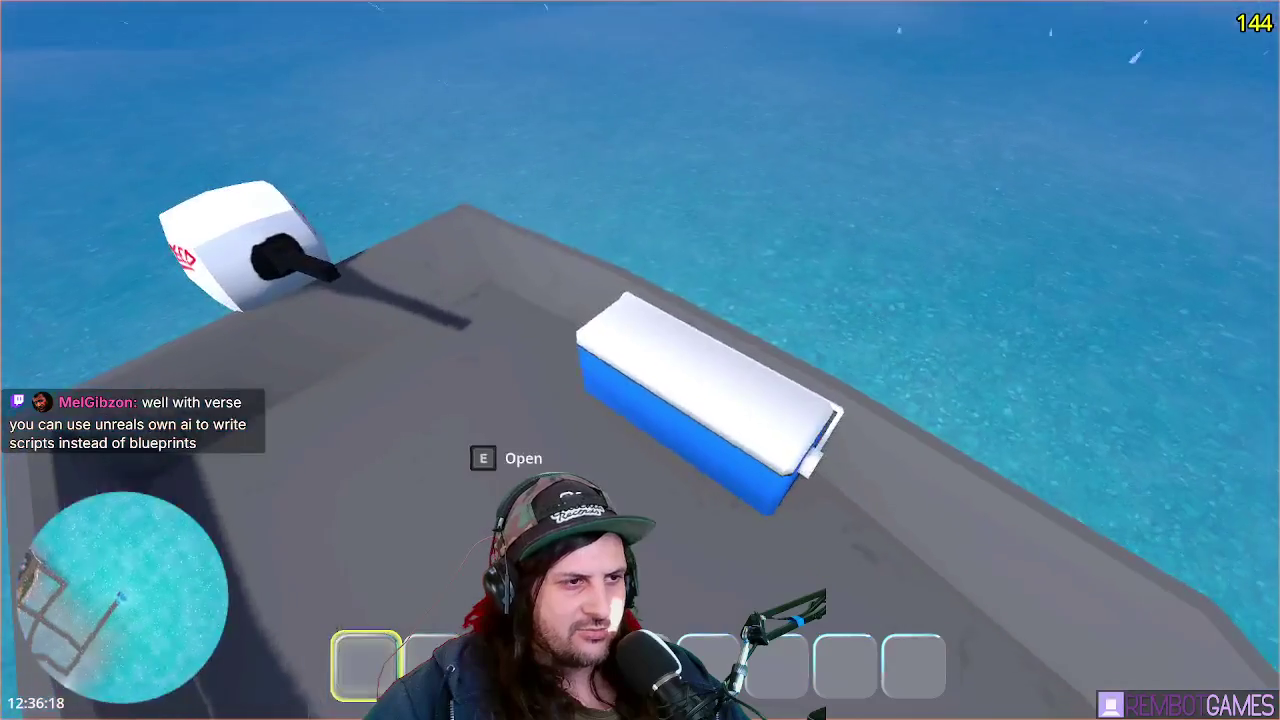
{"action": "key", "text": "e"}
{"action": "key", "text": "Tab"}
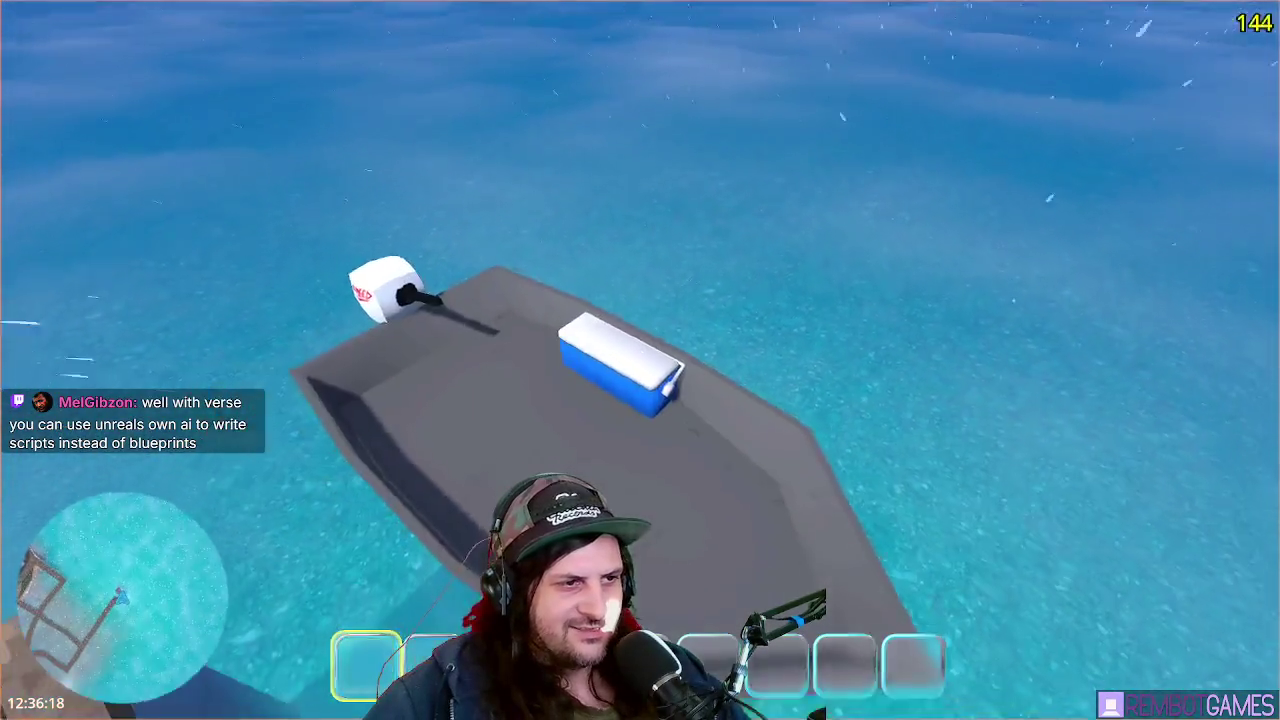
{"action": "key", "text": "Tab"}
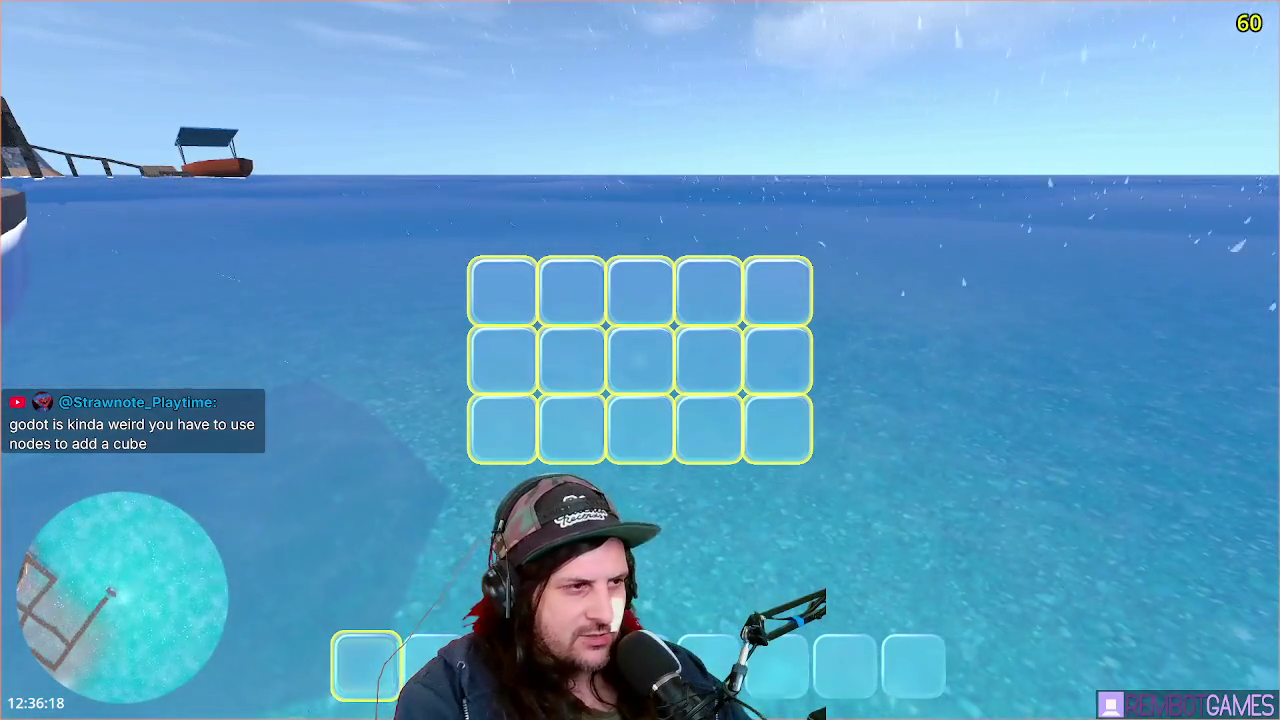
{"action": "key", "text": "Tab"}
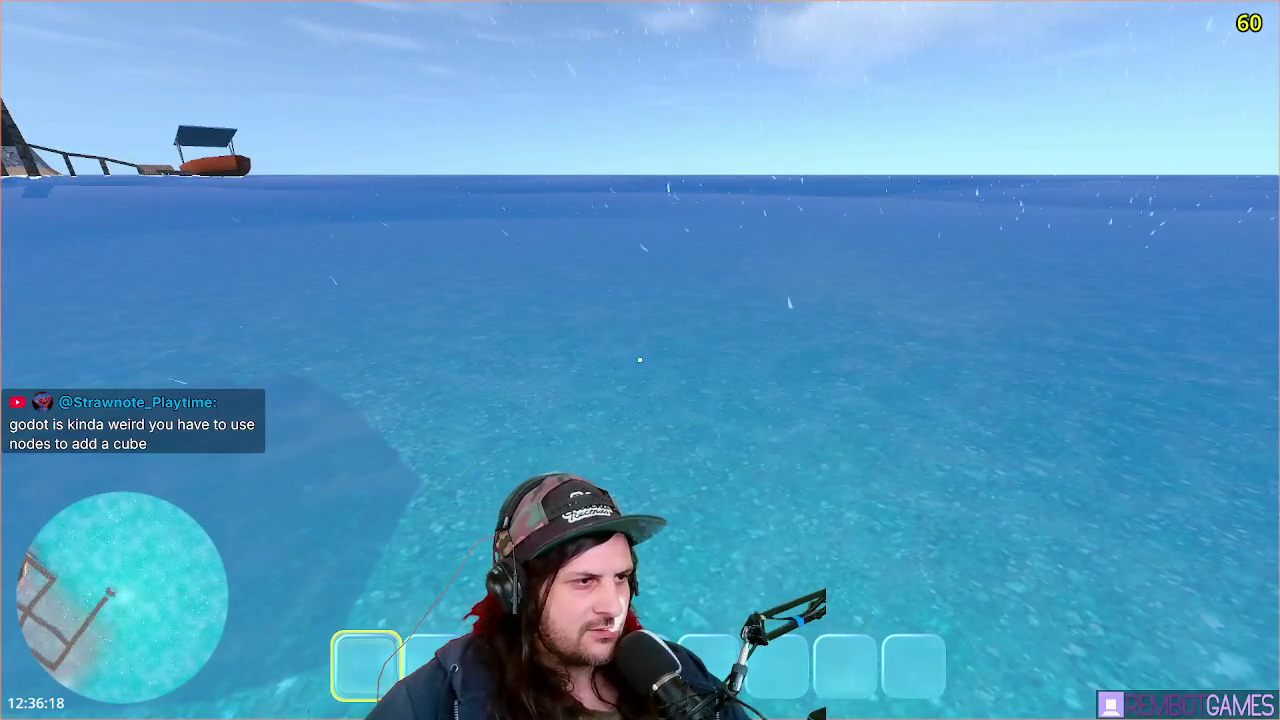
- Reopen the cooler grid repeatedly while stepping, swimming and diving away to test auto-closing
{"action": "key", "text": "w"}
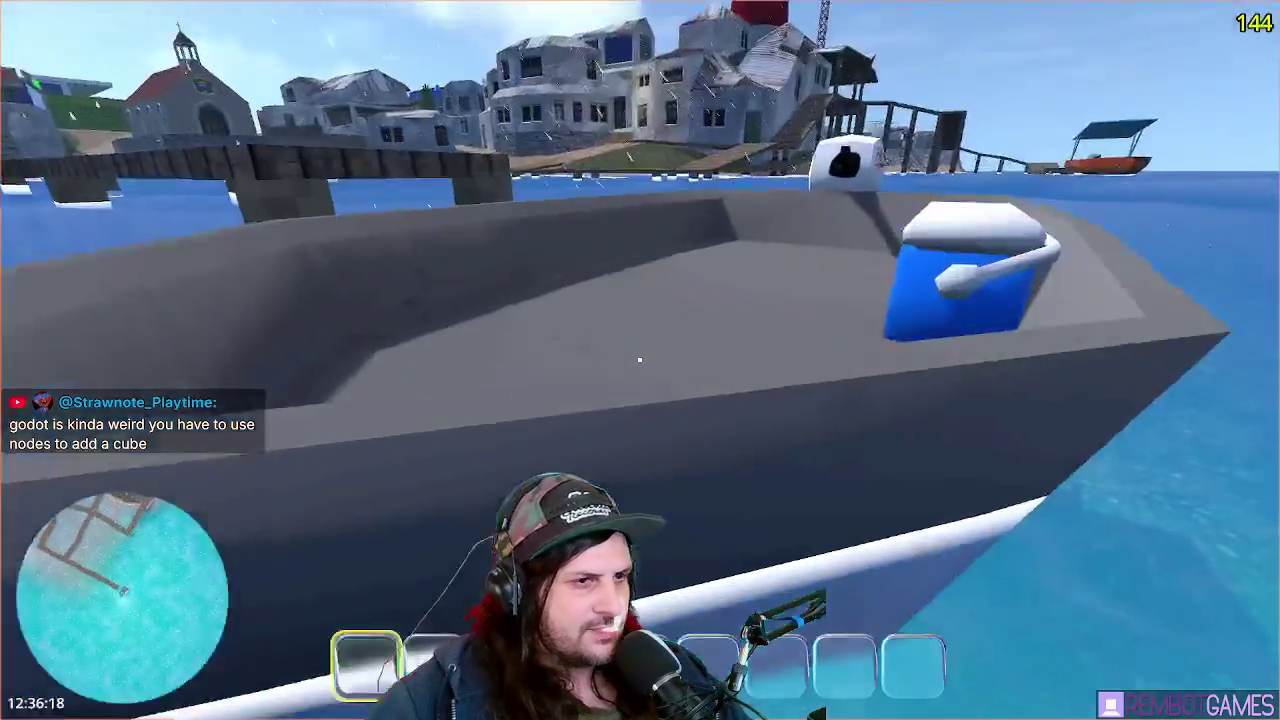
{"action": "key", "text": "e"}
{"action": "key", "text": "e"}
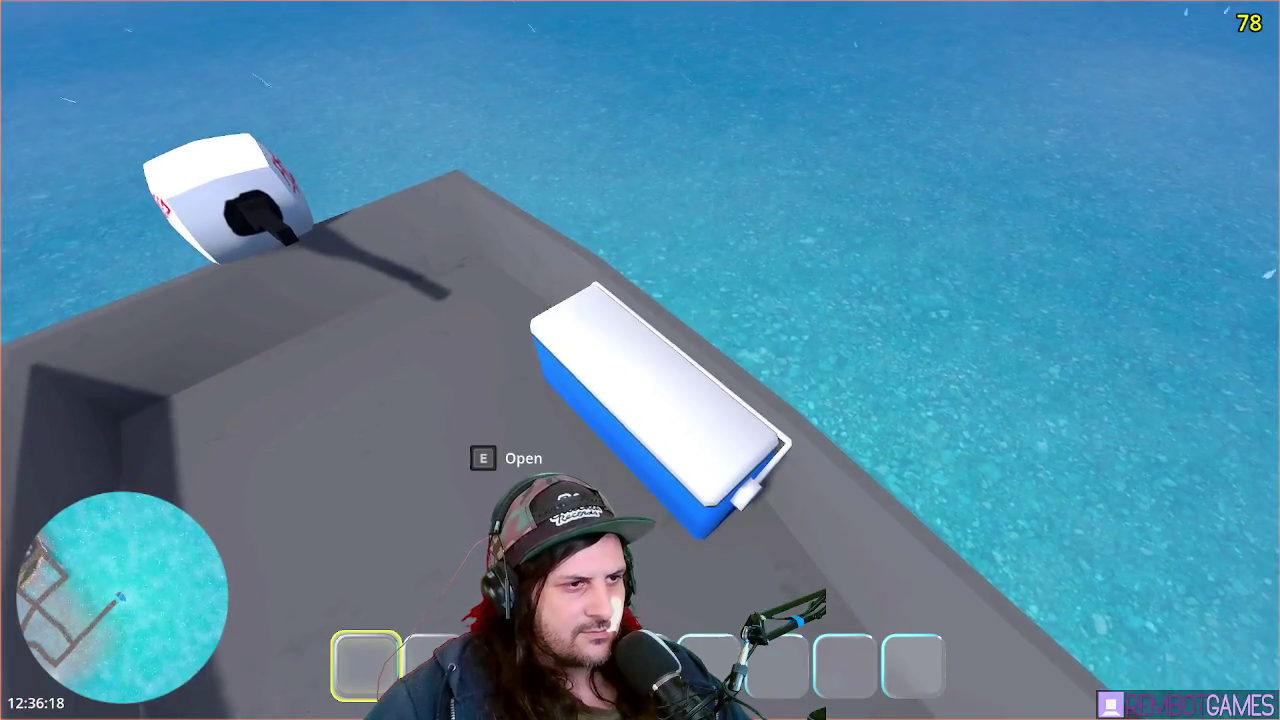
{"action": "key", "text": "e"}
{"action": "key", "text": "e"}
{"action": "key", "text": "w"}
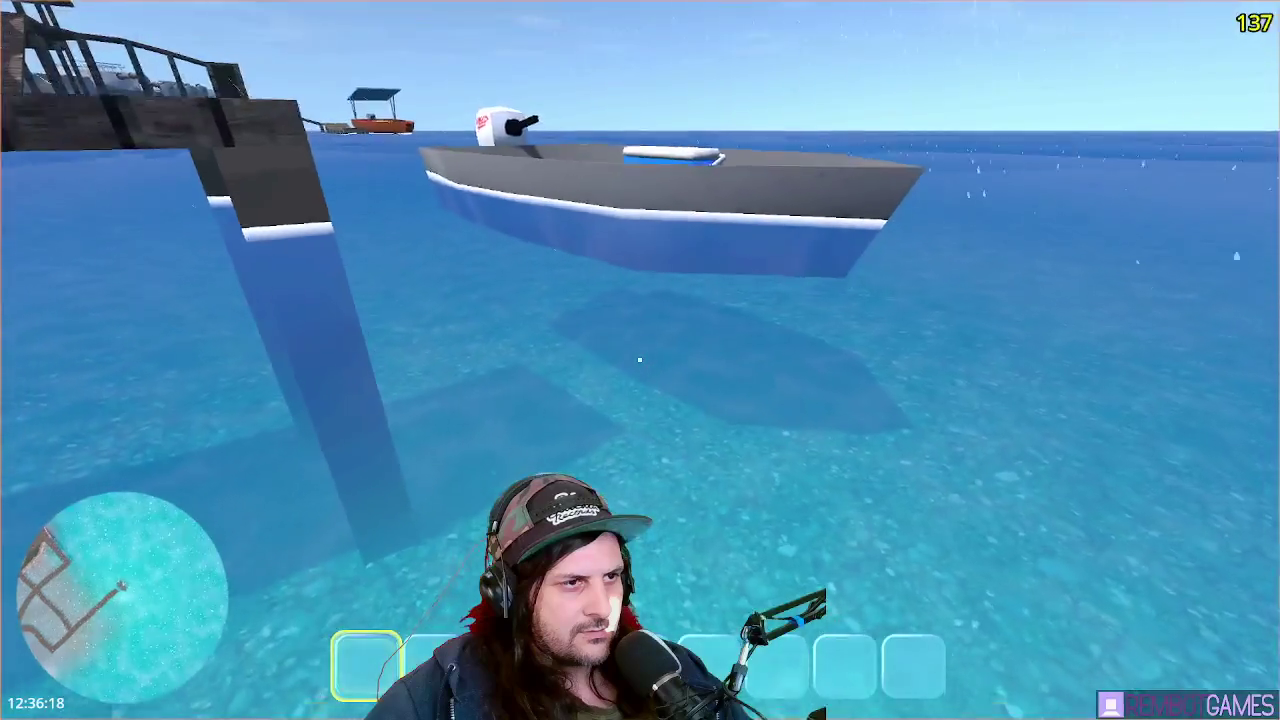
{"action": "key", "text": "s"}
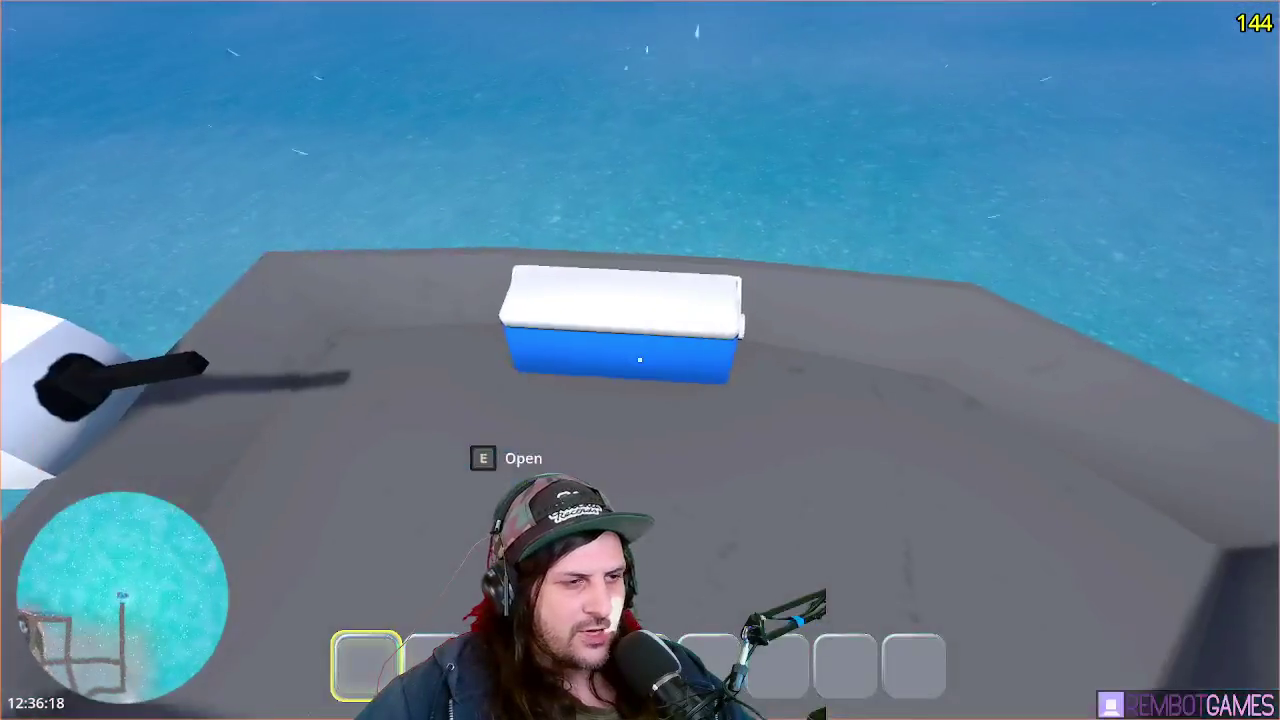
{"action": "key", "text": "e"}
{"action": "key", "text": "e"}
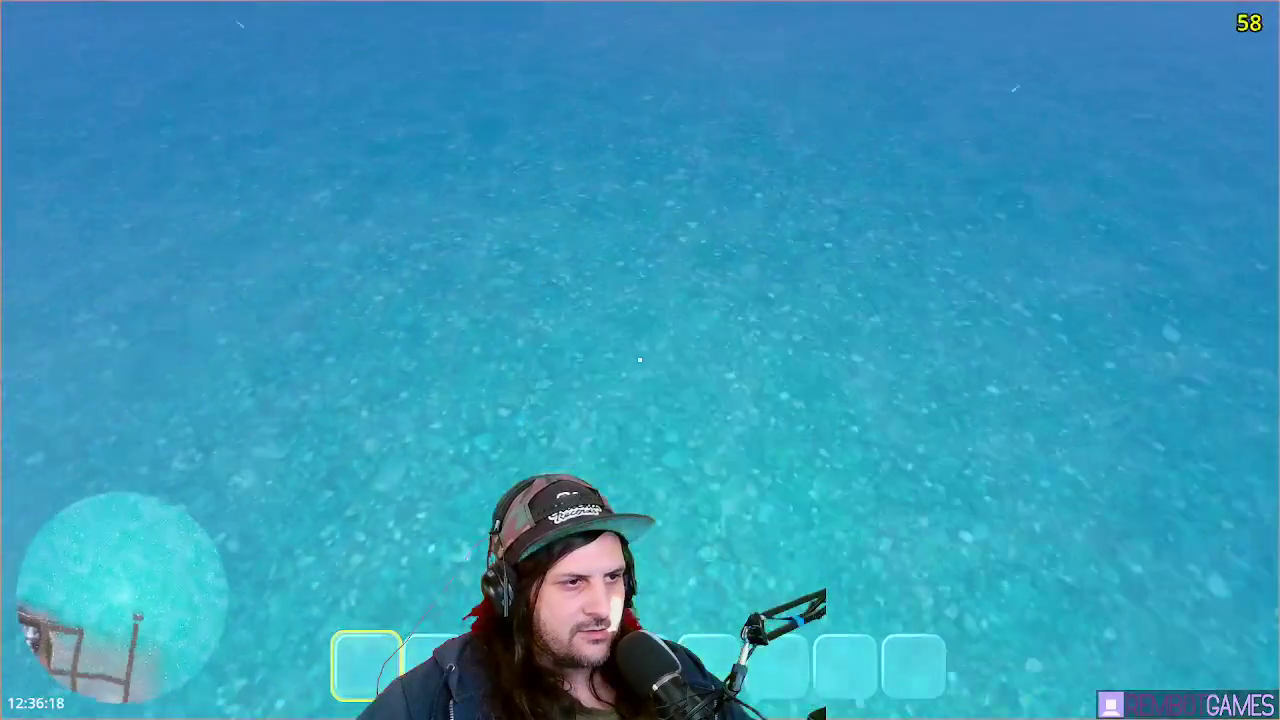
{"action": "key", "text": "w"}
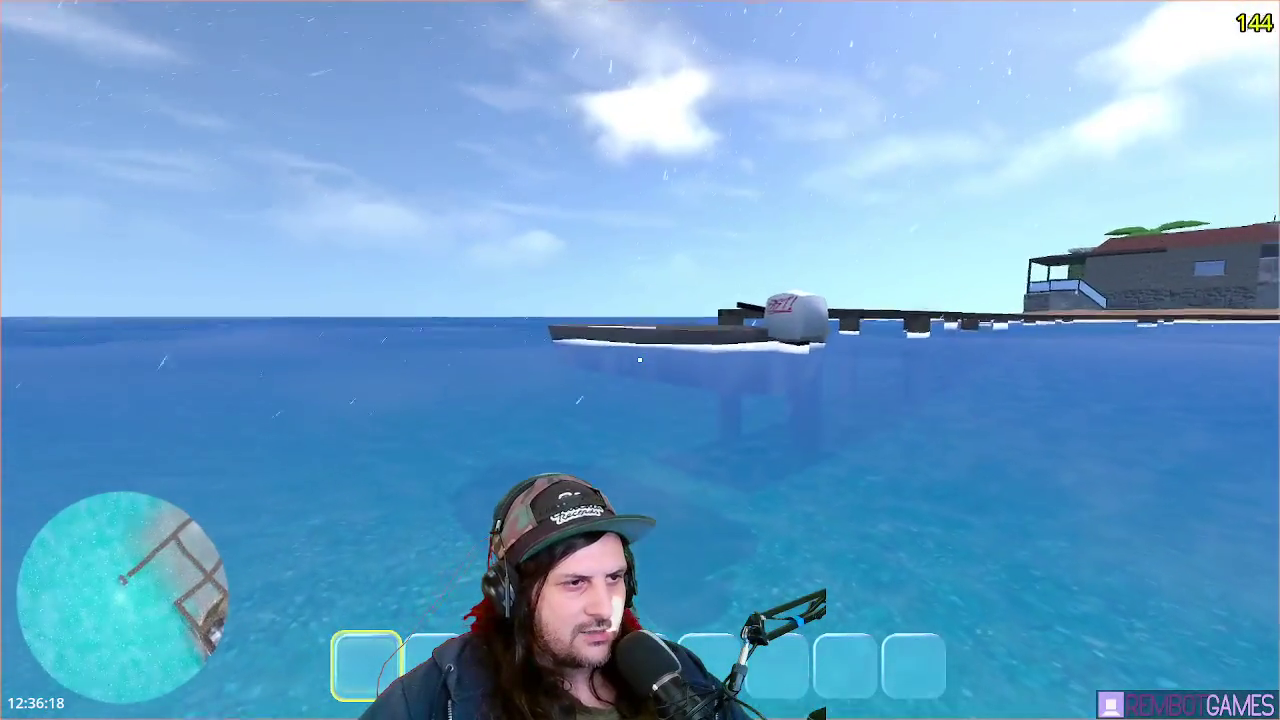
{"action": "key", "text": "e"}
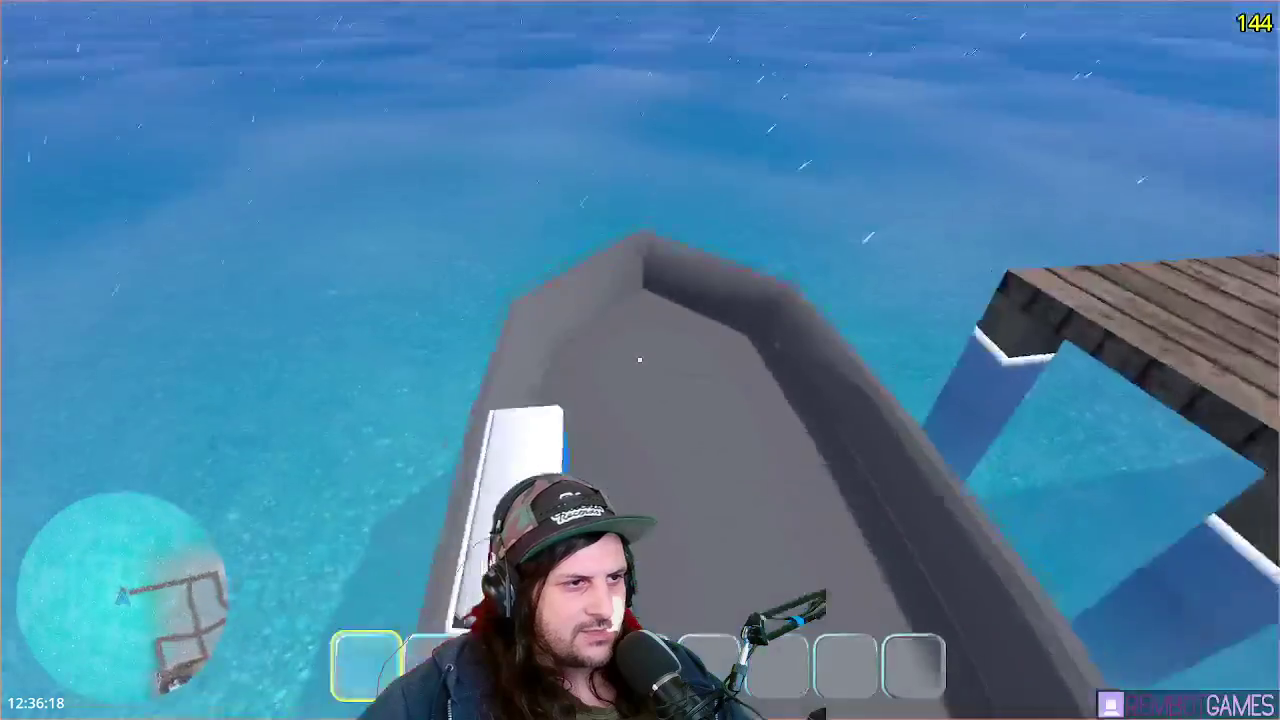
{"action": "key", "text": "e"}
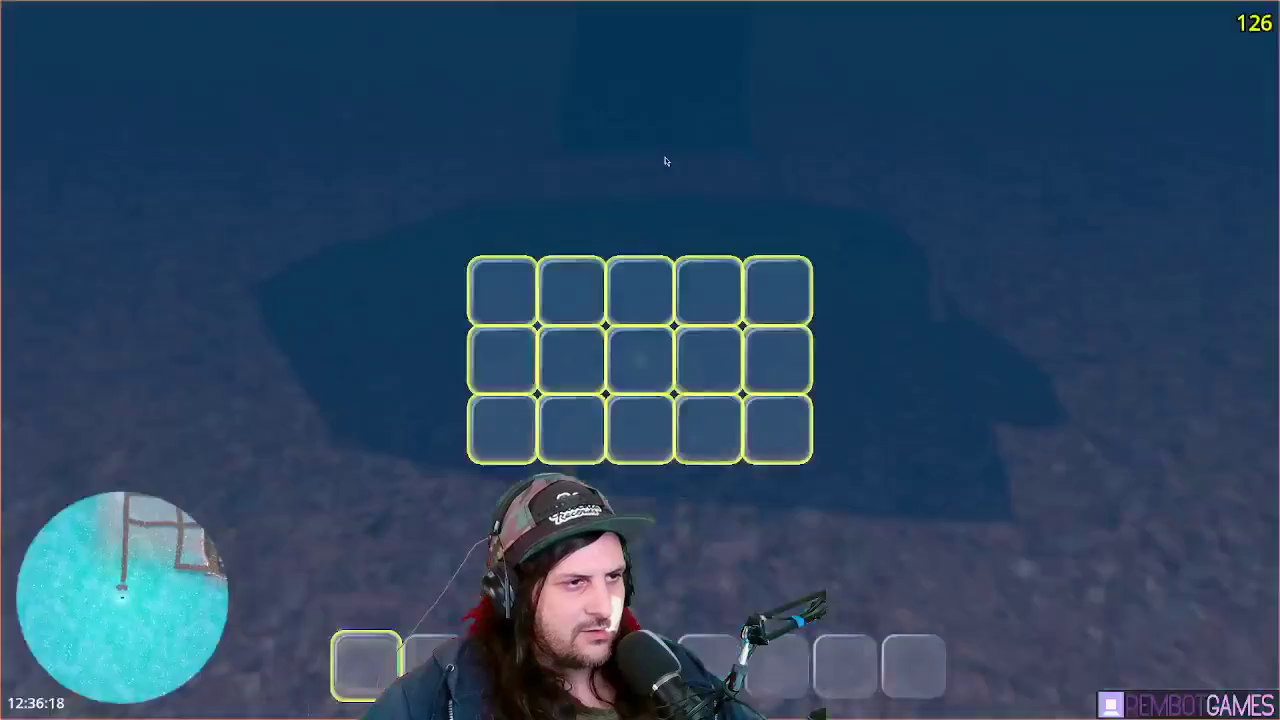
{"action": "key", "text": "e"}
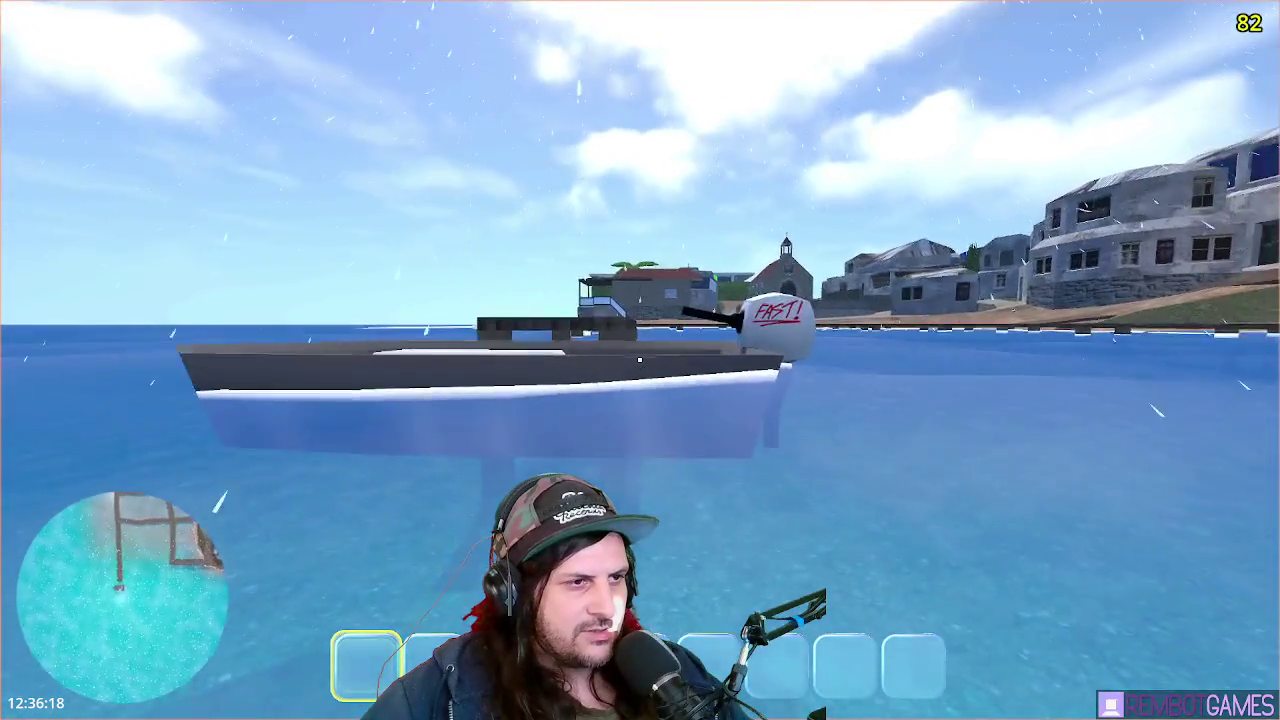
{"action": "key", "text": "e"}
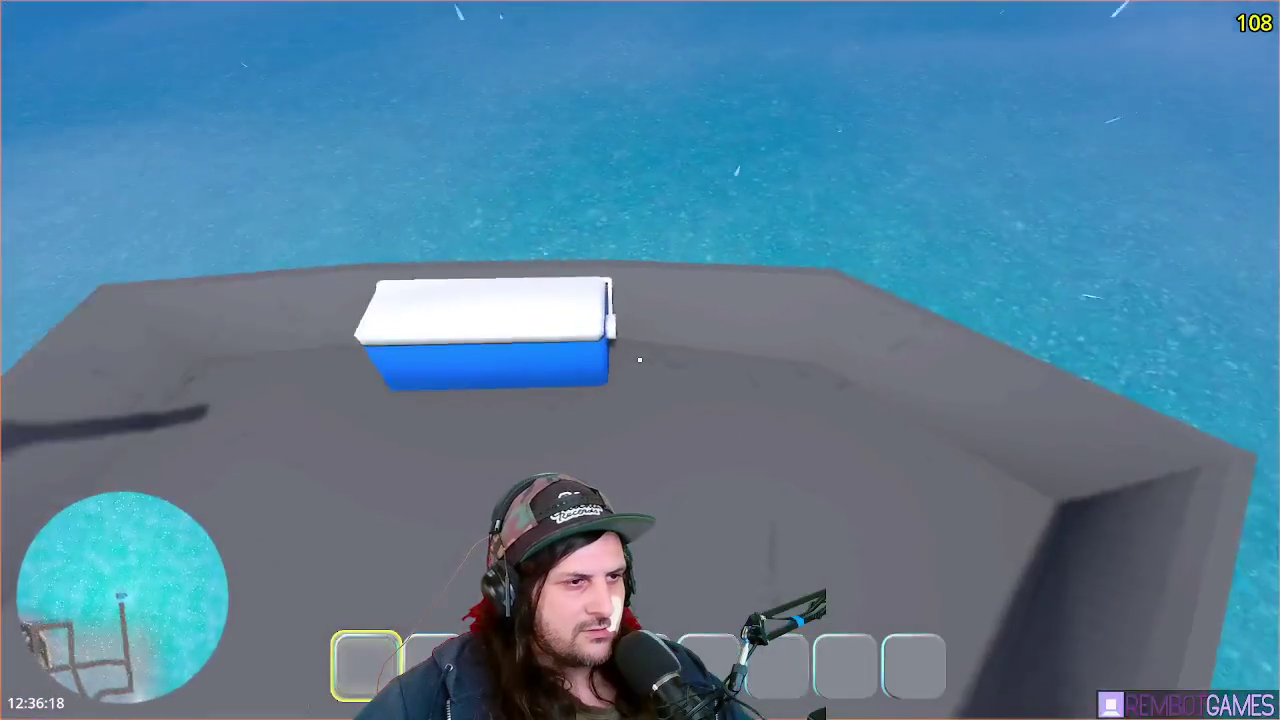
{"action": "key", "text": "e"}
- Move away from the cooler once more, reboard and reopen its grid, then stop the game
{"action": "key", "text": "Escape"}
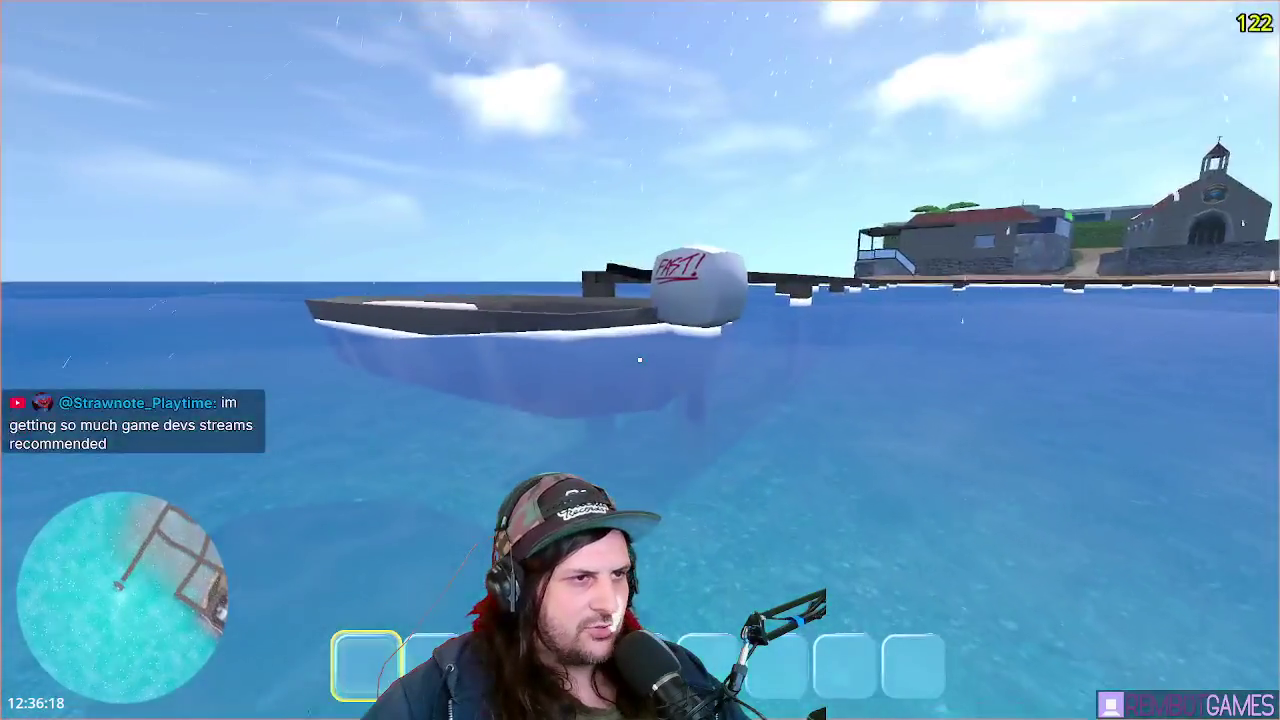
{"action": "key", "text": "e"}
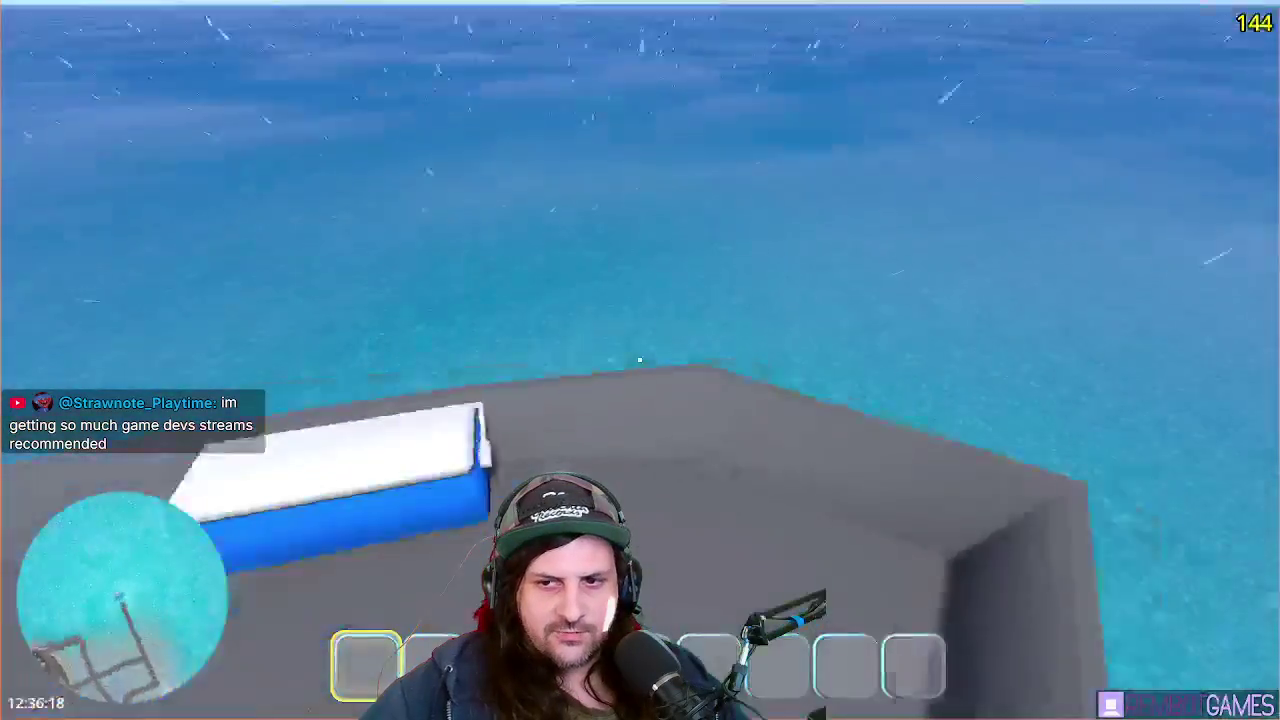
{"action": "key", "text": "e"}
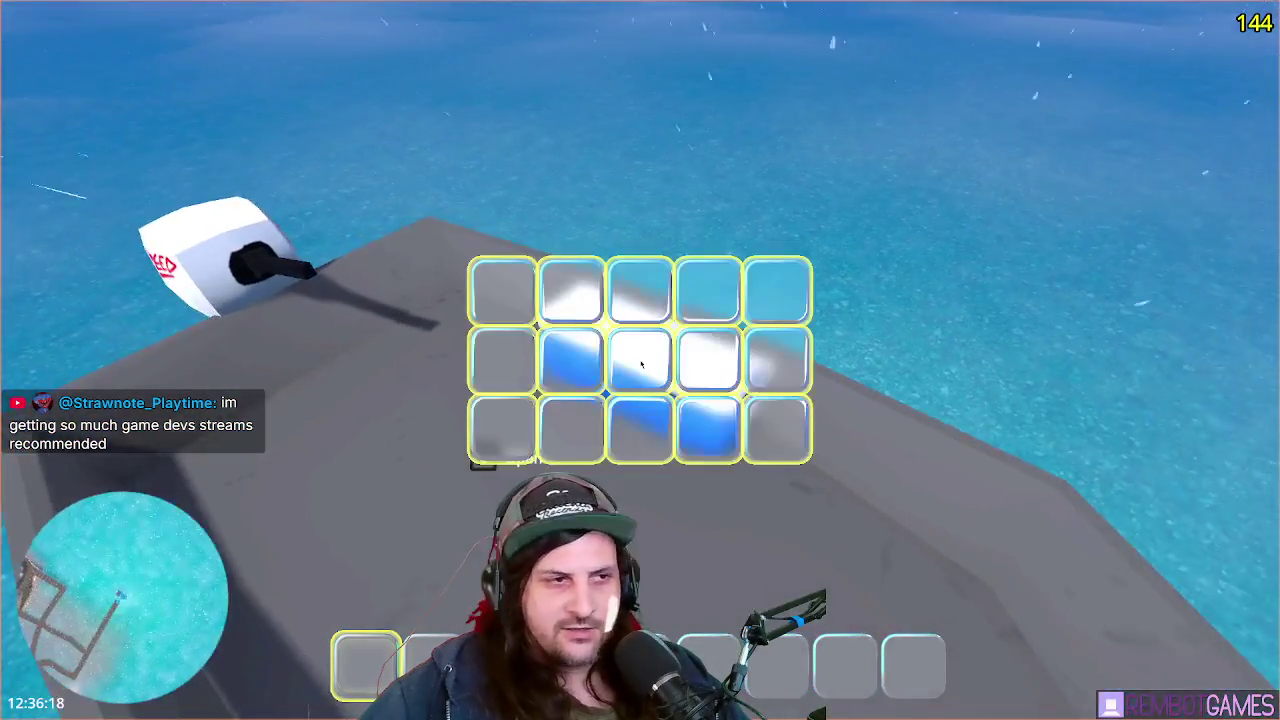
{"action": "key", "text": "Escape"}
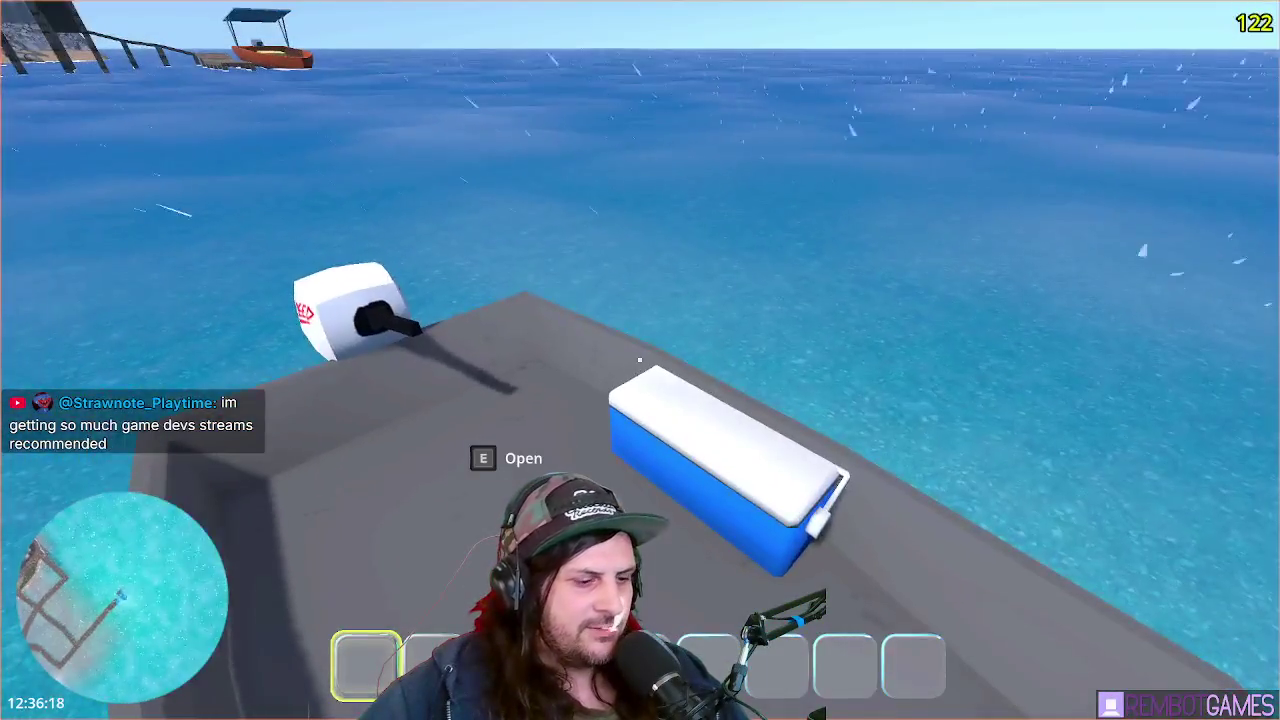
{"action": "key", "text": "F8"}
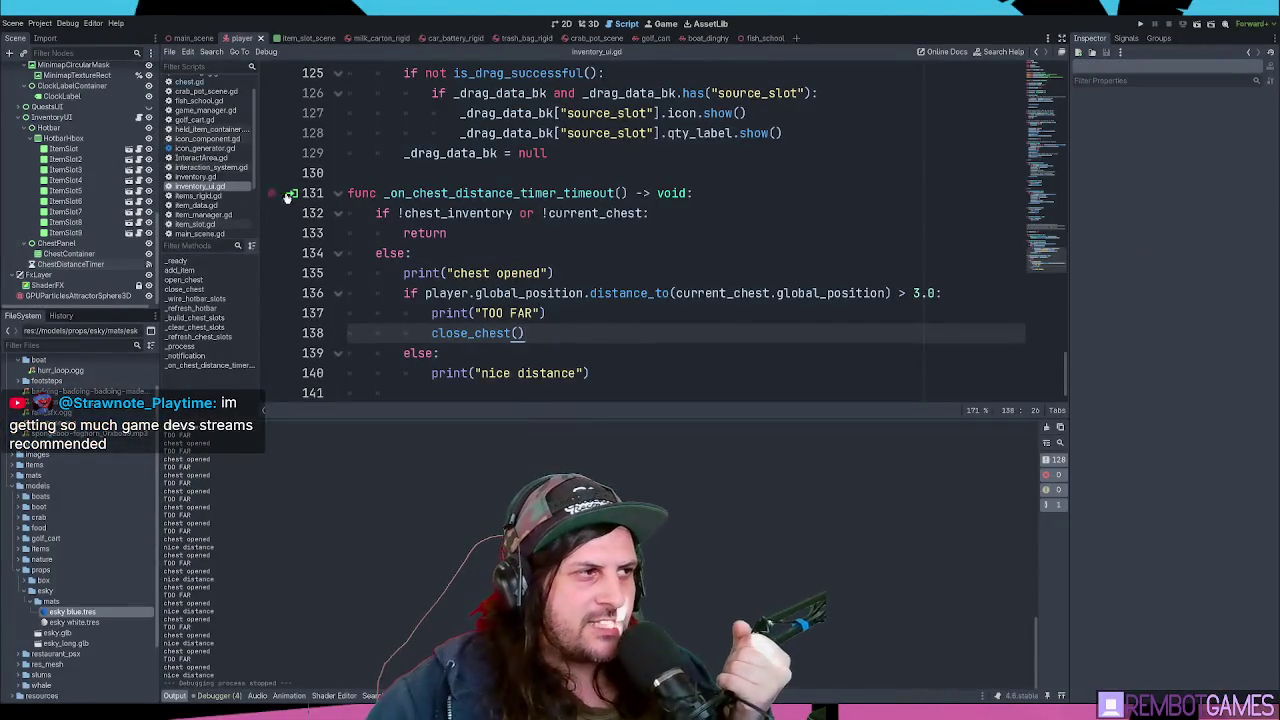
- Comment out the print("nice distance"), else:, and print("TOO FAR") lines with Ctrl+K
{"action": "left_click", "coordinate": [442, 374]}
{"action": "key", "text": "ctrl+k"}
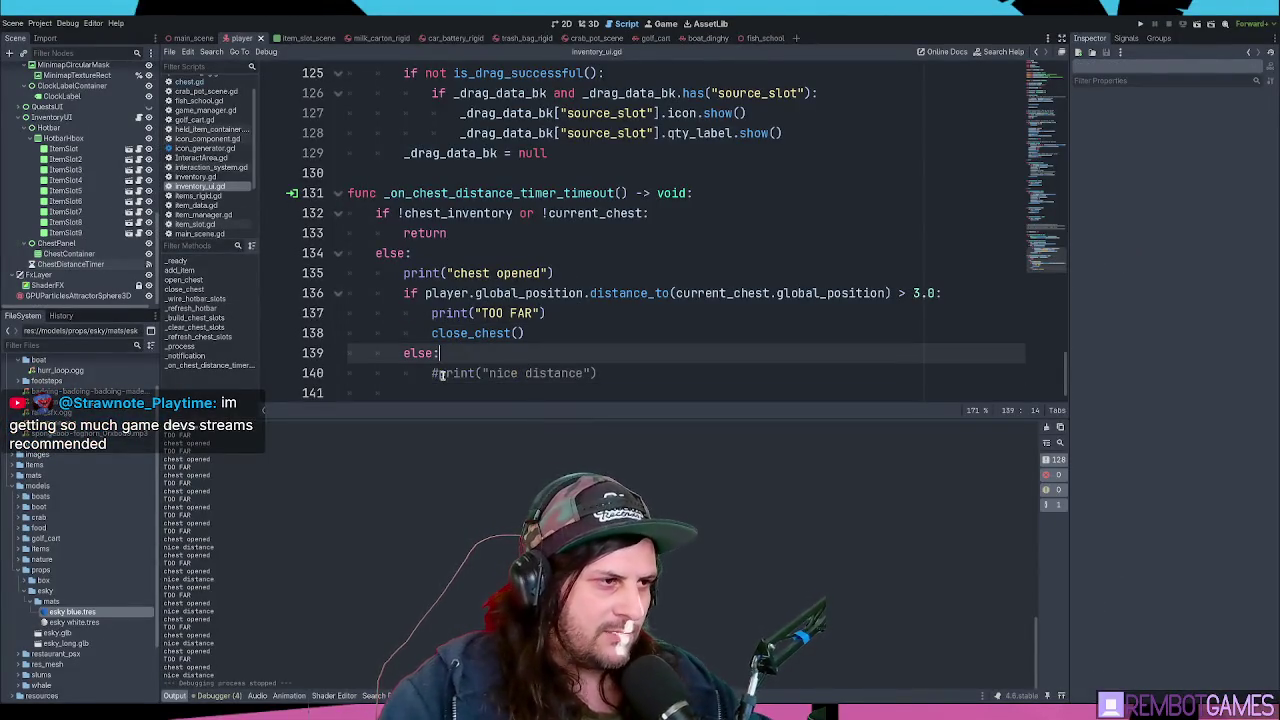
{"action": "key", "text": "ctrl+shift+Return"}
{"action": "key", "text": "BackSpace"}
{"action": "key", "text": "BackSpace"}
{"action": "key", "text": "BackSpace"}
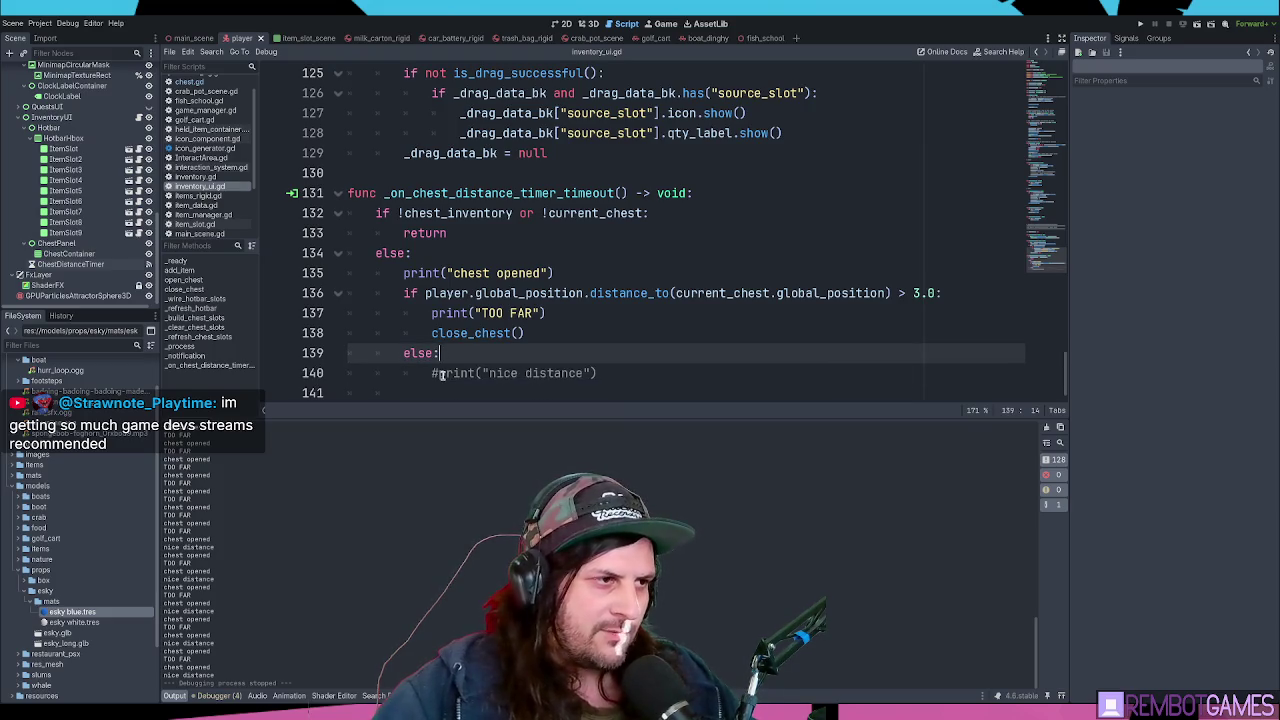
{"action": "key", "text": "ctrl+k"}
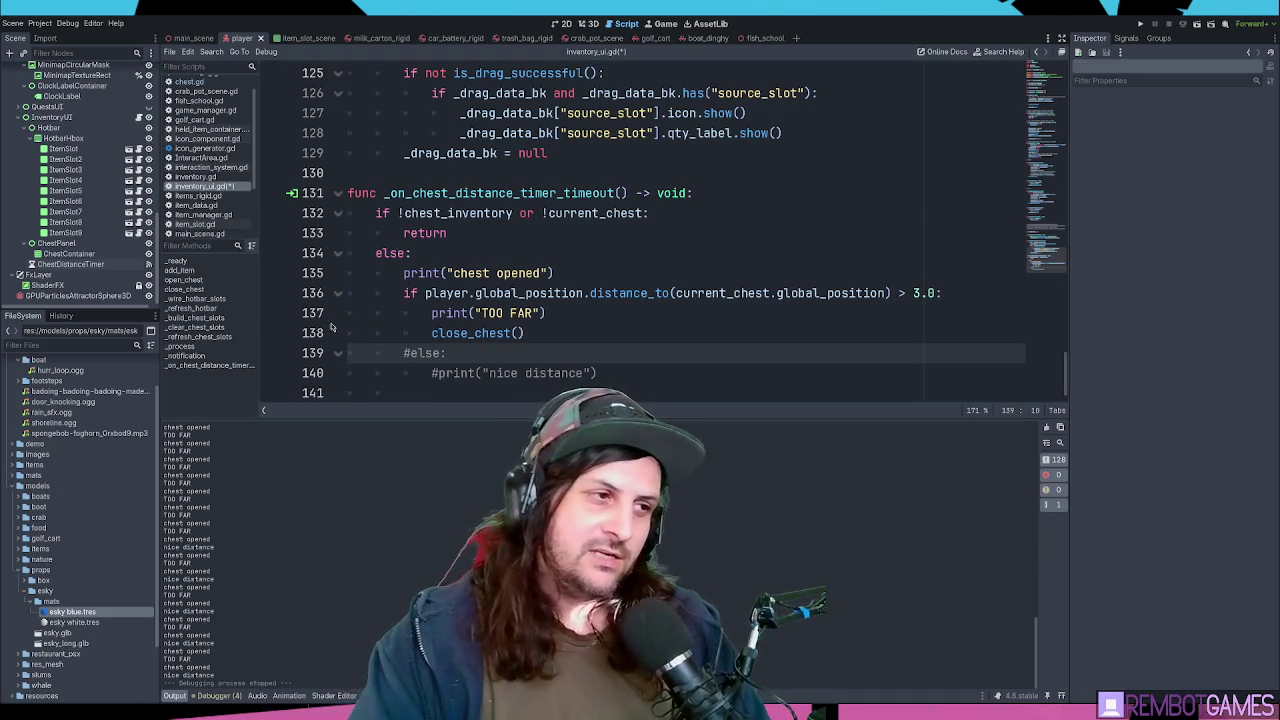
{"action": "left_click", "coordinate": [597, 318]}
{"action": "key", "text": "ctrl+k"}
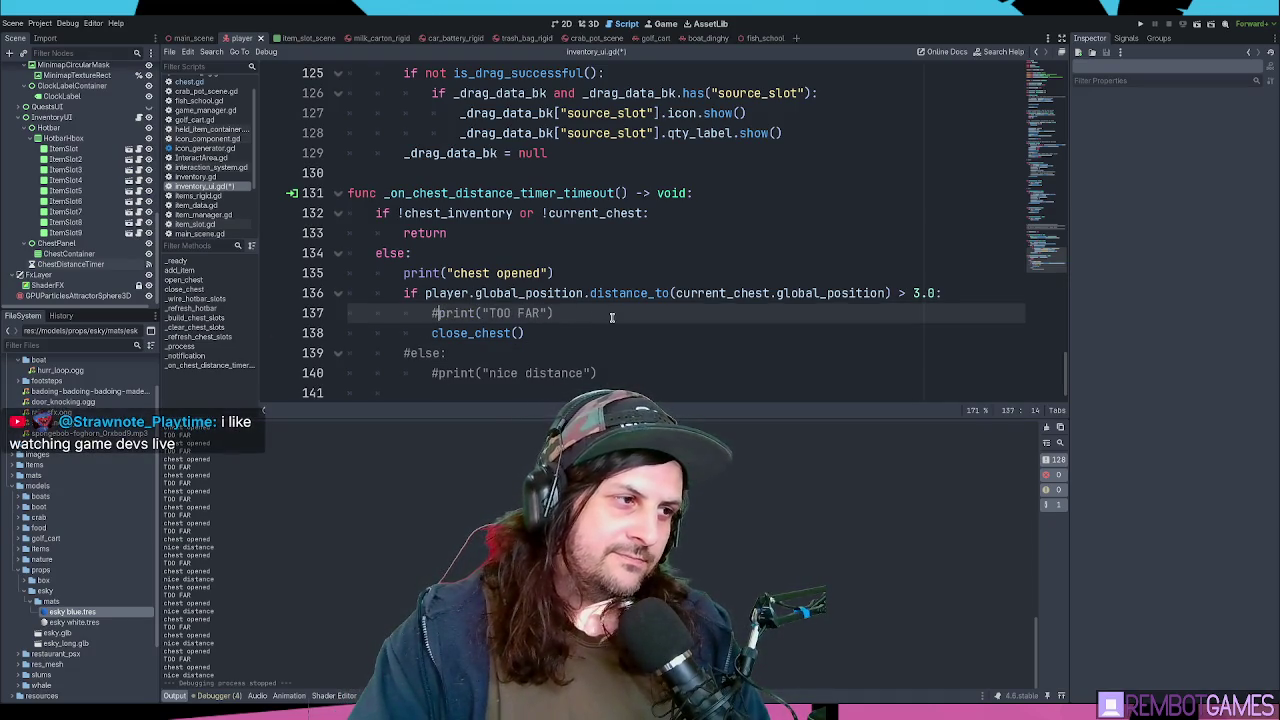
{"action": "key", "text": "Down"}
{"action": "left_click", "coordinate": [620, 311]}
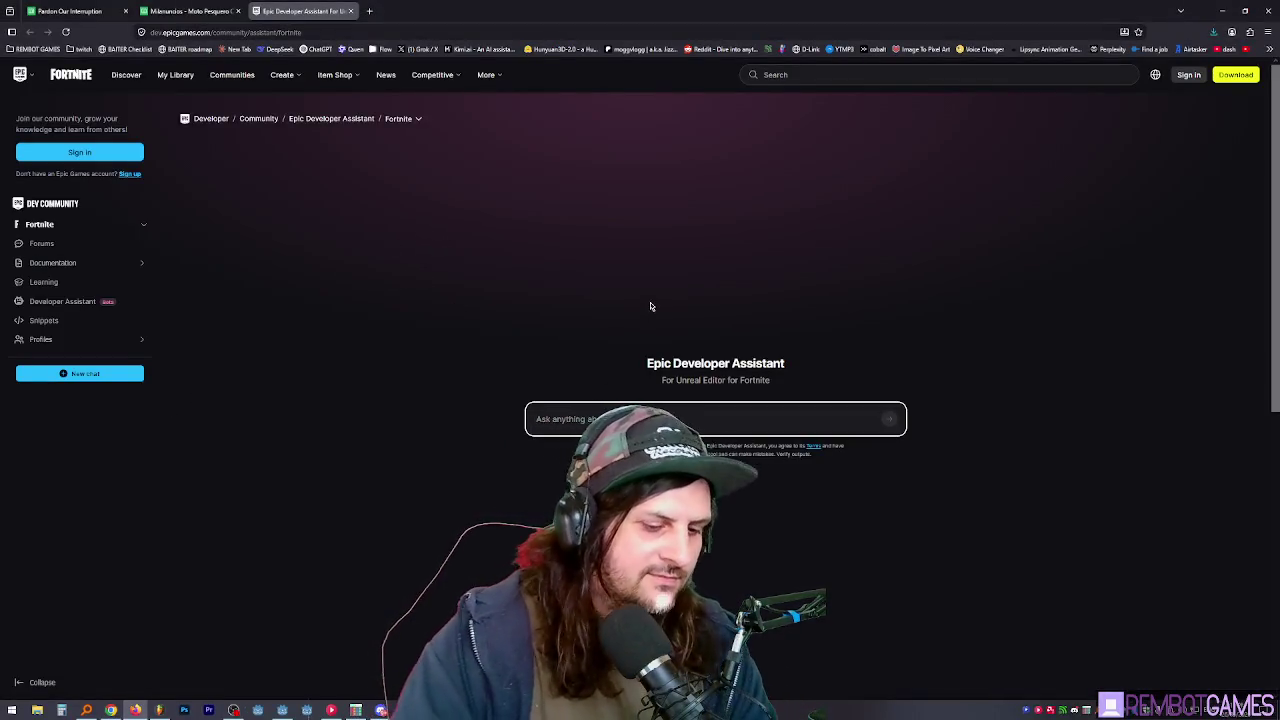
- Ask the assistant about screen ghosting and highlight the Temporal Anti-Aliasing advice in its answer
{"action": "type", "text": "how"}
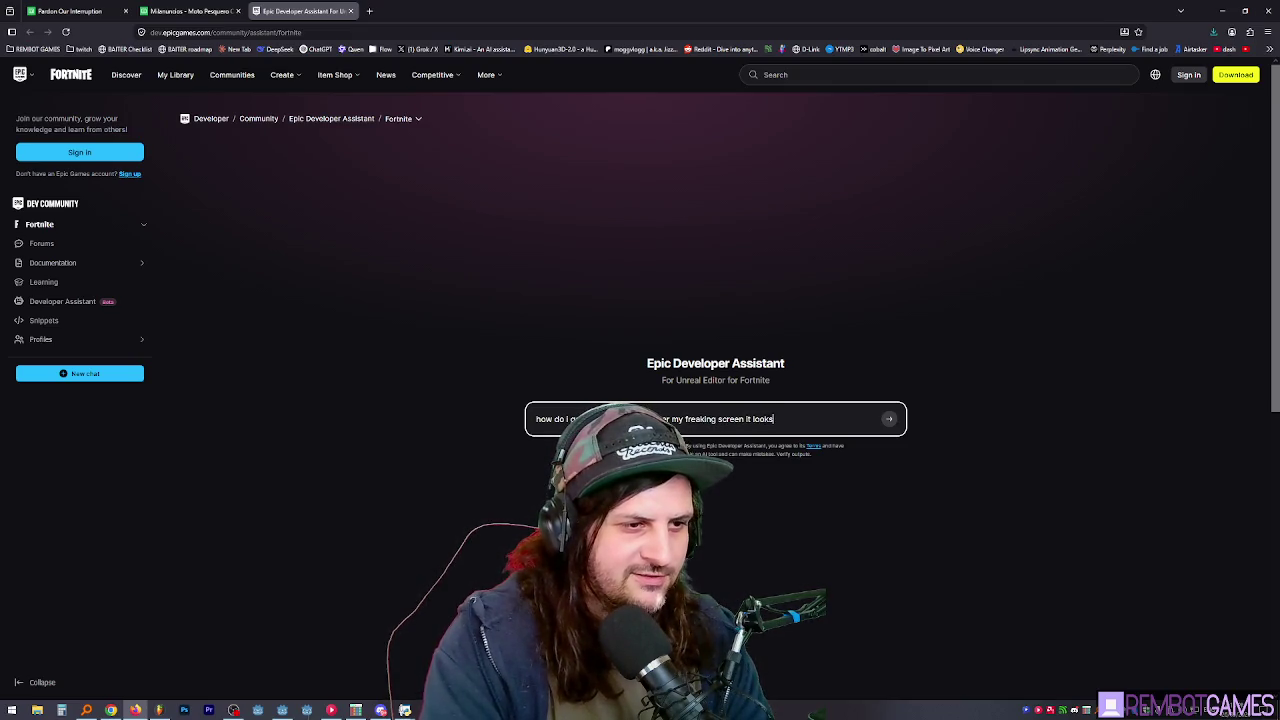
{"action": "type", "text": "like shit"}
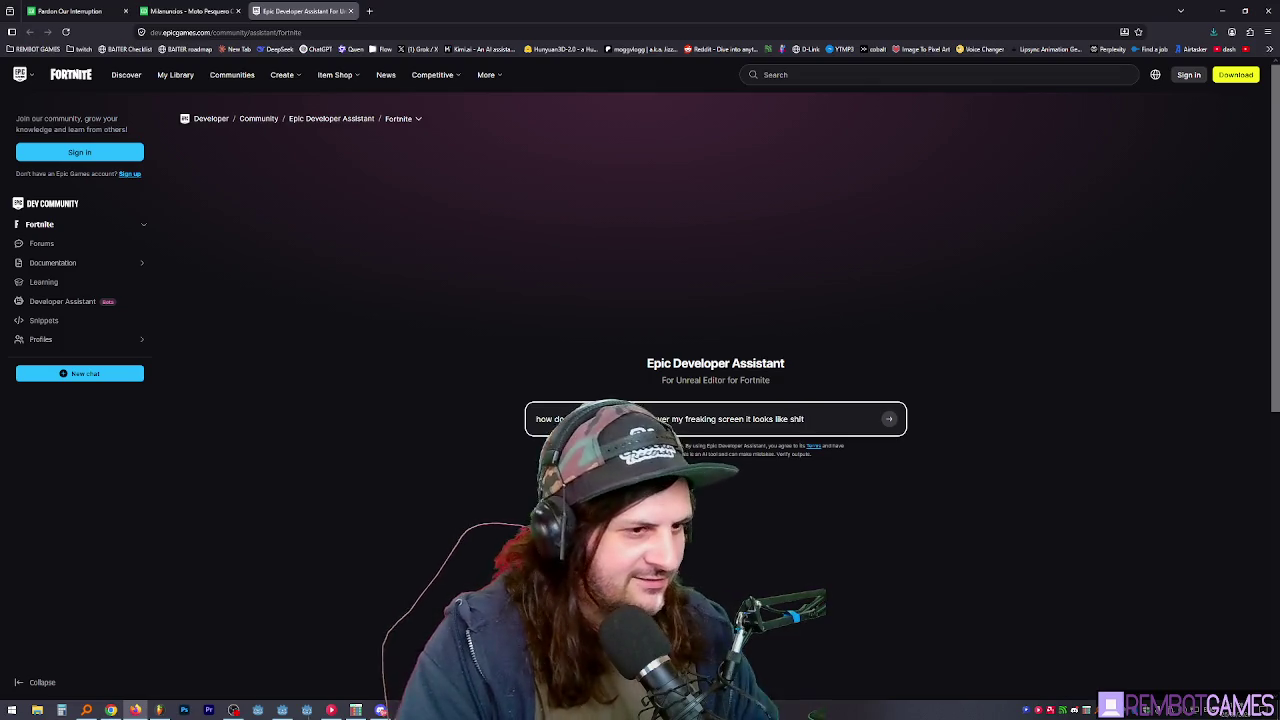
{"action": "key", "text": "Return"}
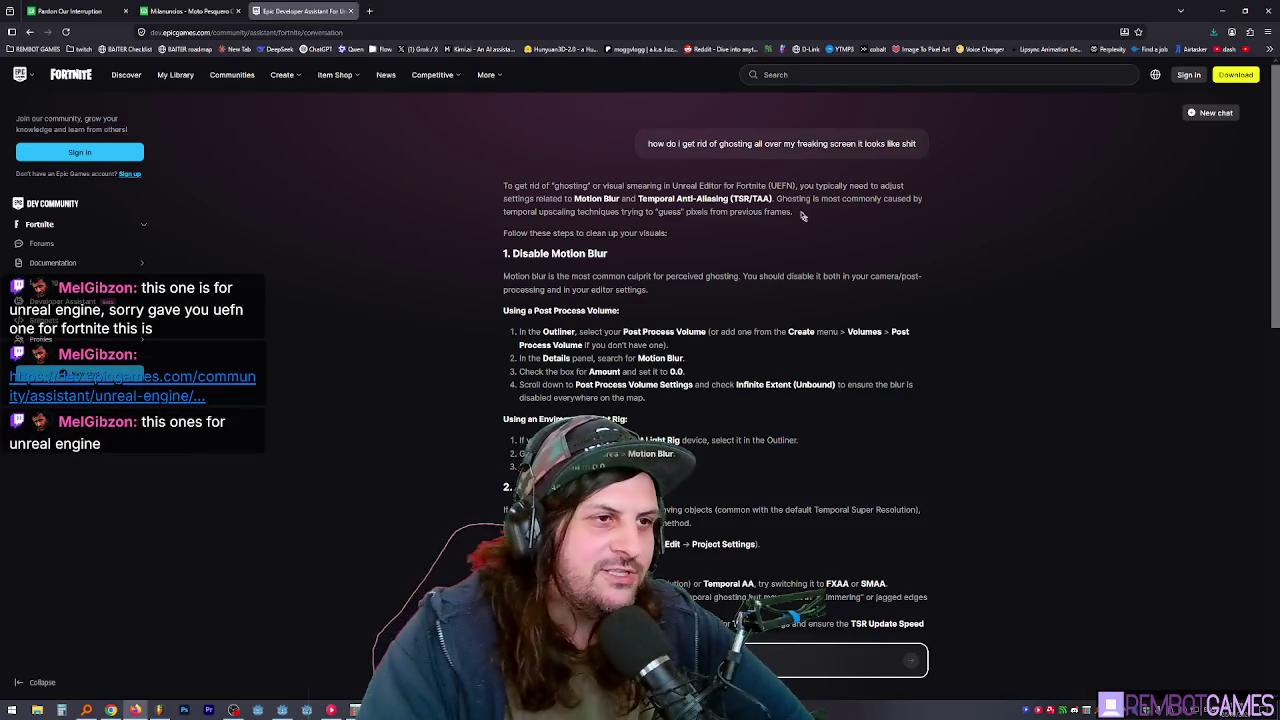
{"action": "left_click_drag", "start_coordinate": [730, 202], "coordinate": [766, 198]}
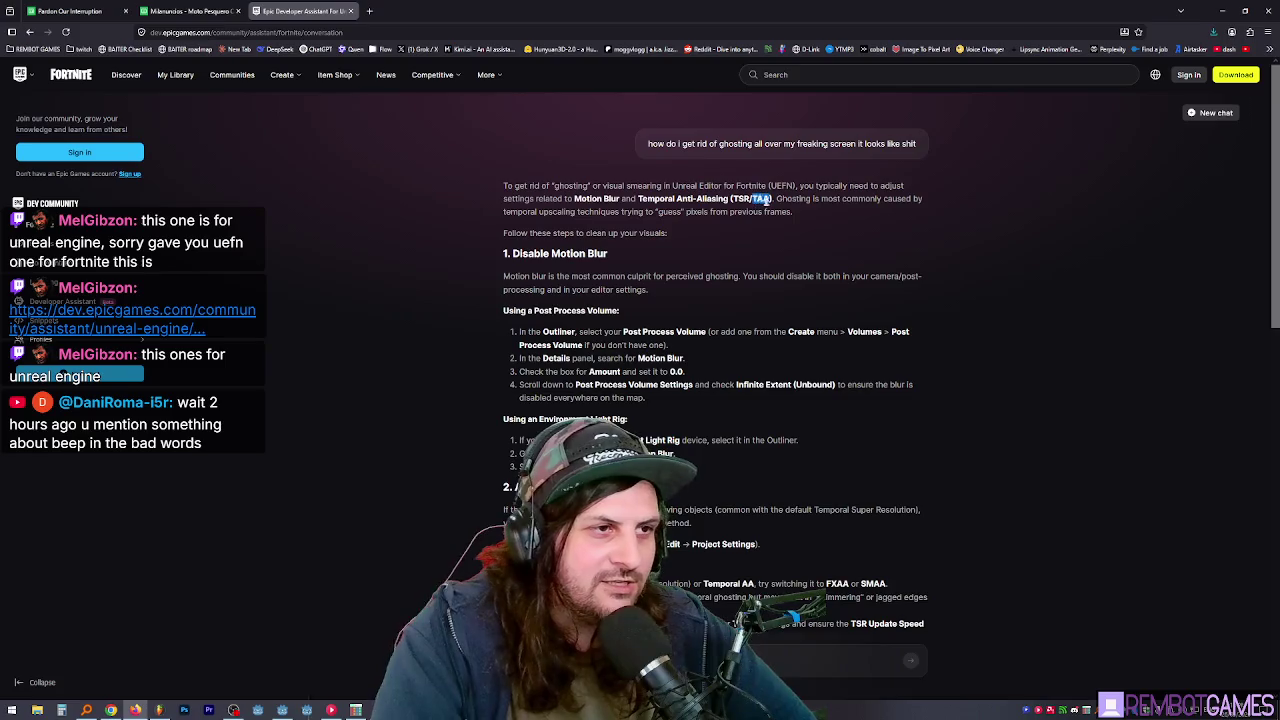
{"action": "left_click_drag", "start_coordinate": [639, 198], "coordinate": [769, 199]}
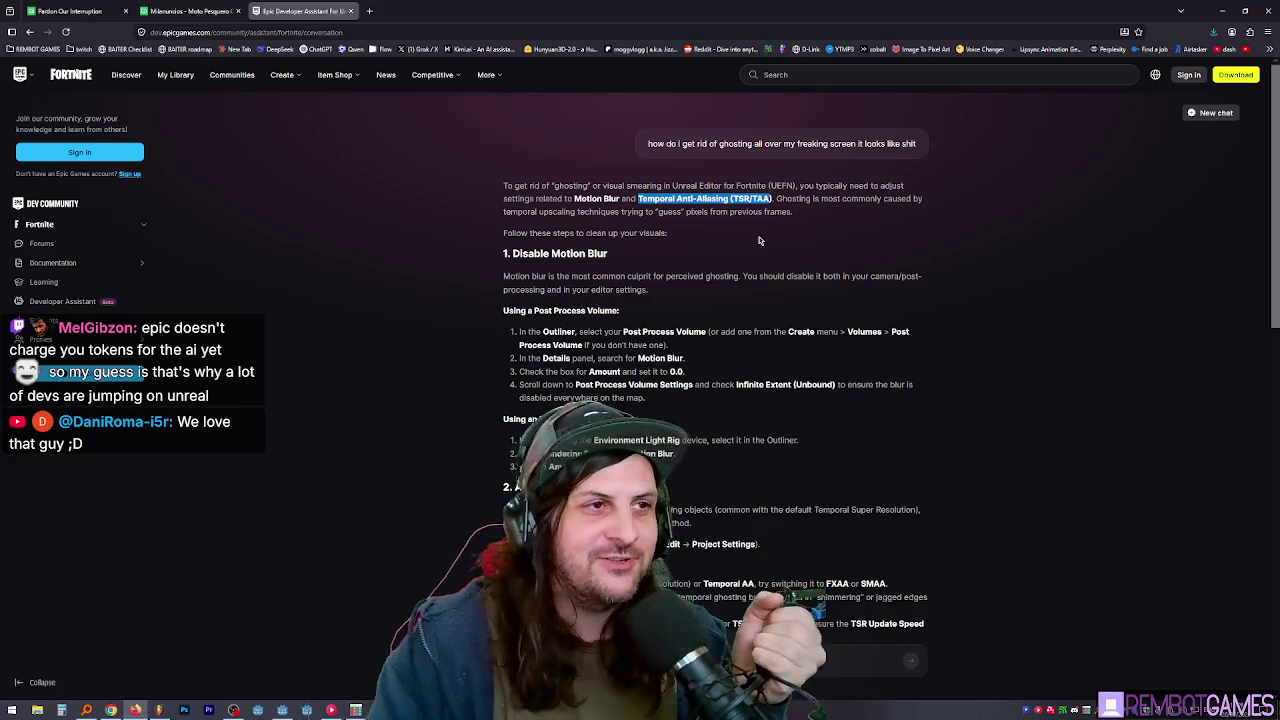
{"action": "left_click", "coordinate": [794, 185]}
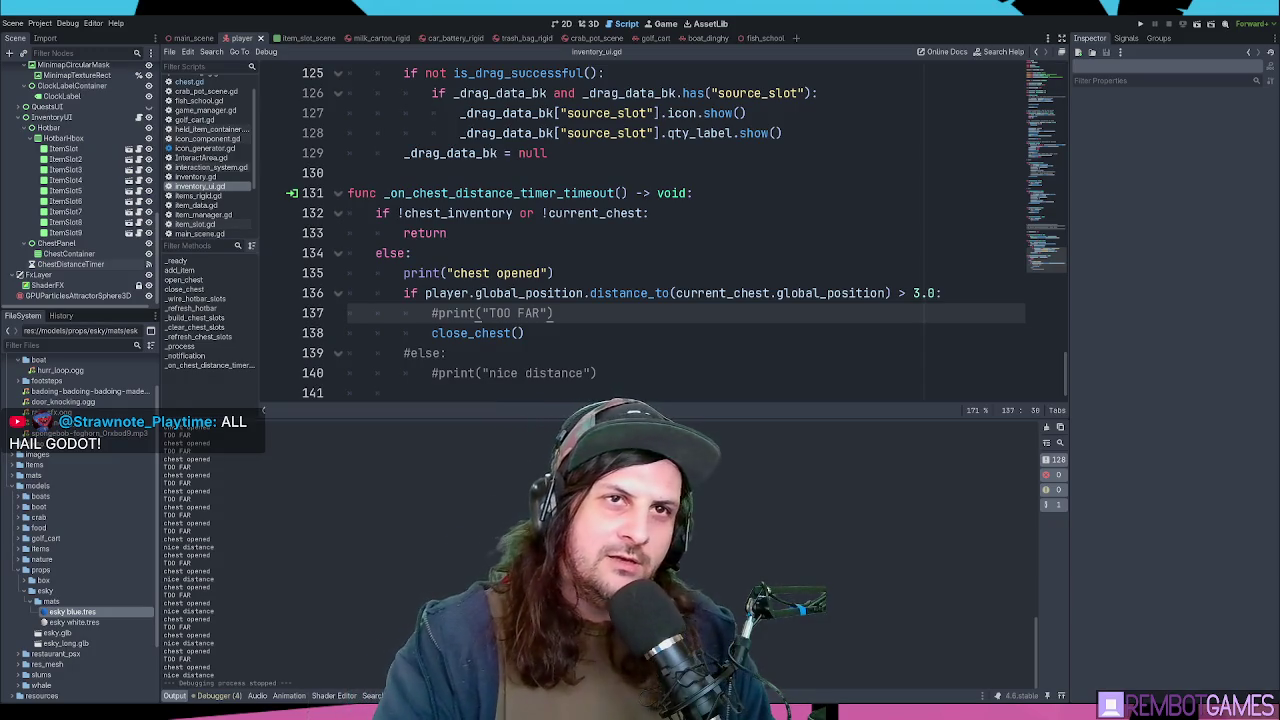
- Run the project again from the inventory_ui.gd script editor
{"action": "left_click", "coordinate": [612, 262]}
{"action": "key", "text": "F5"}
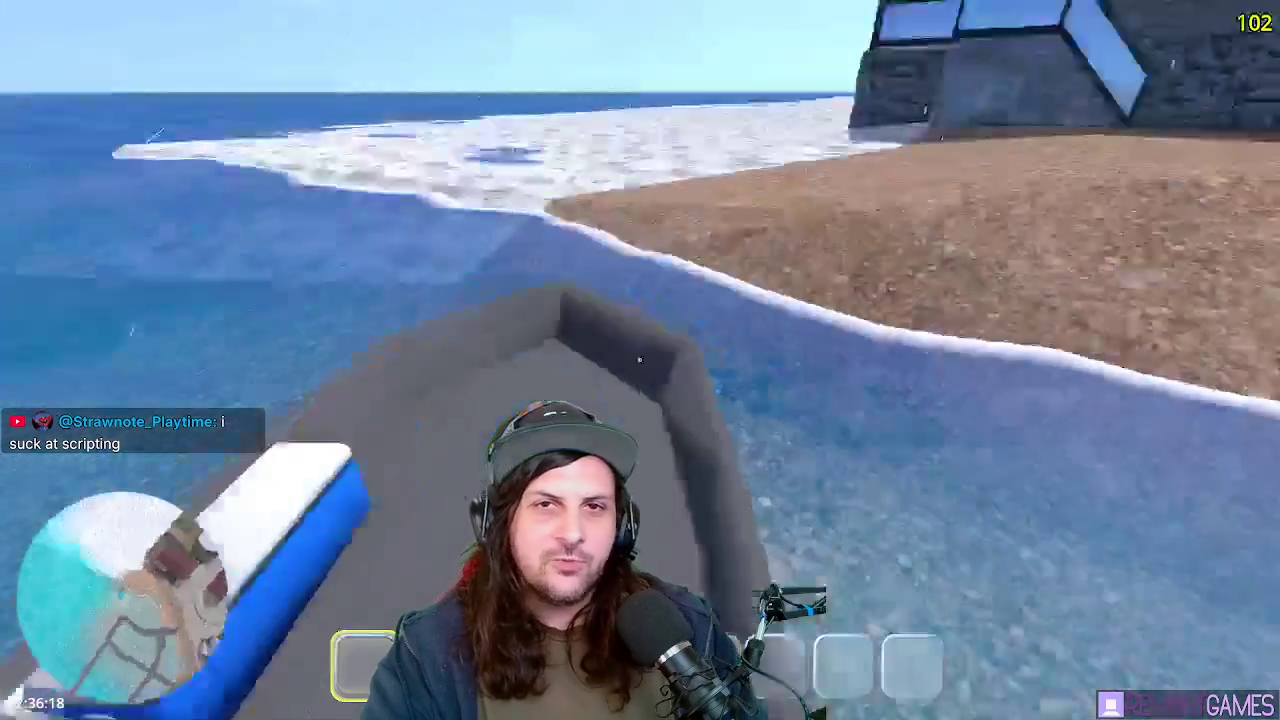
- Walk from the boat onto the beach, pick up the white item, and continue onto the cobblestones
{"action": "key", "text": "w"}
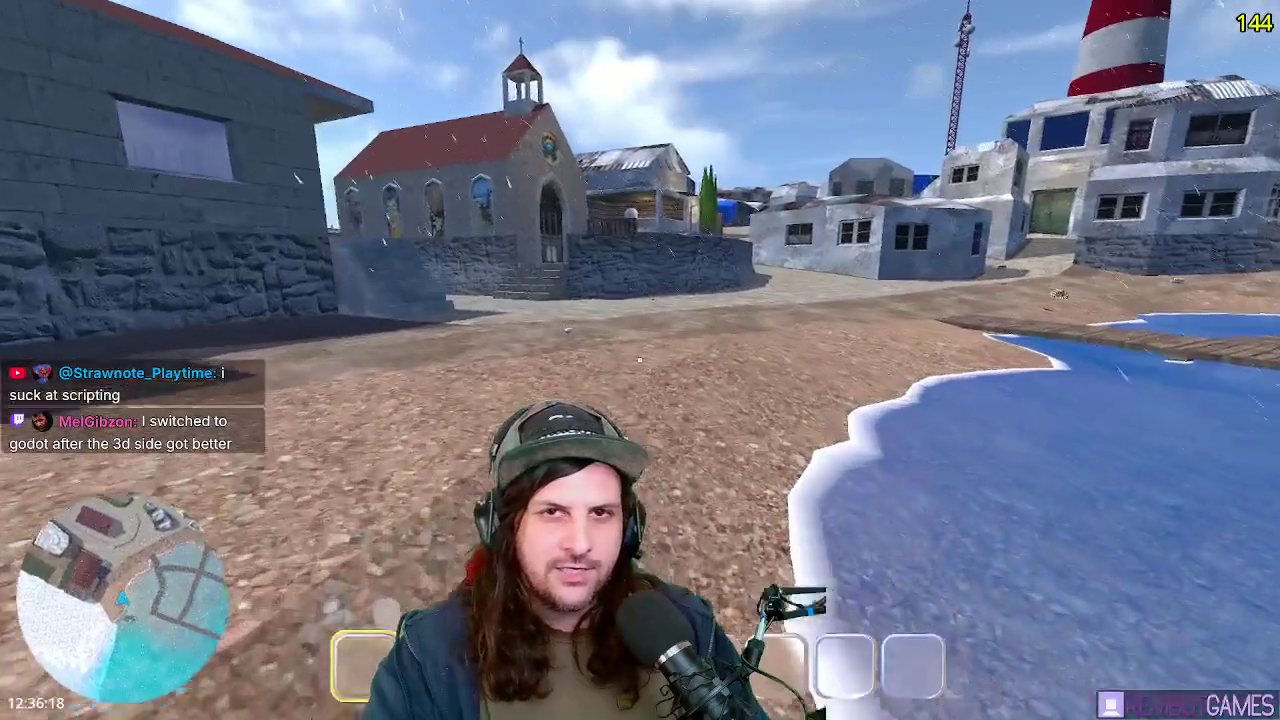
{"action": "key", "text": "e"}
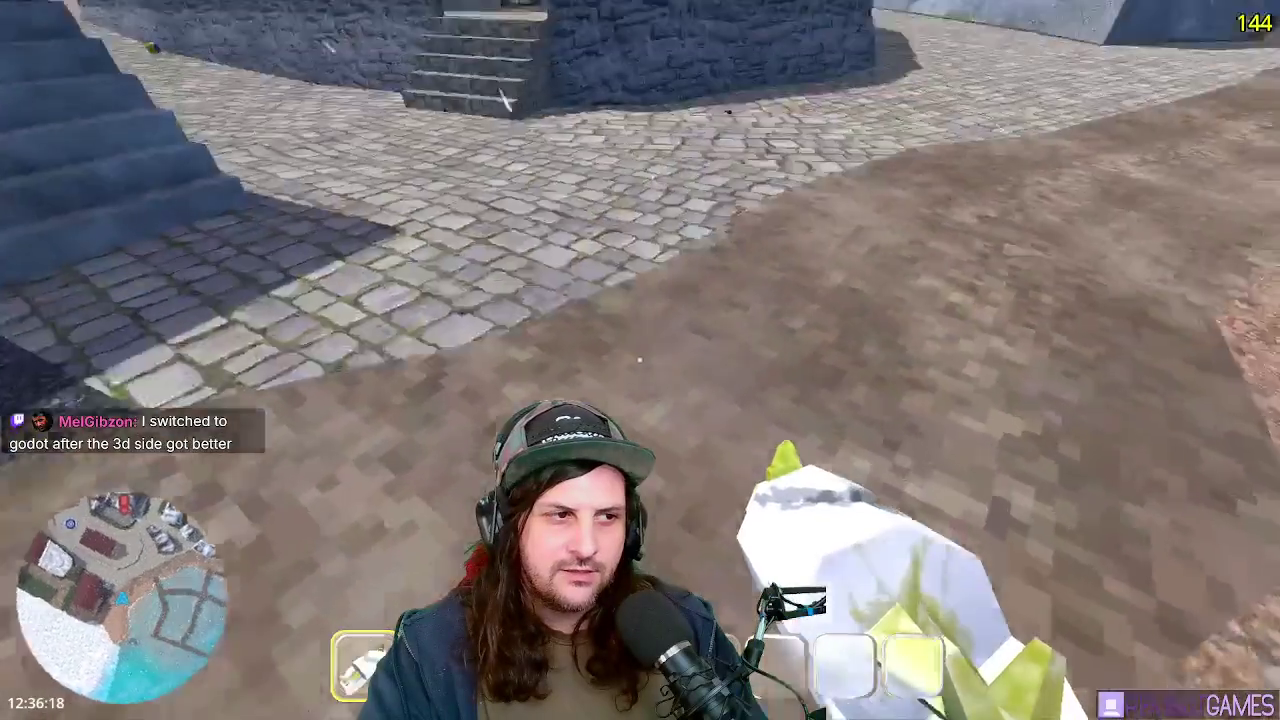
{"action": "key", "text": "w"}
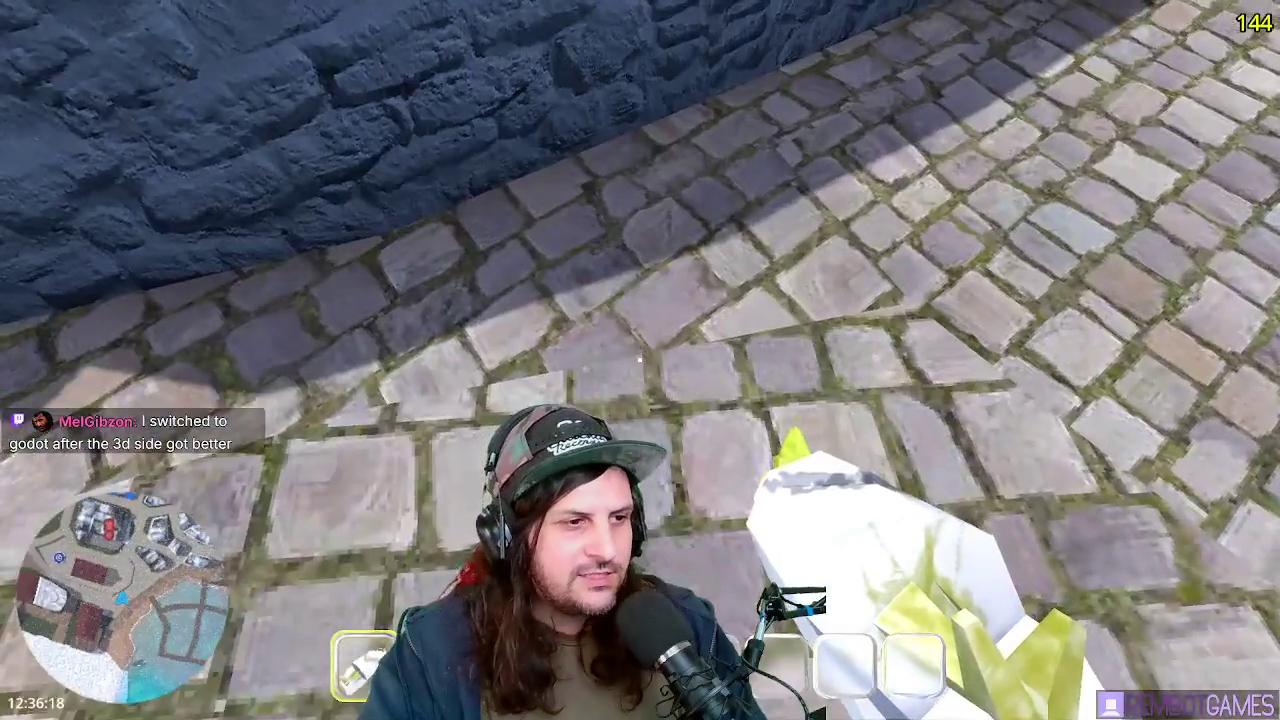
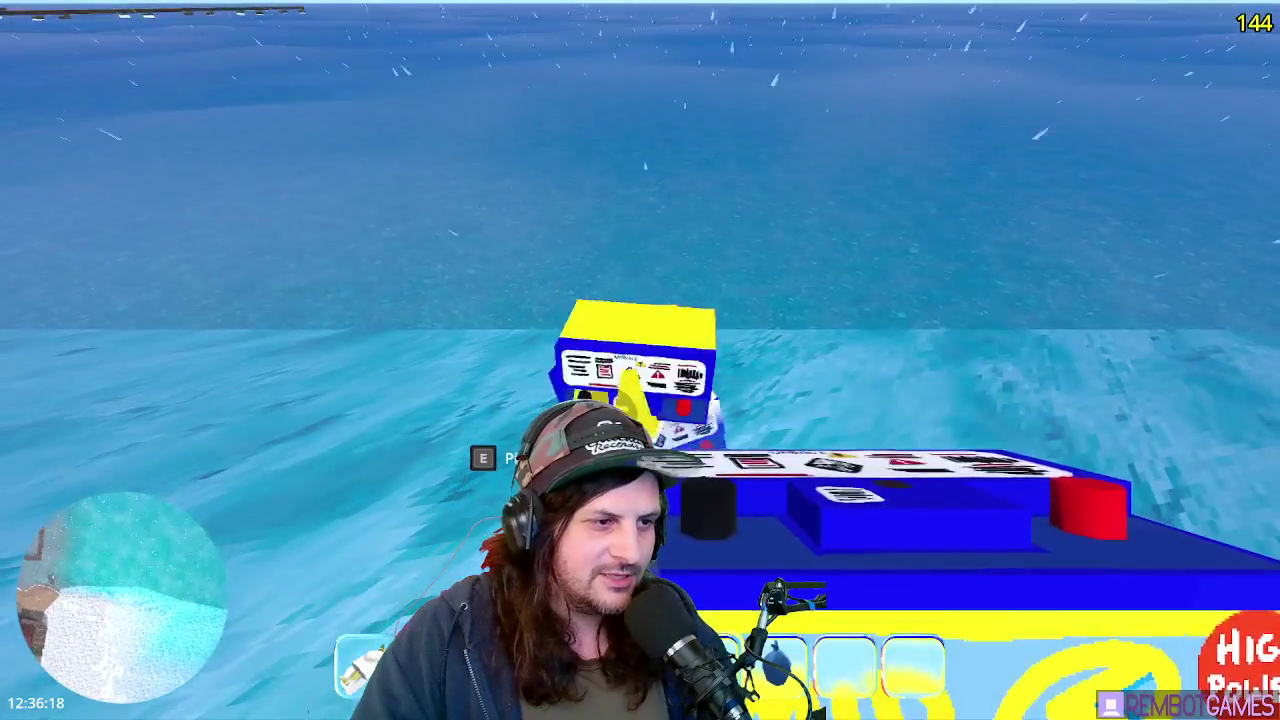
- Cycle the hotbar to drop the High Voltage batteries, hold the Ssip Hydration bottle, and swim up
{"action": "scroll", "coordinate": [640, 360], "scroll_direction": "down", "scroll_amount": 1}
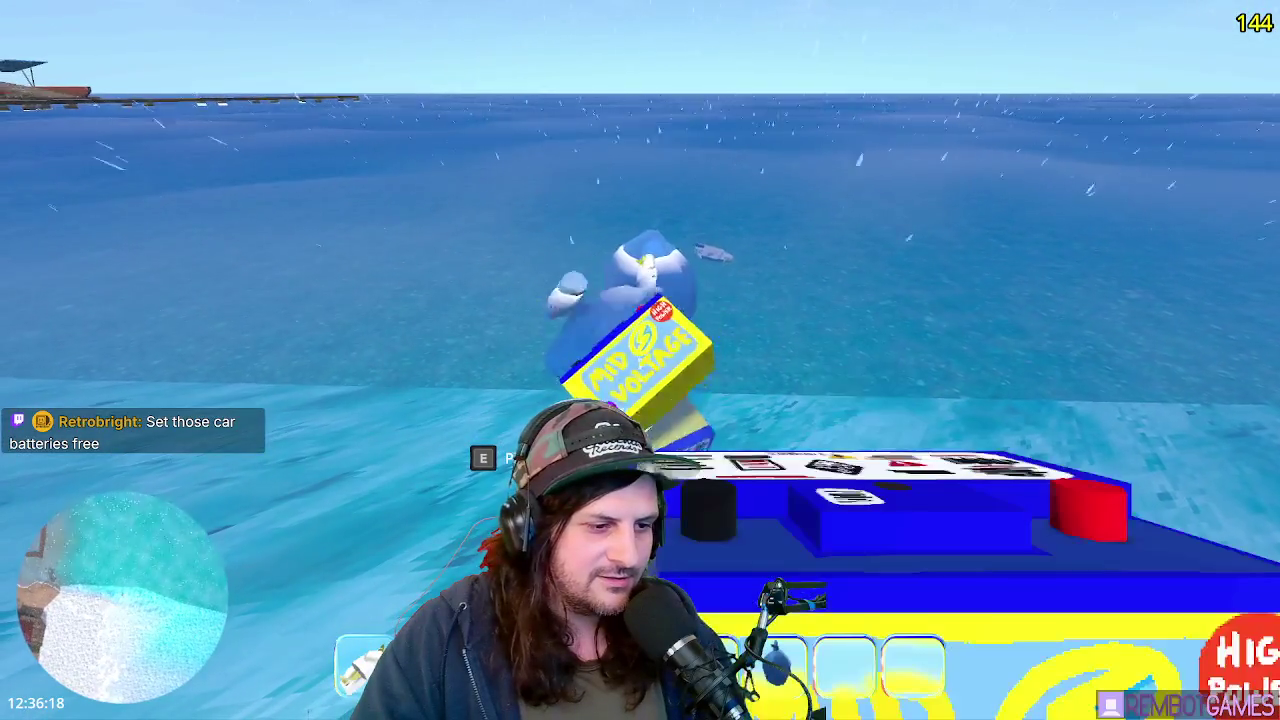
{"action": "scroll", "coordinate": [640, 360], "scroll_direction": "down", "scroll_amount": 1}
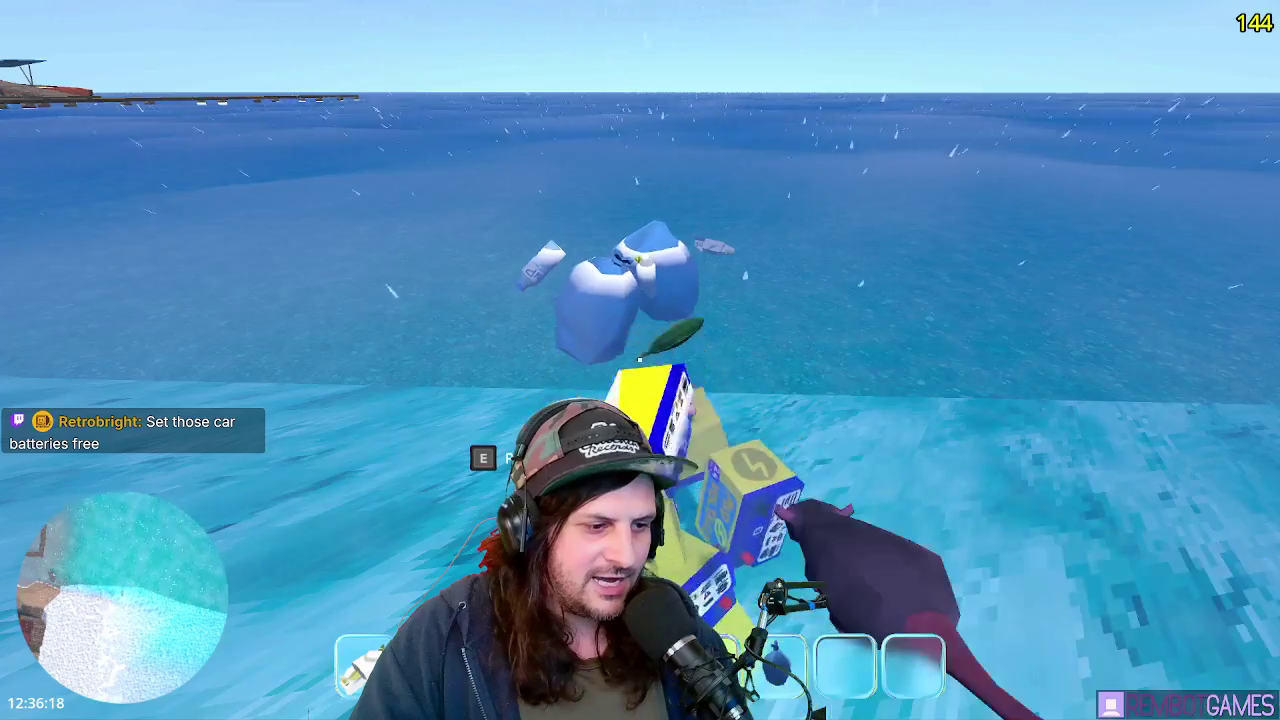
{"action": "scroll", "coordinate": [640, 360], "scroll_direction": "down", "scroll_amount": 1}
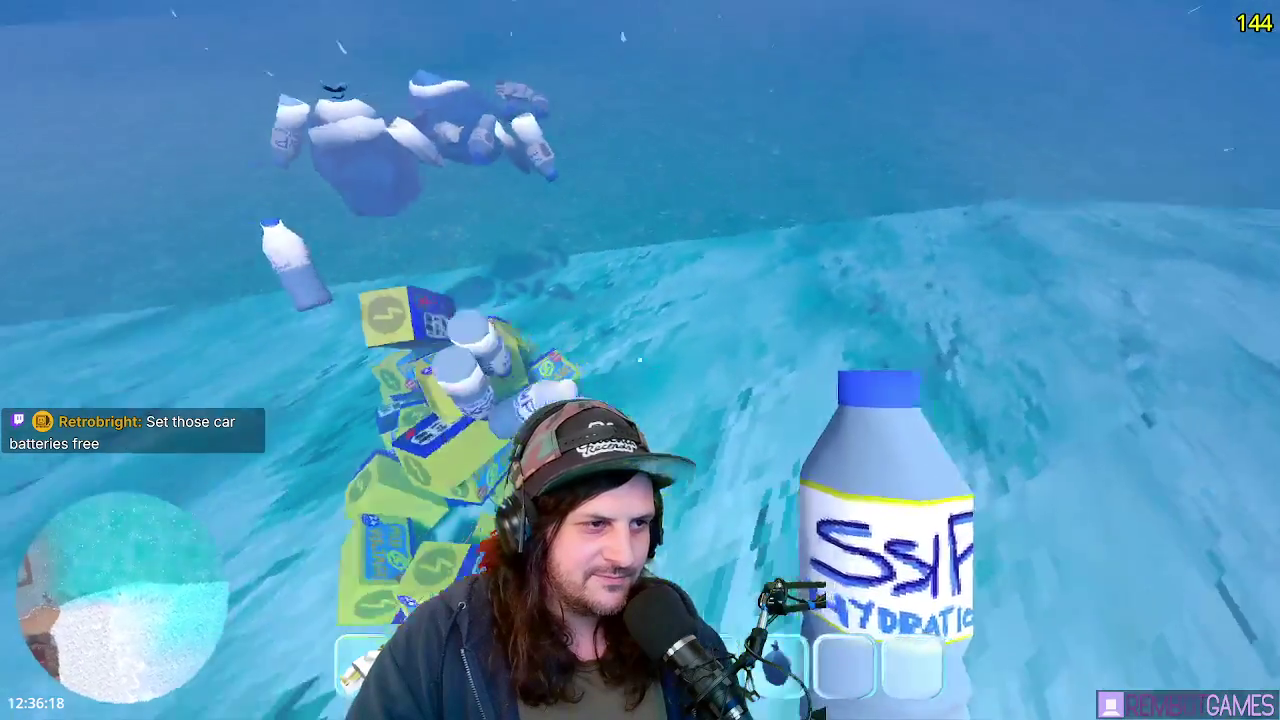
{"action": "key", "text": "space"}
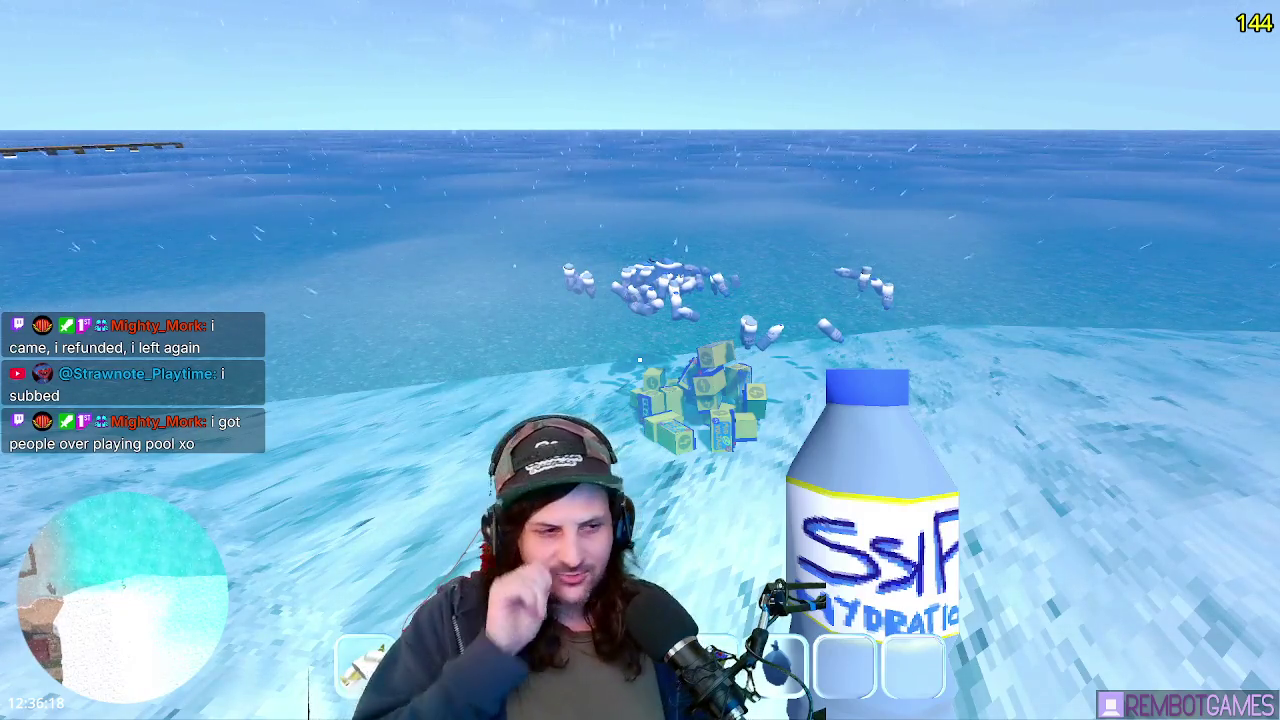
- Walk to the floating crate pile and collect its crates into the hotbar
{"action": "key", "text": "s"}
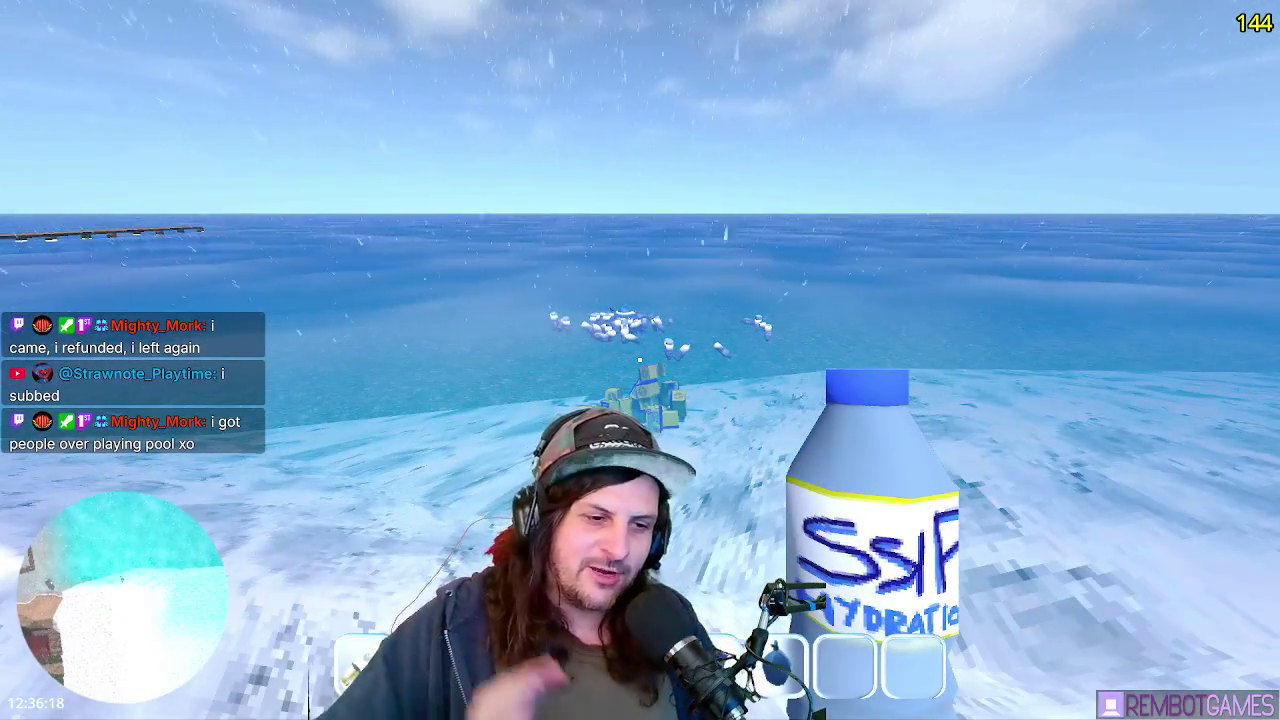
{"action": "key", "text": "w"}
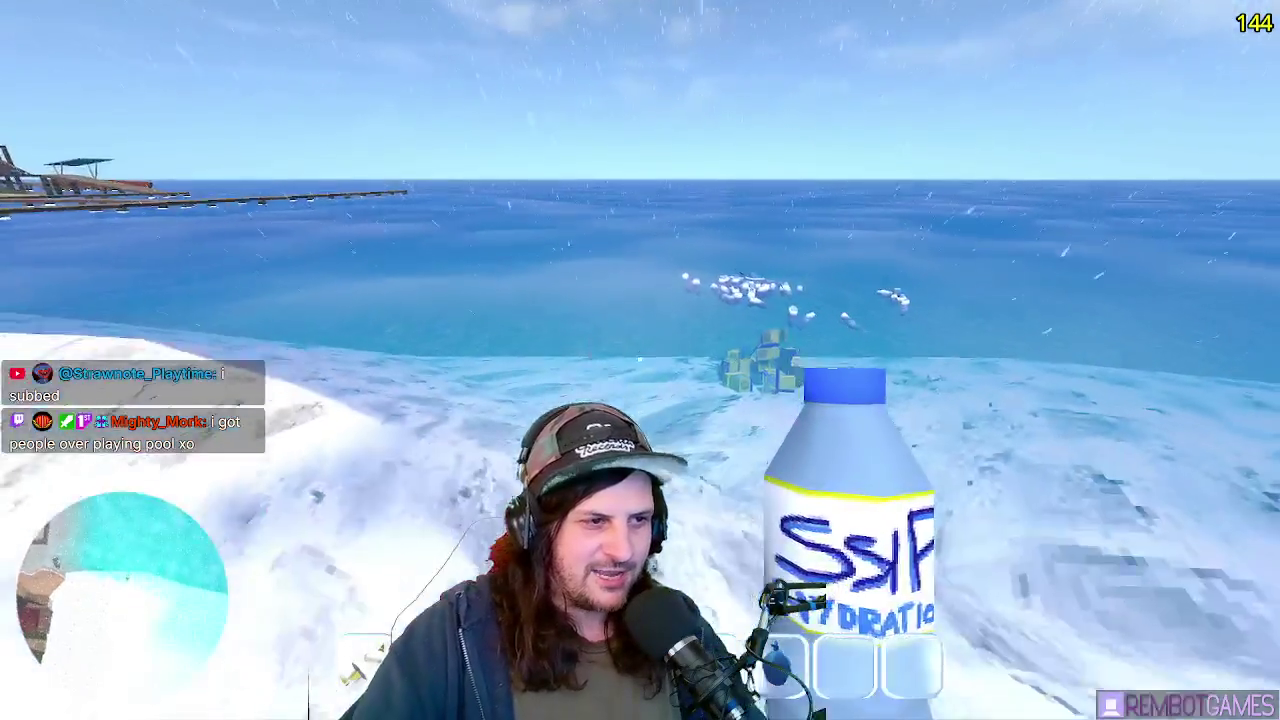
{"action": "key", "text": "w"}
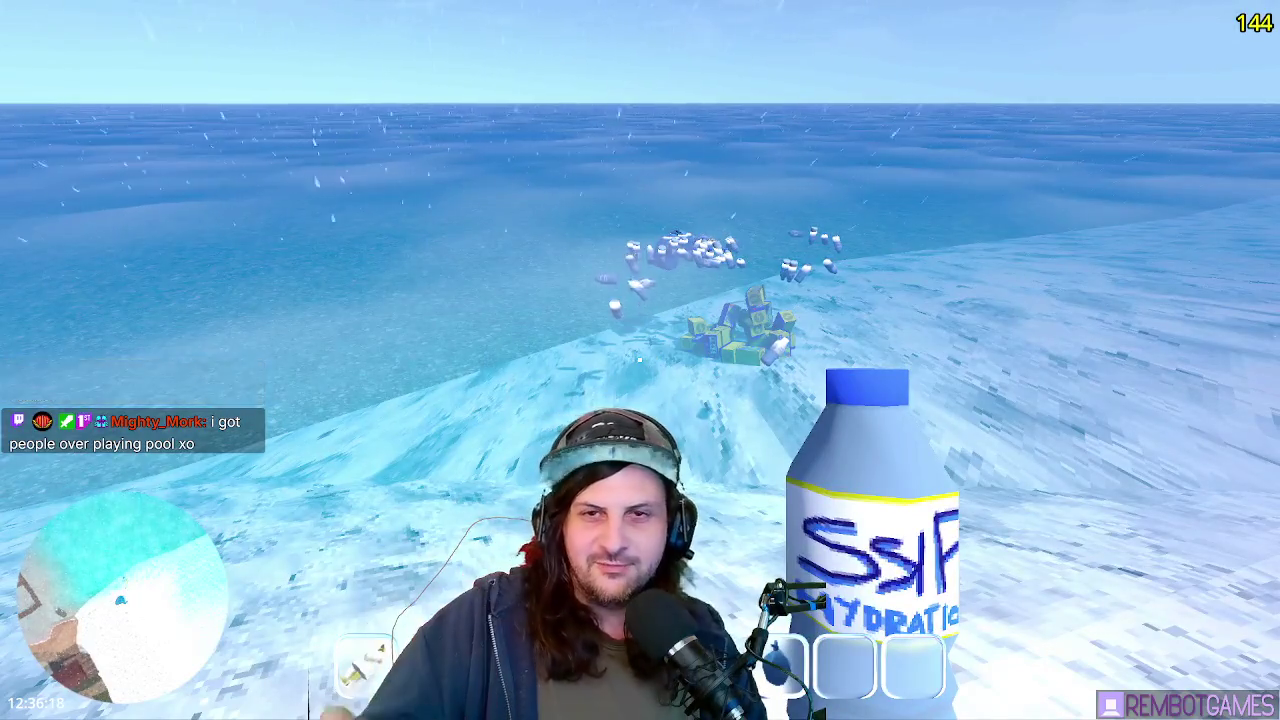
{"action": "key", "text": "w"}
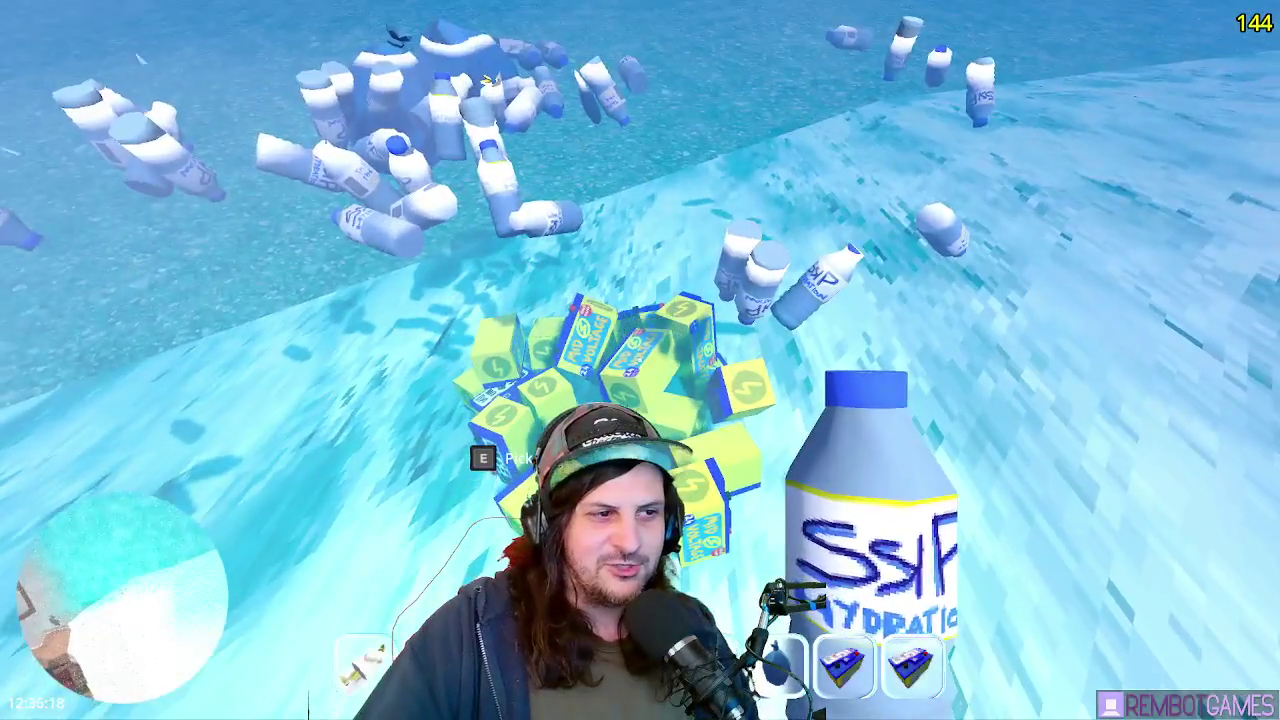
{"action": "key", "text": "s"}
- Scroll to the slot-machine item and throw it onto the ice
{"action": "scroll", "coordinate": [640, 360], "scroll_direction": "down", "scroll_amount": 1}
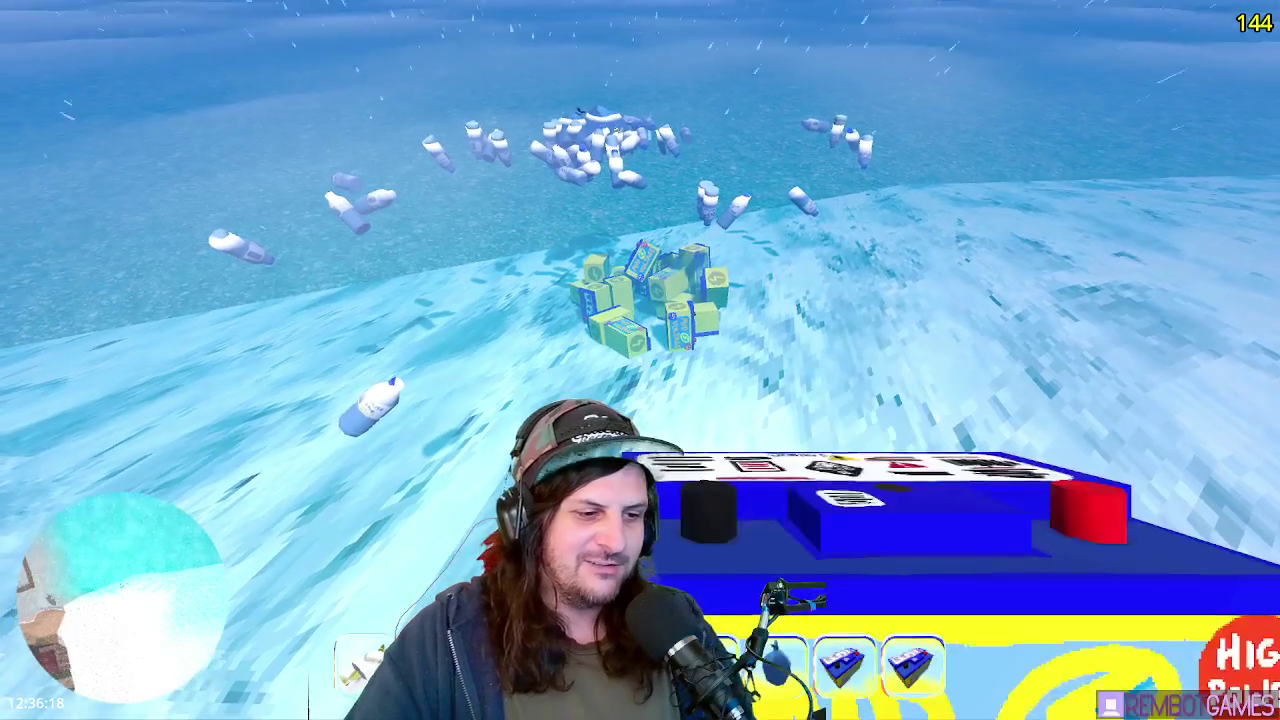
{"action": "scroll", "coordinate": [640, 360], "scroll_direction": "down", "scroll_amount": 5}
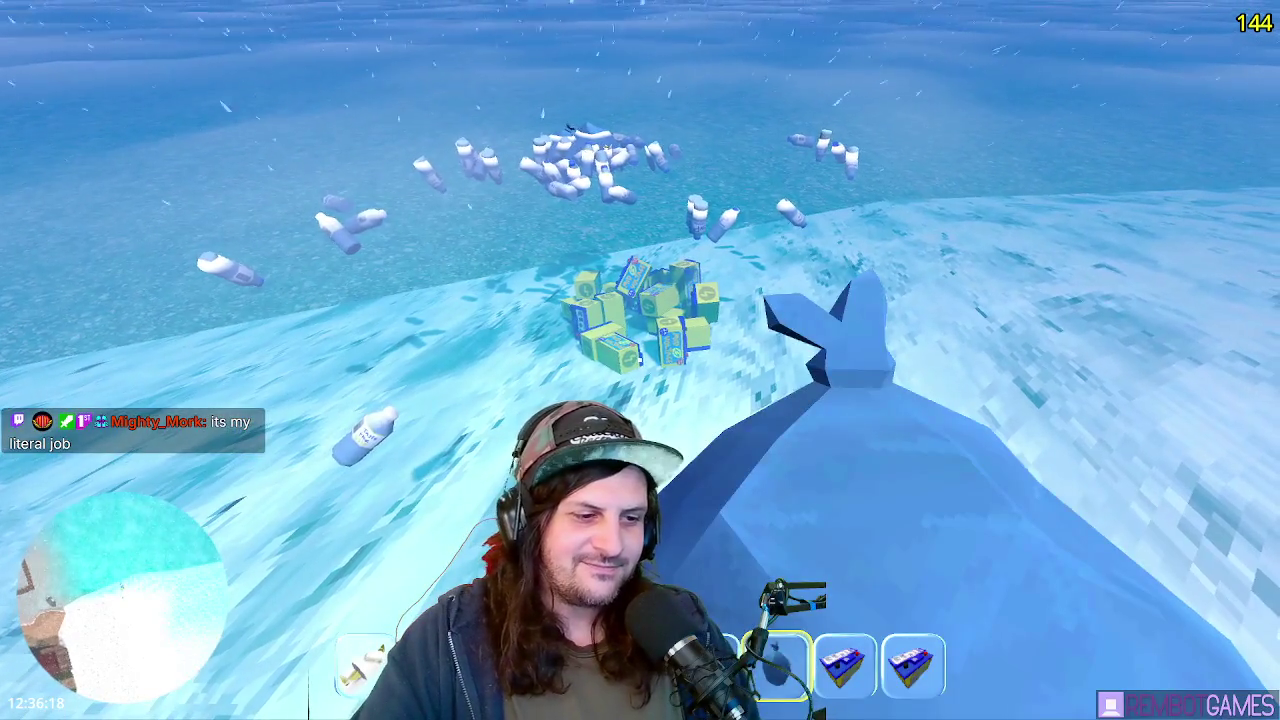
{"action": "scroll", "coordinate": [640, 360], "scroll_direction": "down", "scroll_amount": 1}
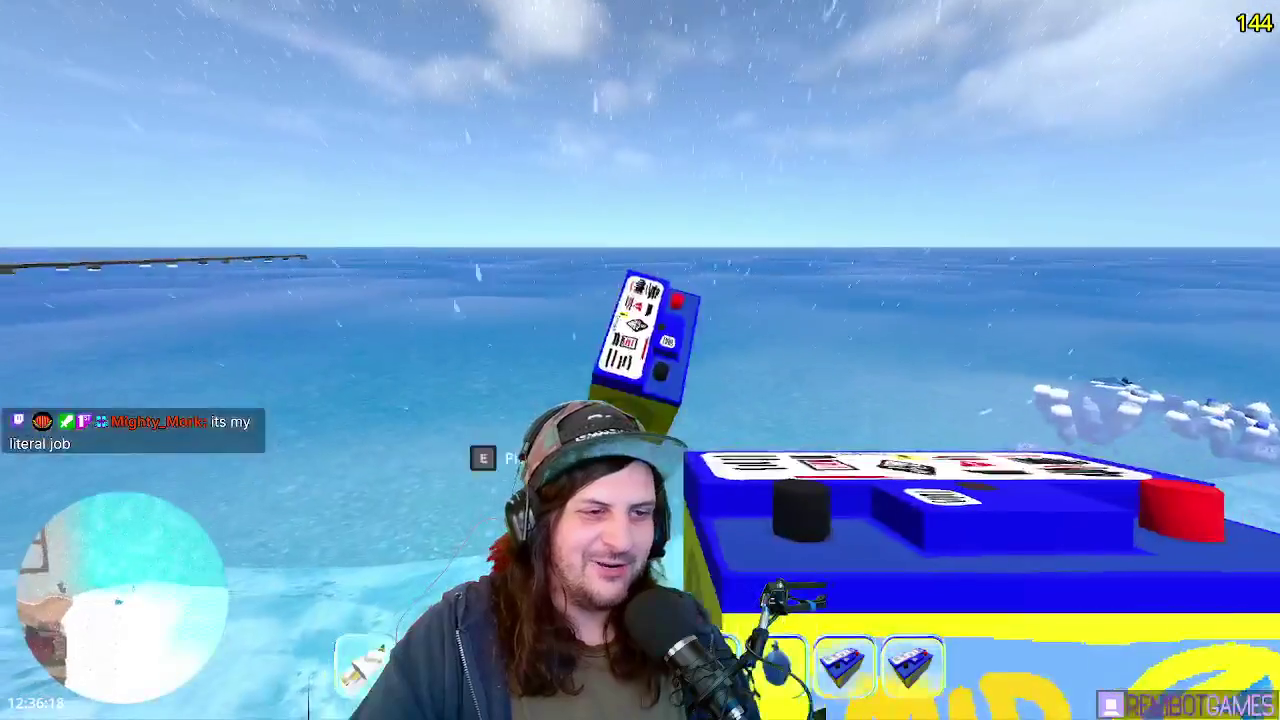
{"action": "left_click", "coordinate": [640, 360]}
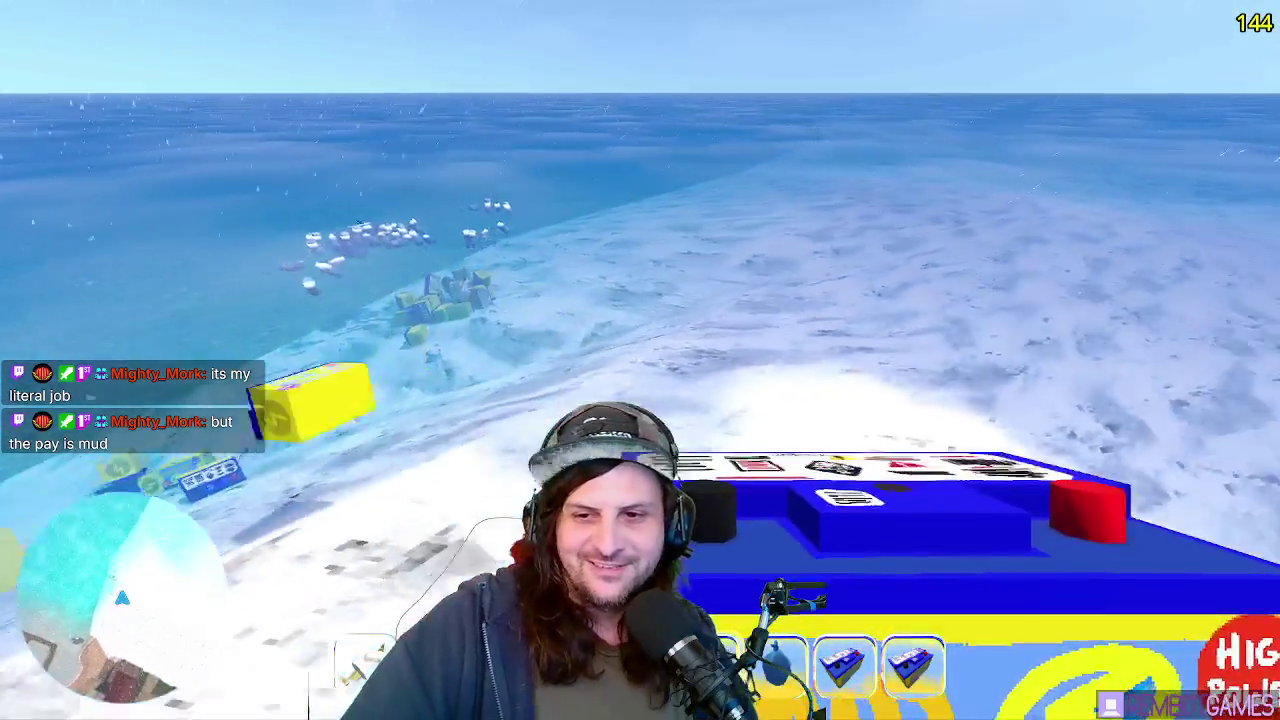
{"action": "scroll", "coordinate": [640, 360], "scroll_direction": "up", "scroll_amount": 1}
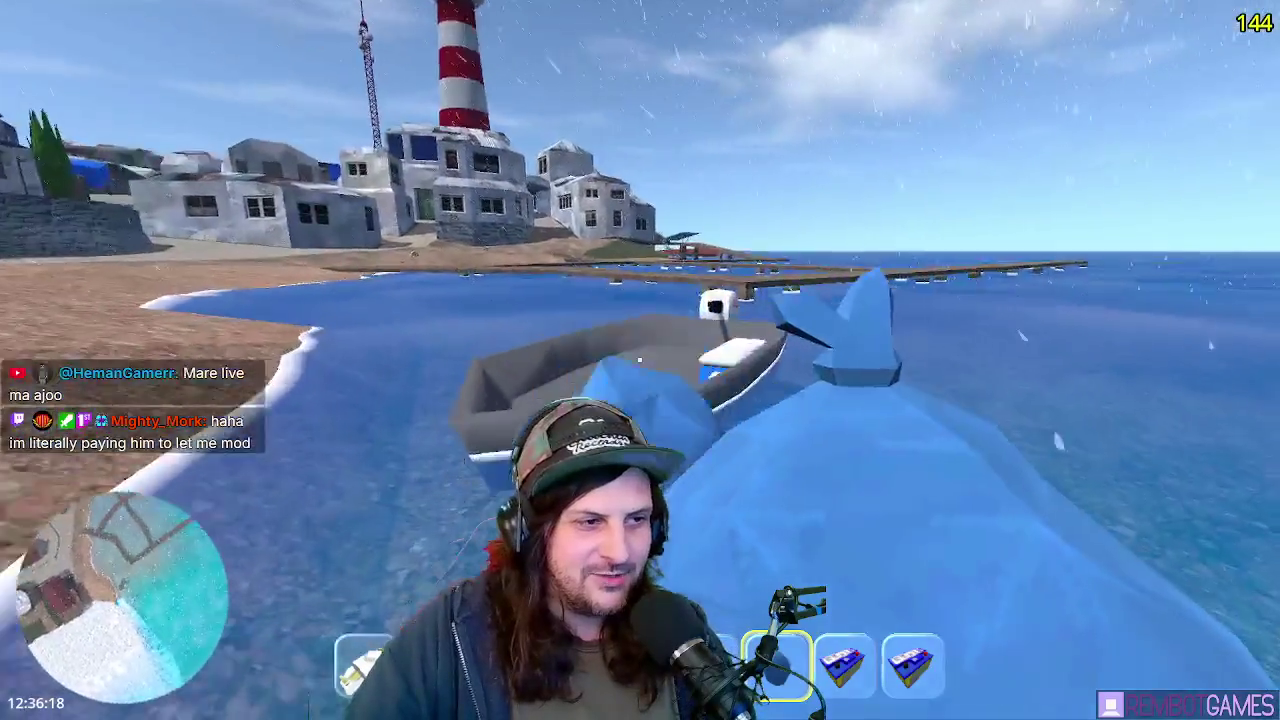
- Move the three crates from the hotbar into the boat's storage grid
{"action": "key", "text": "q"}
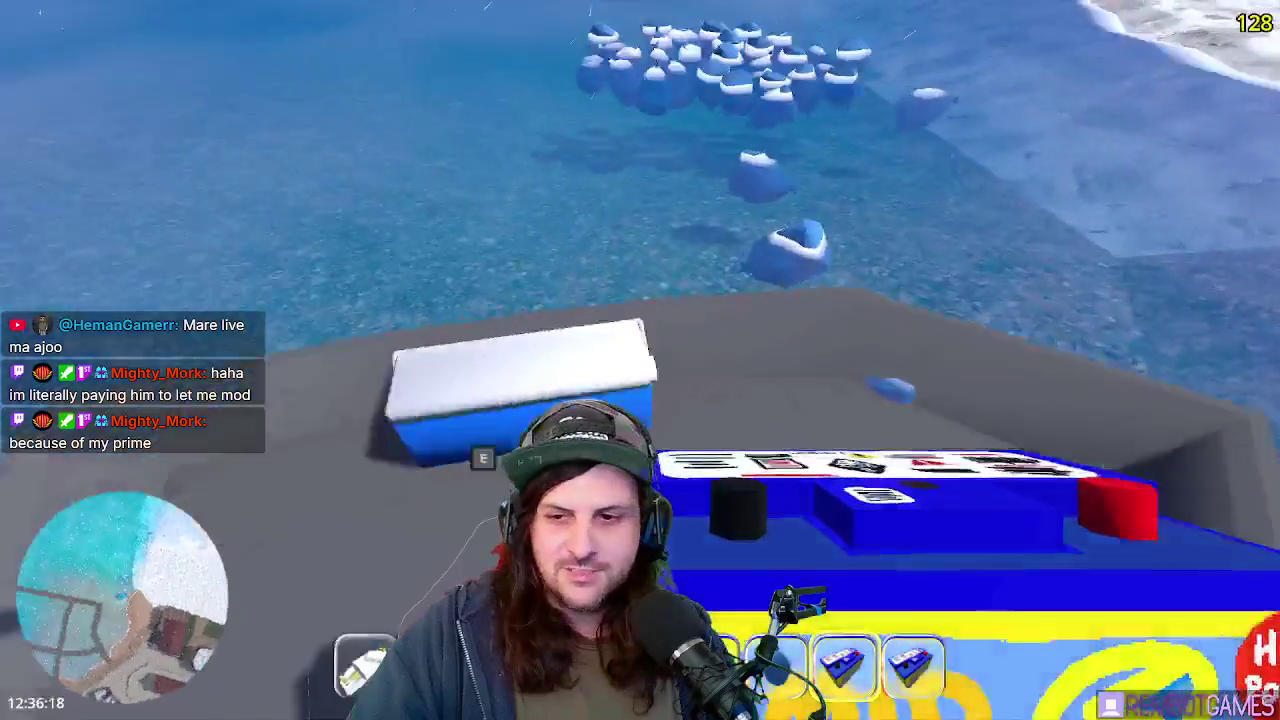
{"action": "key", "text": "q"}
{"action": "left_click", "coordinate": [492, 291]}
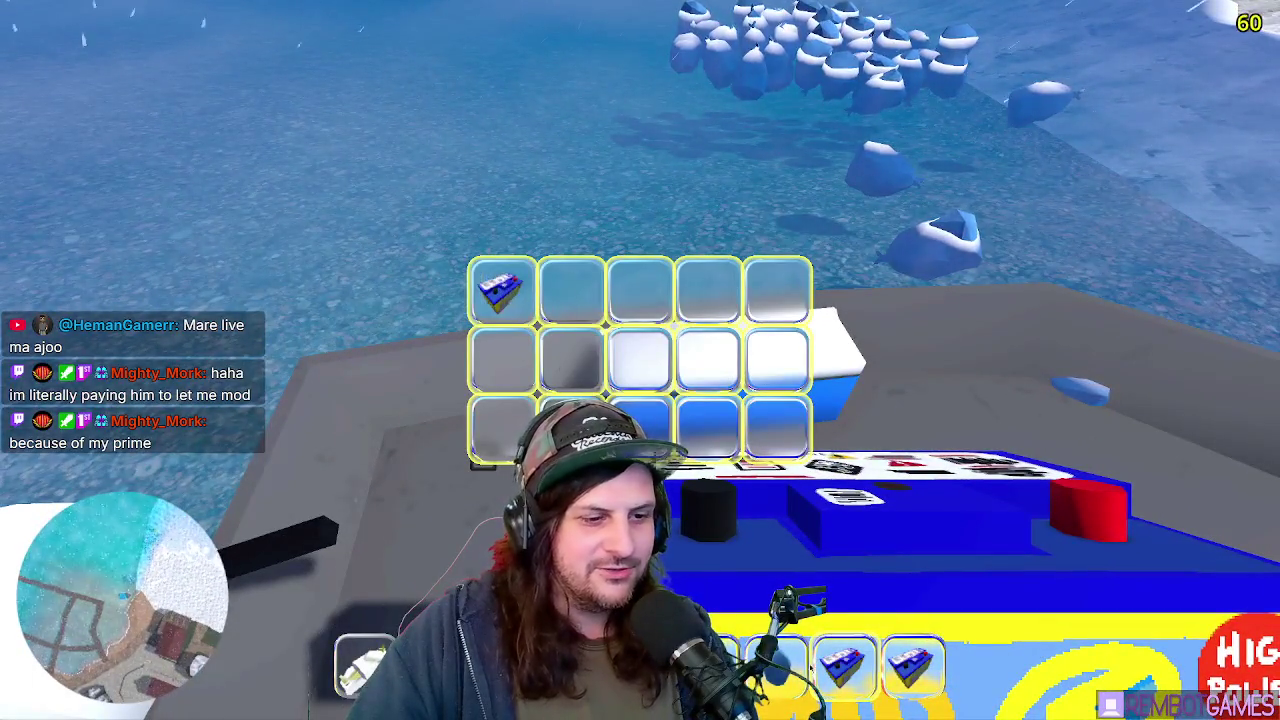
{"action": "left_click_drag", "start_coordinate": [620, 347], "coordinate": [570, 291]}
{"action": "mouse_move", "coordinate": [913, 665]}
{"action": "left_mouse_down"}
{"action": "mouse_move", "coordinate": [831, 520]}
{"action": "mouse_move", "coordinate": [640, 291]}
{"action": "left_mouse_up"}
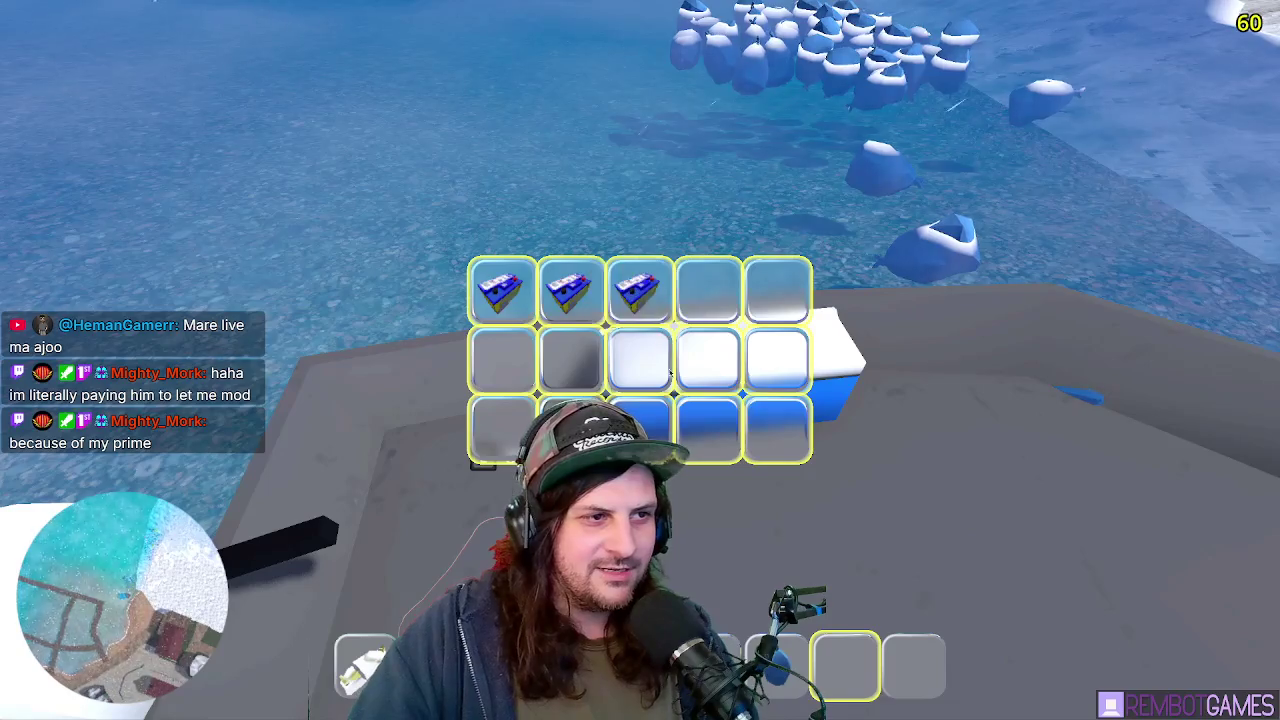
{"action": "left_click_drag", "start_coordinate": [732, 506], "coordinate": [708, 291]}
- Close the storage and walk across the beach toward the stone building
{"action": "key", "text": "q"}
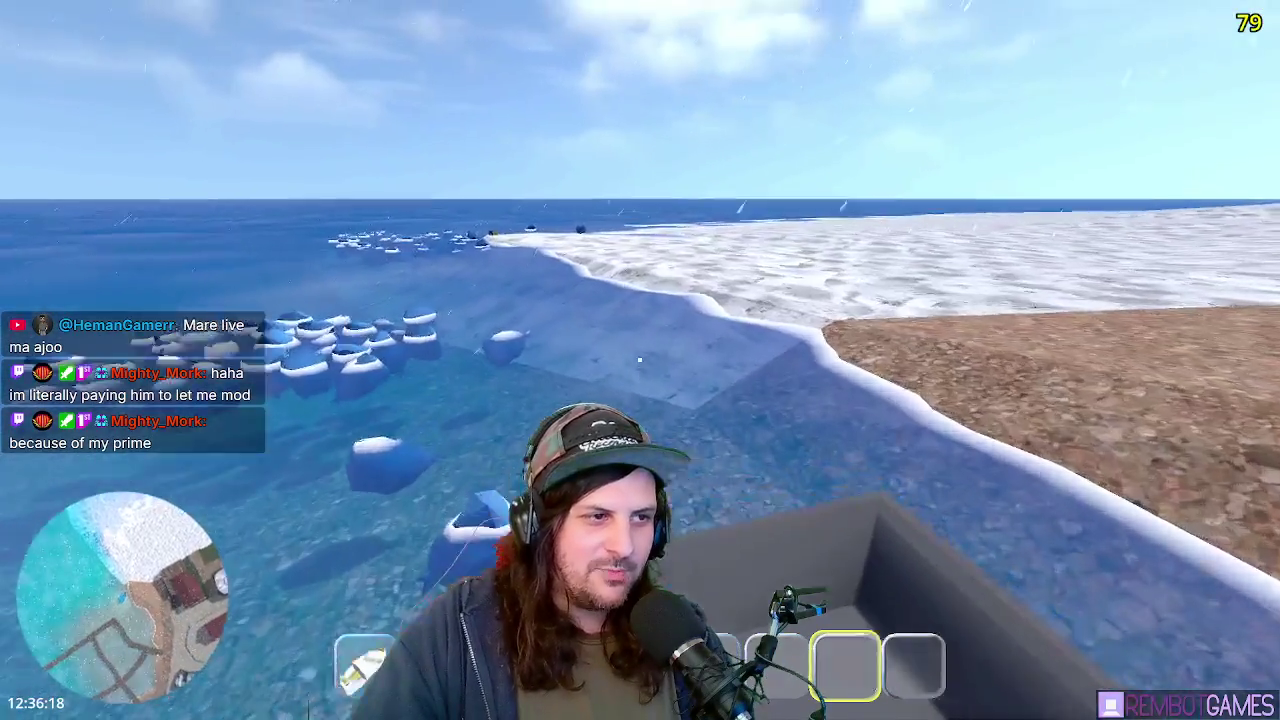
{"action": "key", "text": "w"}
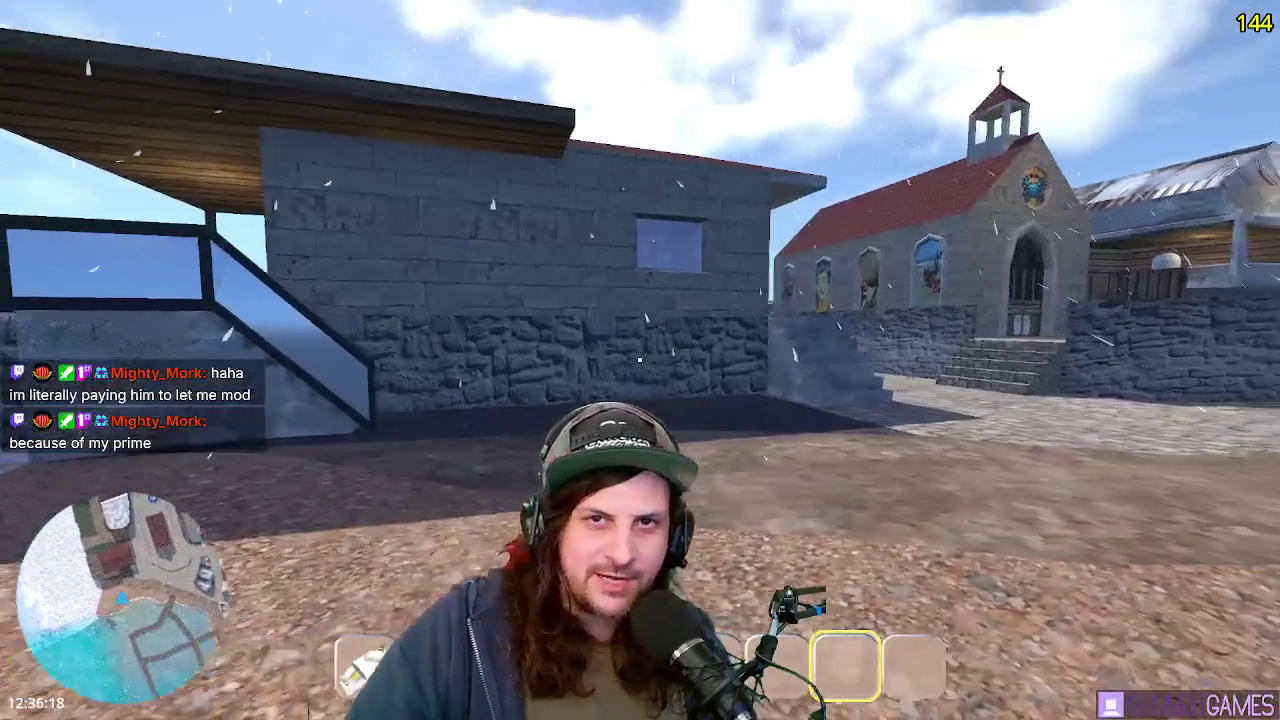
{"action": "mouse_move", "coordinate": [640, 360]}
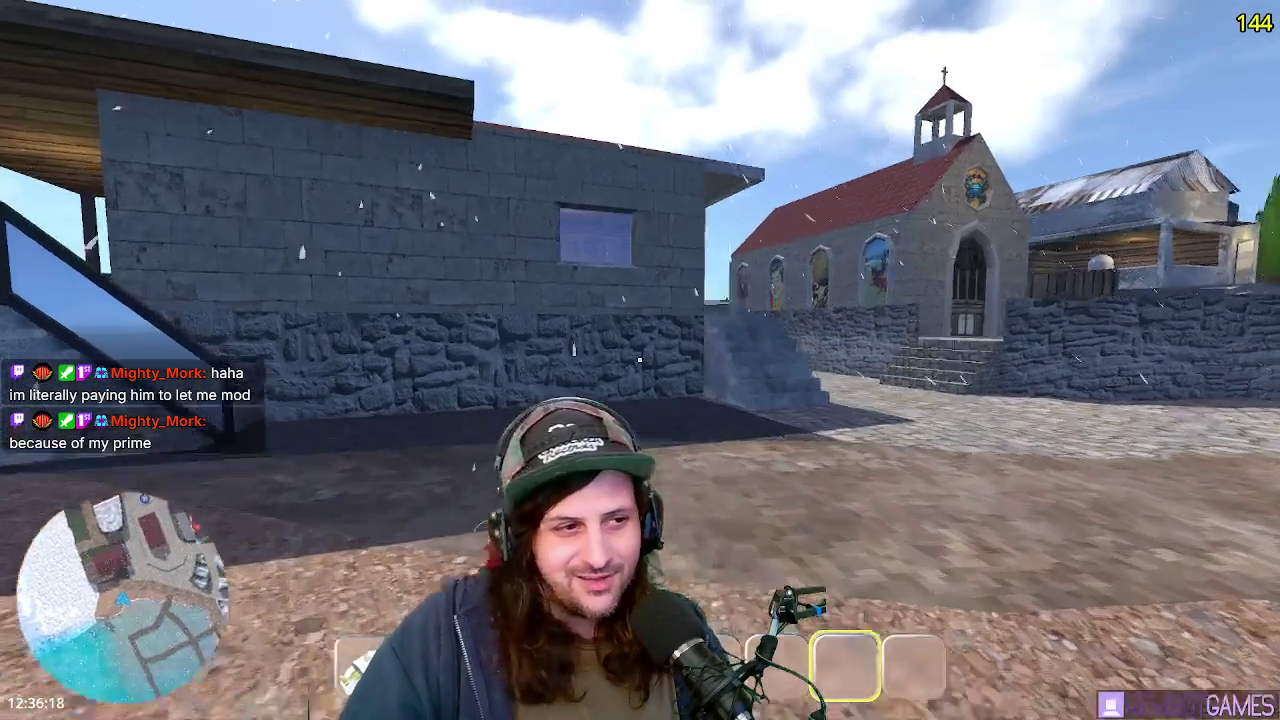
{"action": "key", "text": "d"}
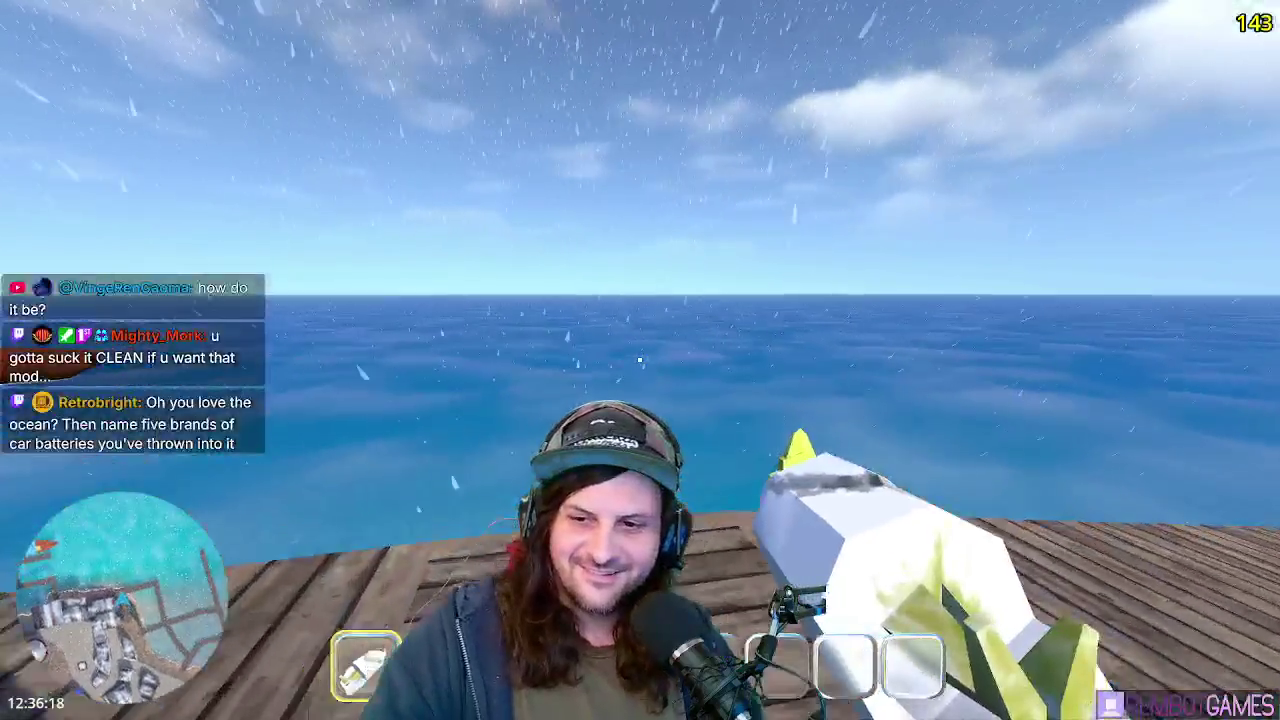
- Throw the held white item into the water and walk the dock to the crossing pier
{"action": "left_click", "coordinate": [640, 360]}
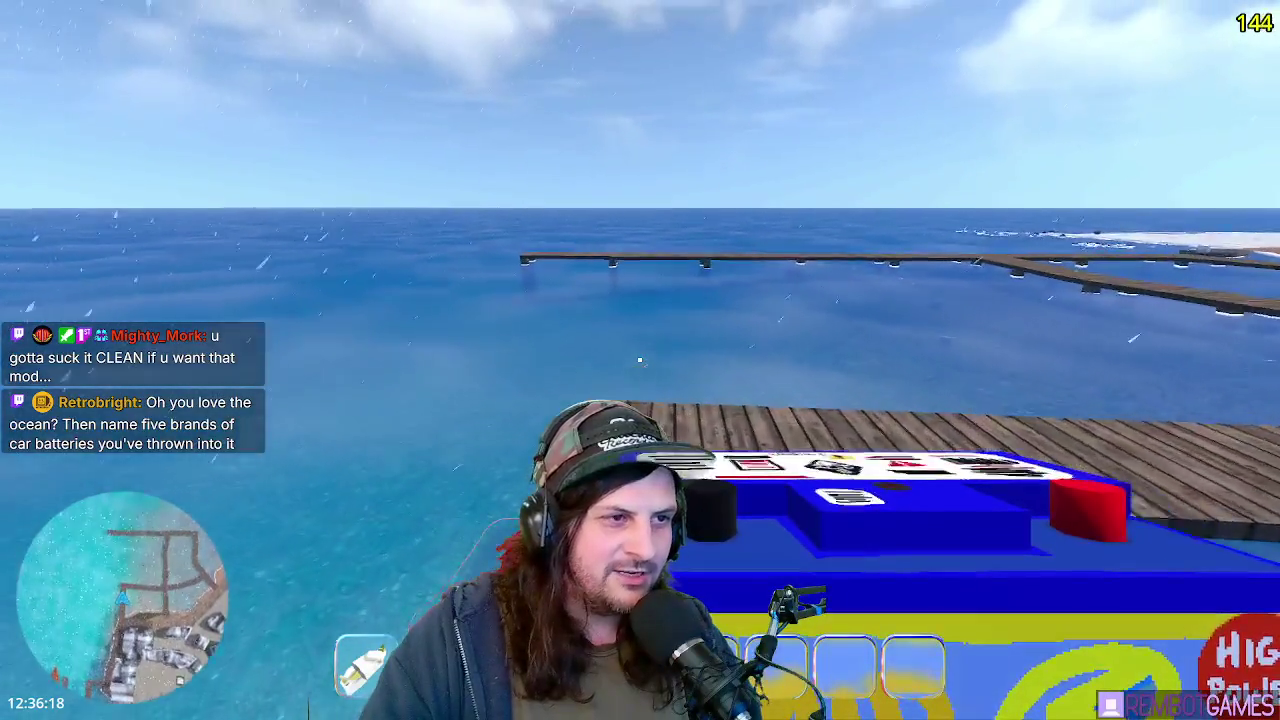
{"action": "key", "text": "w"}
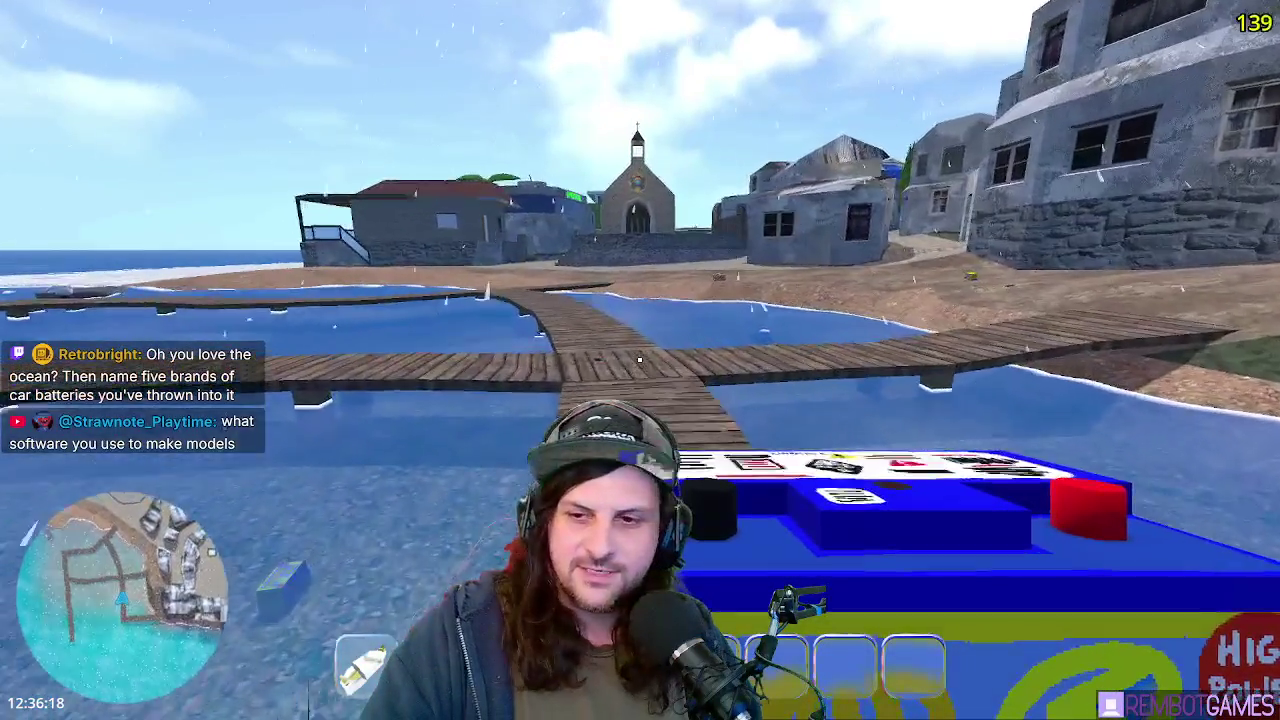
{"action": "key", "text": "w"}
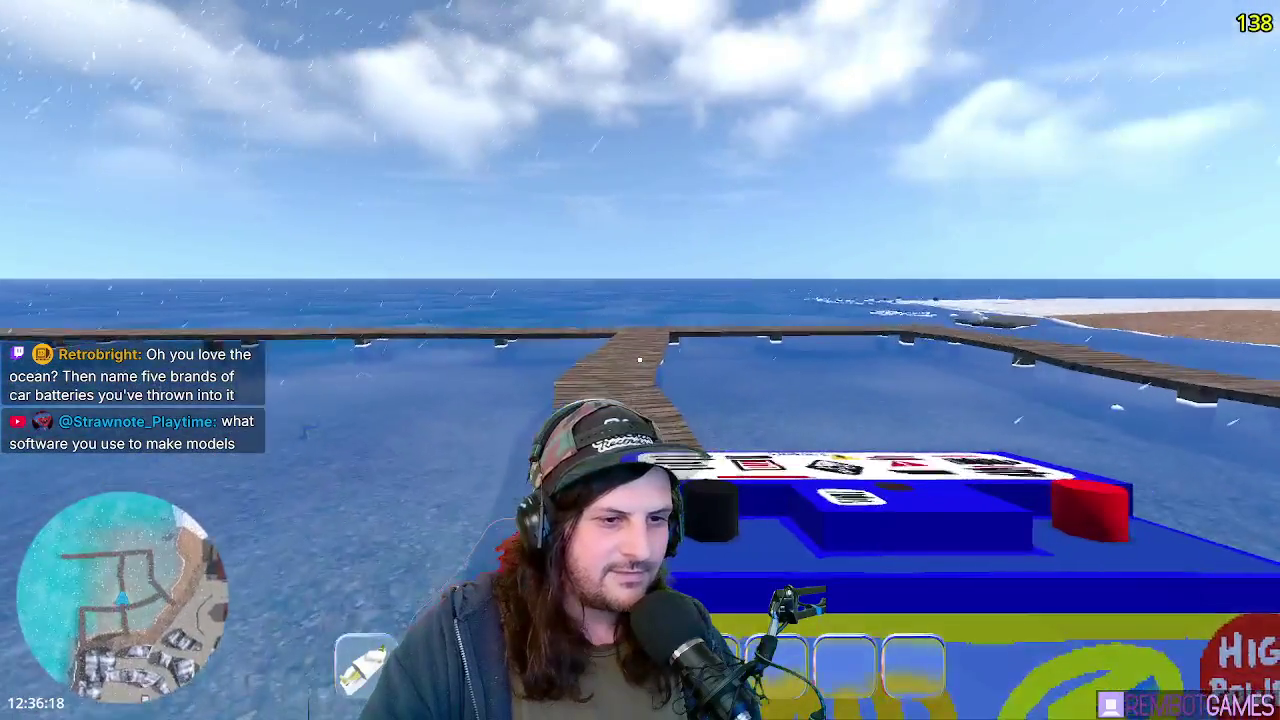
{"action": "key", "text": "w"}
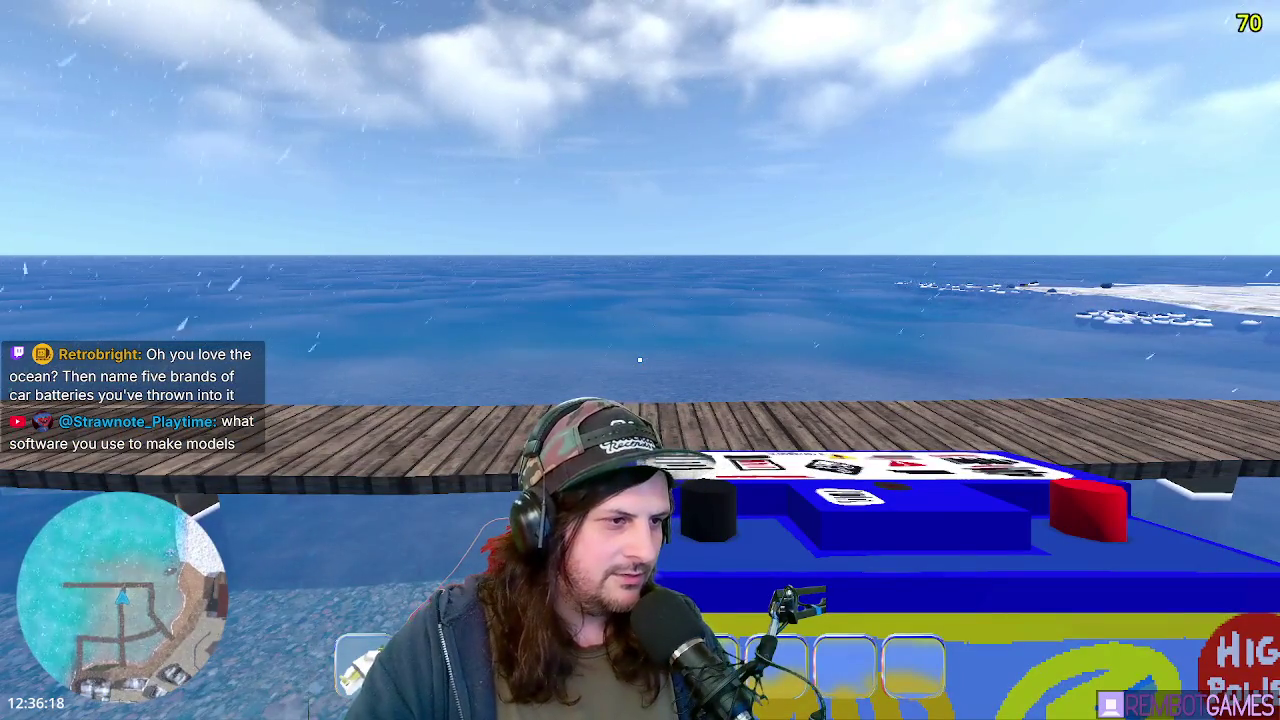
{"action": "key", "text": "alt+Tab"}
- Walk-navigate the Blender town model past the church and lighthouse to an island overview
{"action": "key", "text": "shift+grave"}
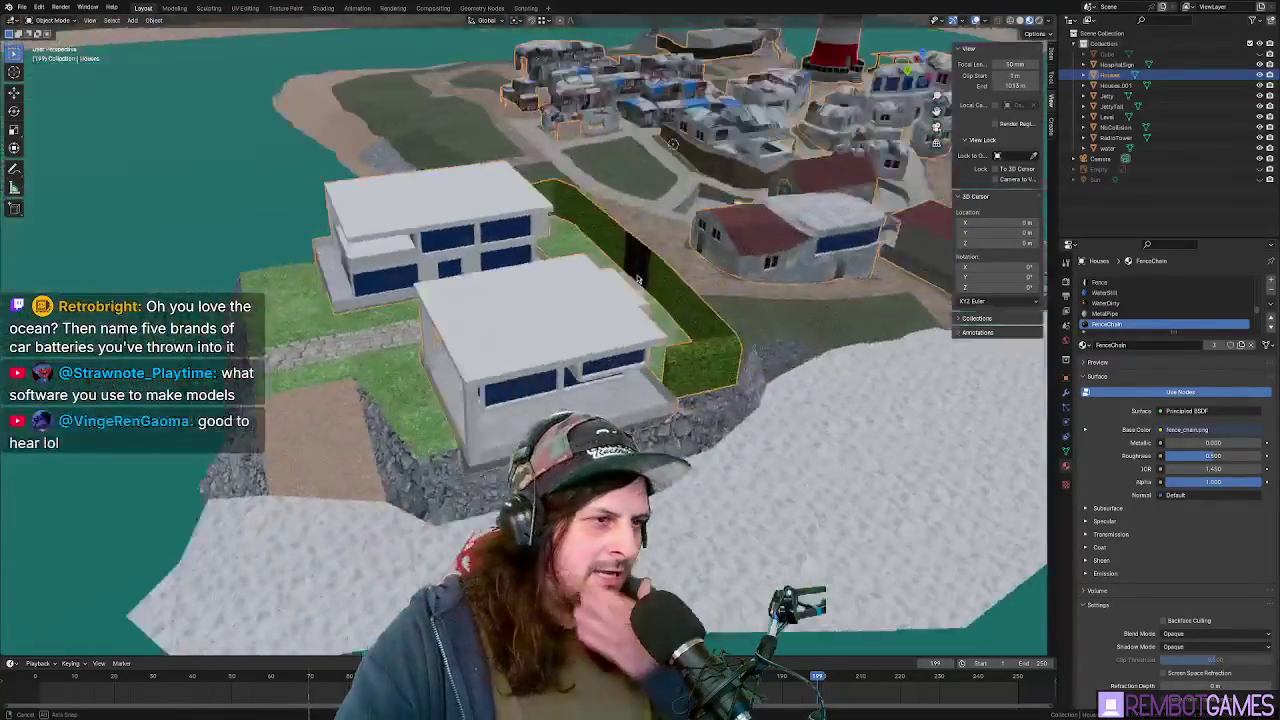
{"action": "key", "text": "w"}
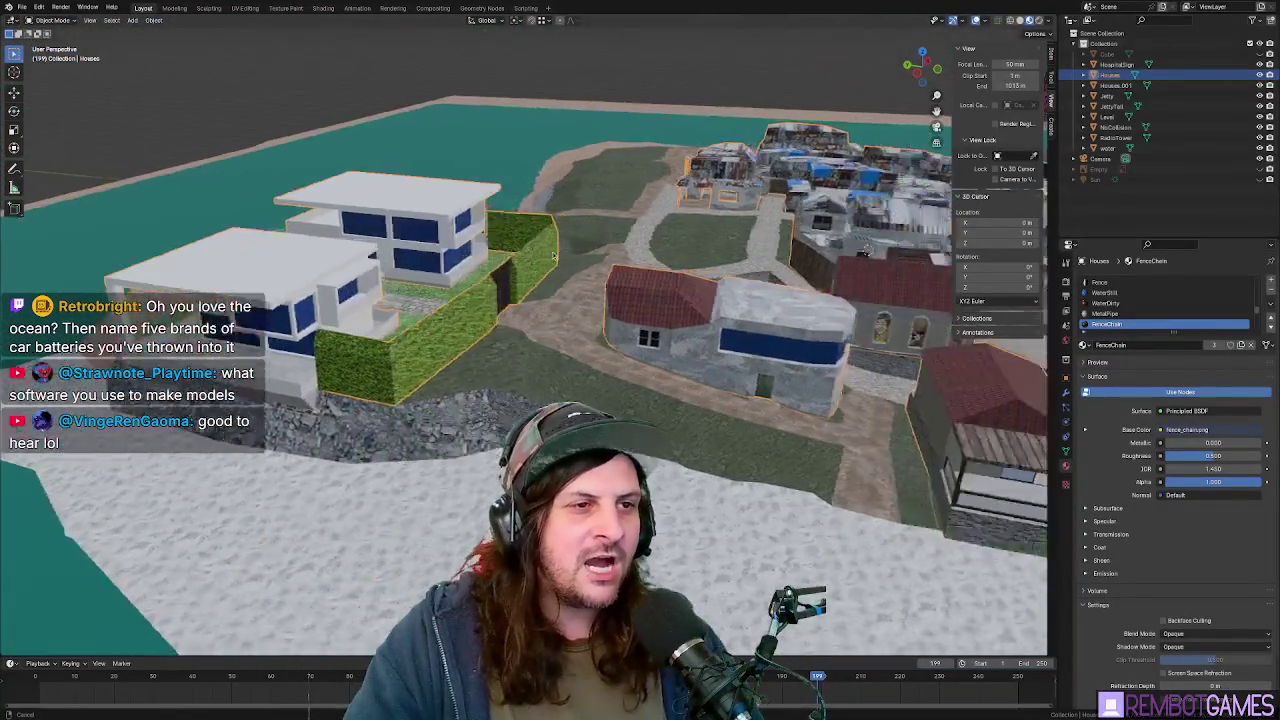
{"action": "key", "text": "s"}
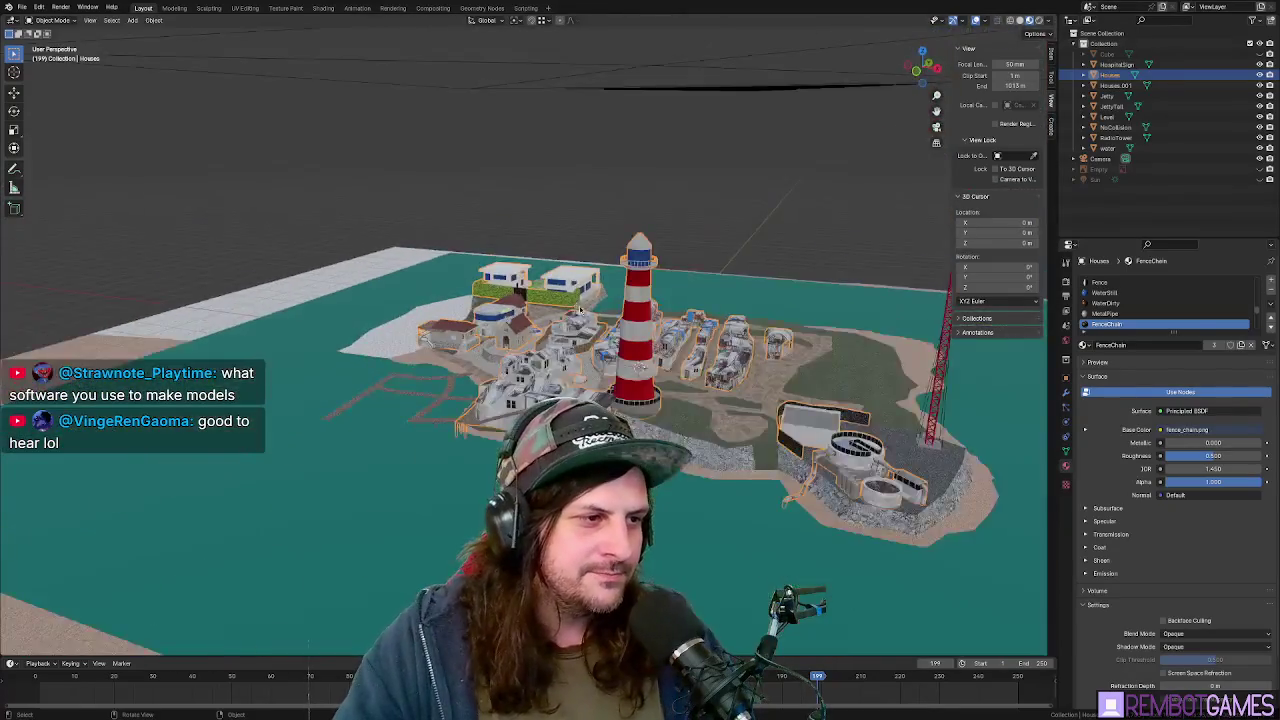
{"action": "key", "text": "w"}
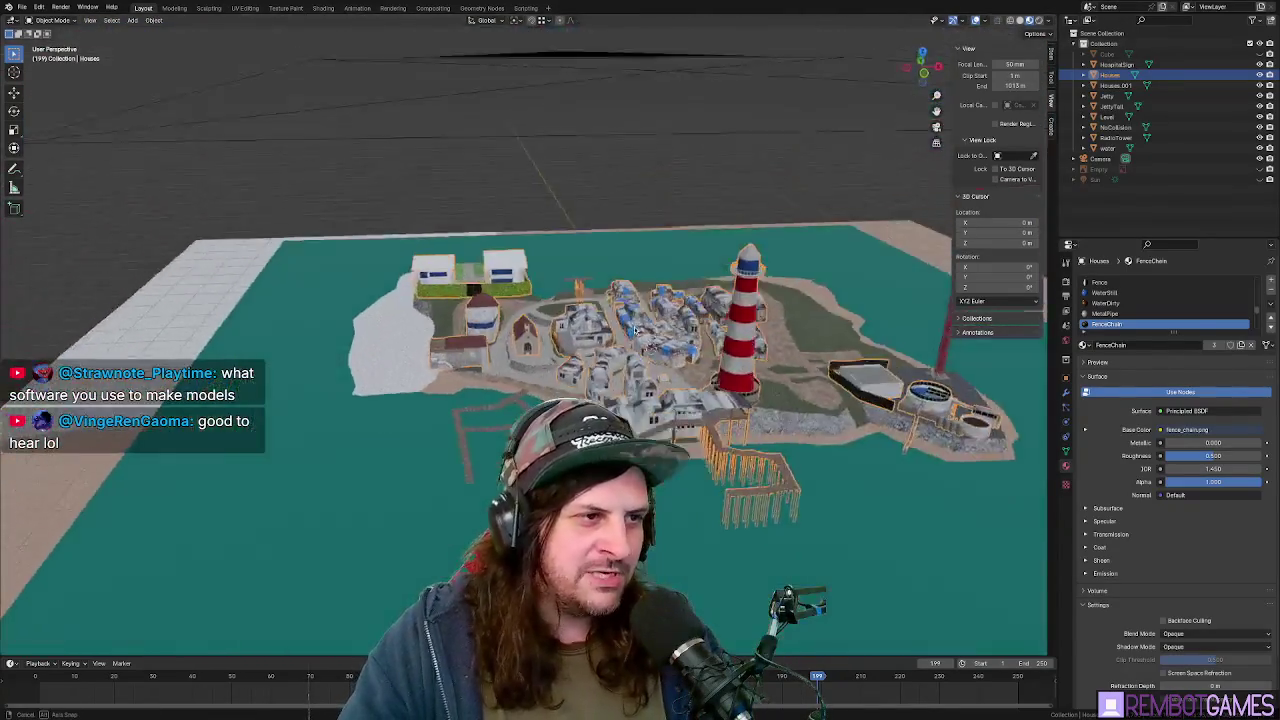
{"action": "left_click", "coordinate": [678, 322]}
{"action": "key", "text": "shift+grave"}
- Finish the Blender fly-through on an overview of the town
{"action": "key", "text": "w"}
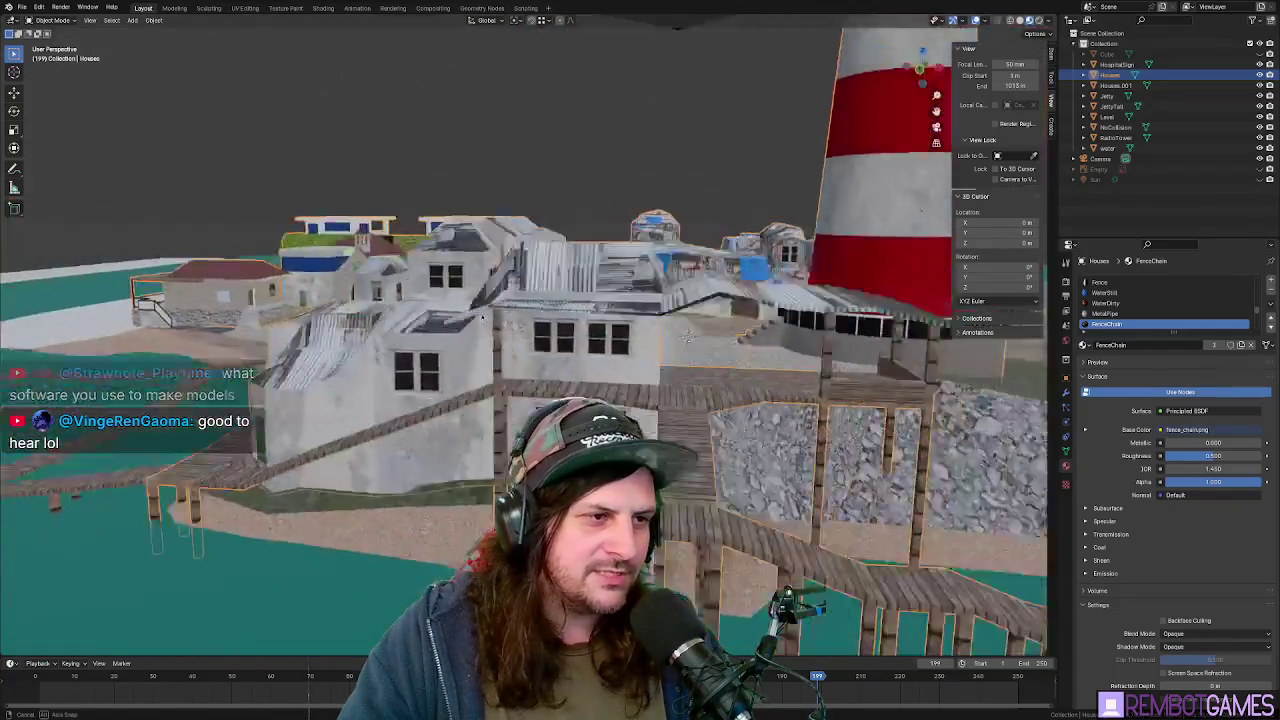
{"action": "key", "text": "s"}
{"action": "left_click", "coordinate": [609, 324]}
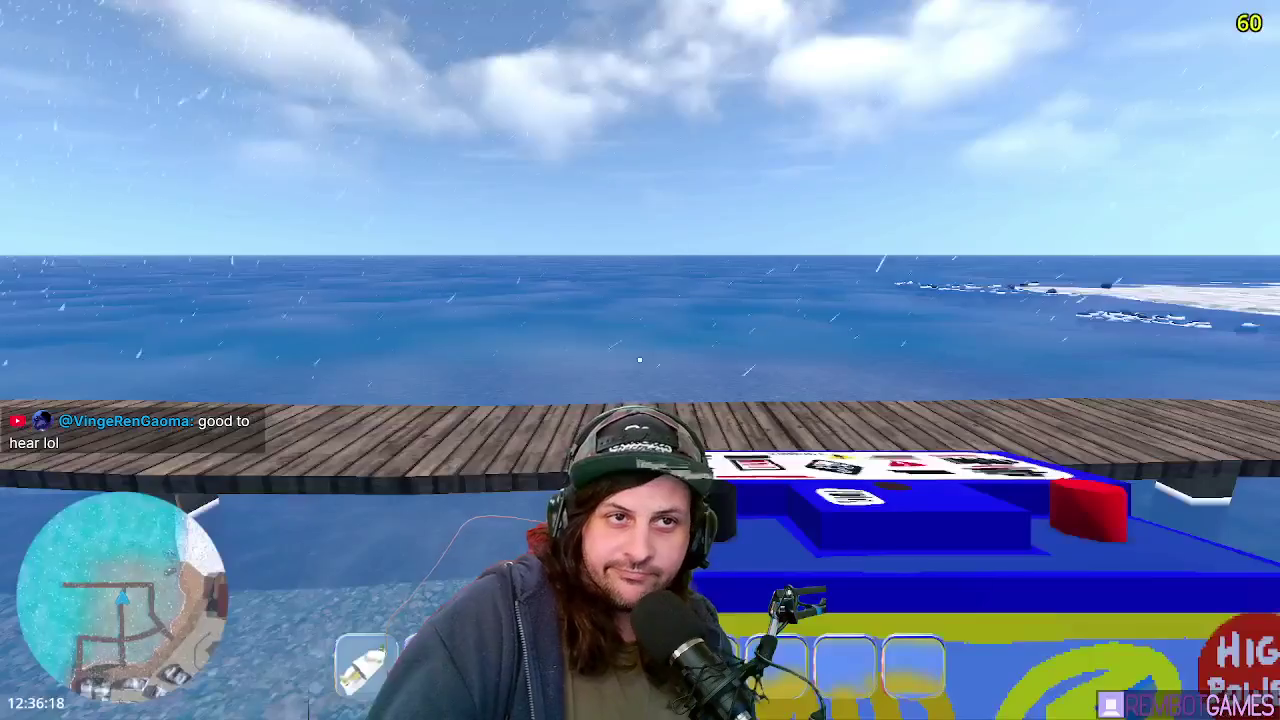
- Walk along the boardwalk to the boat, board it, and select the cooler in the hotbar
{"action": "key", "text": "w"}
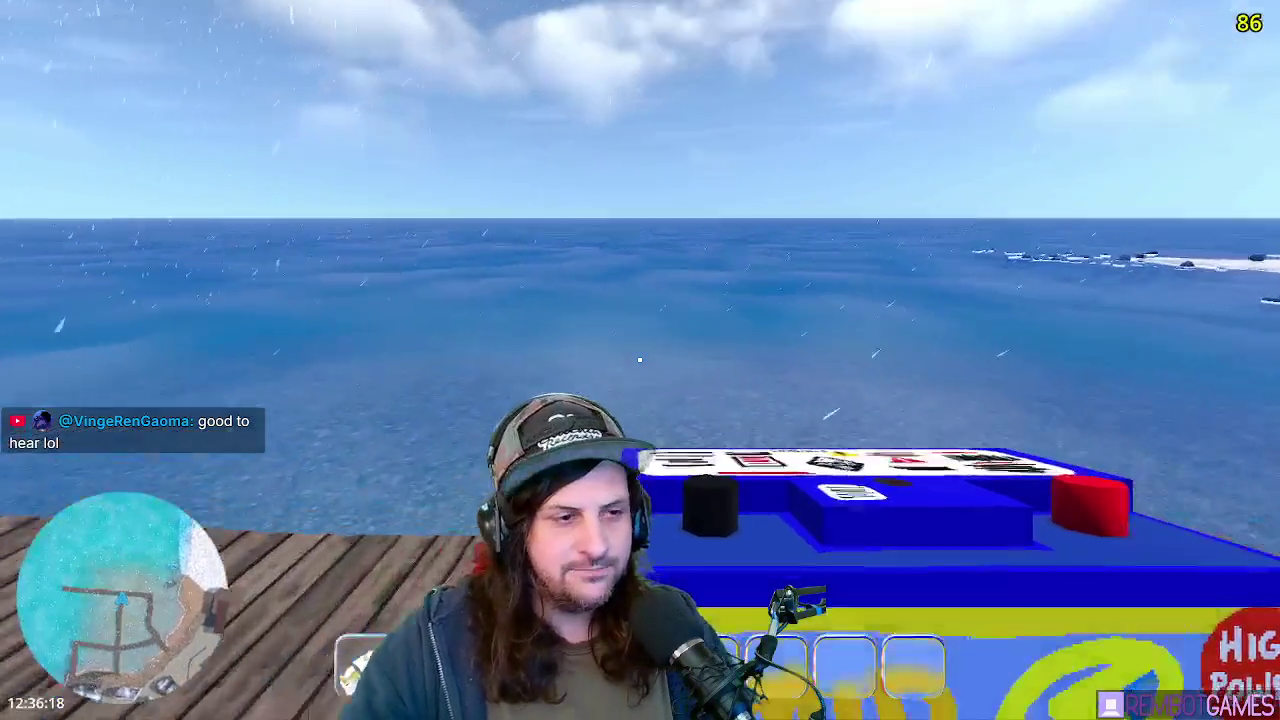
{"action": "key", "text": "w"}
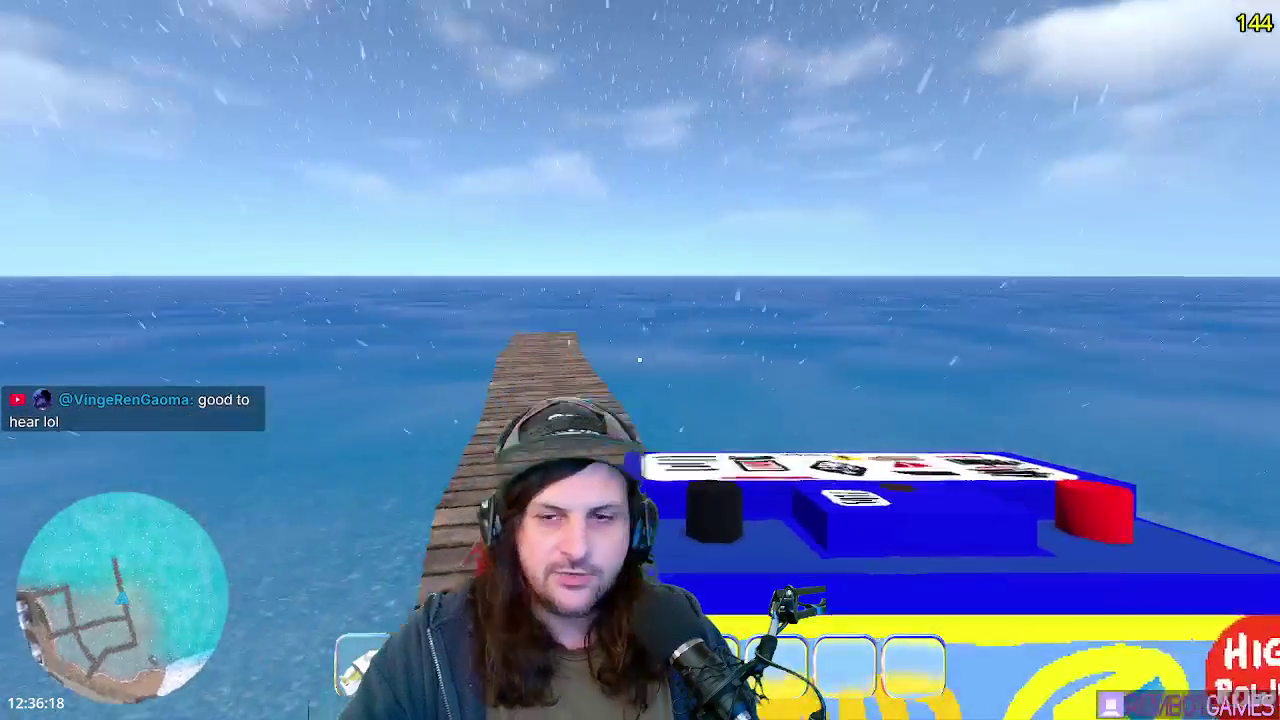
{"action": "key", "text": "w"}
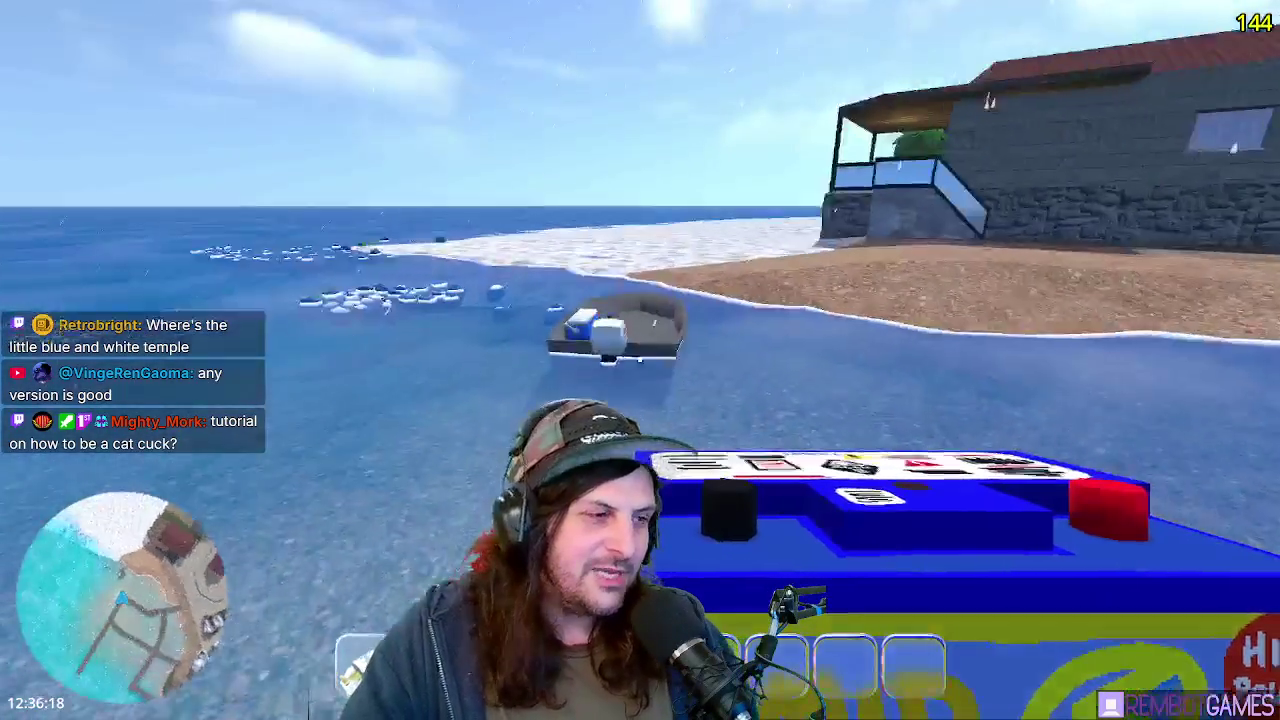
{"action": "key", "text": "e"}
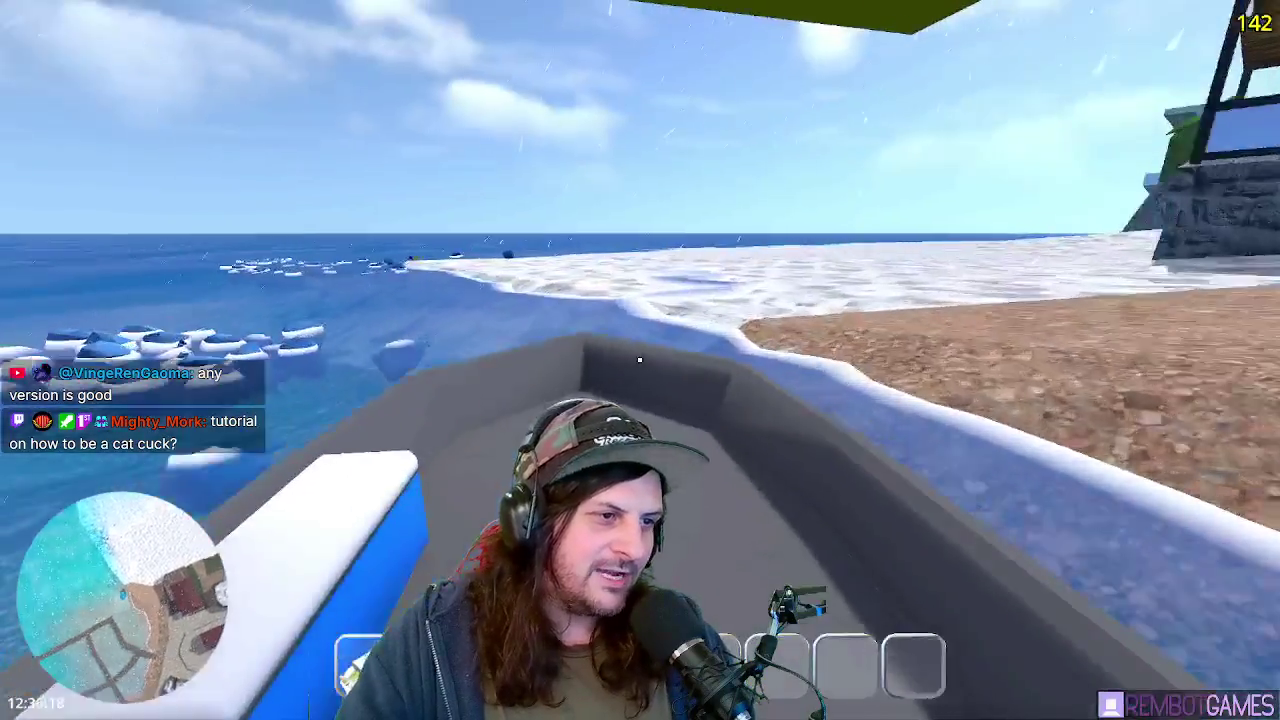
{"action": "scroll", "coordinate": [640, 360], "scroll_direction": "down", "scroll_amount": 3}
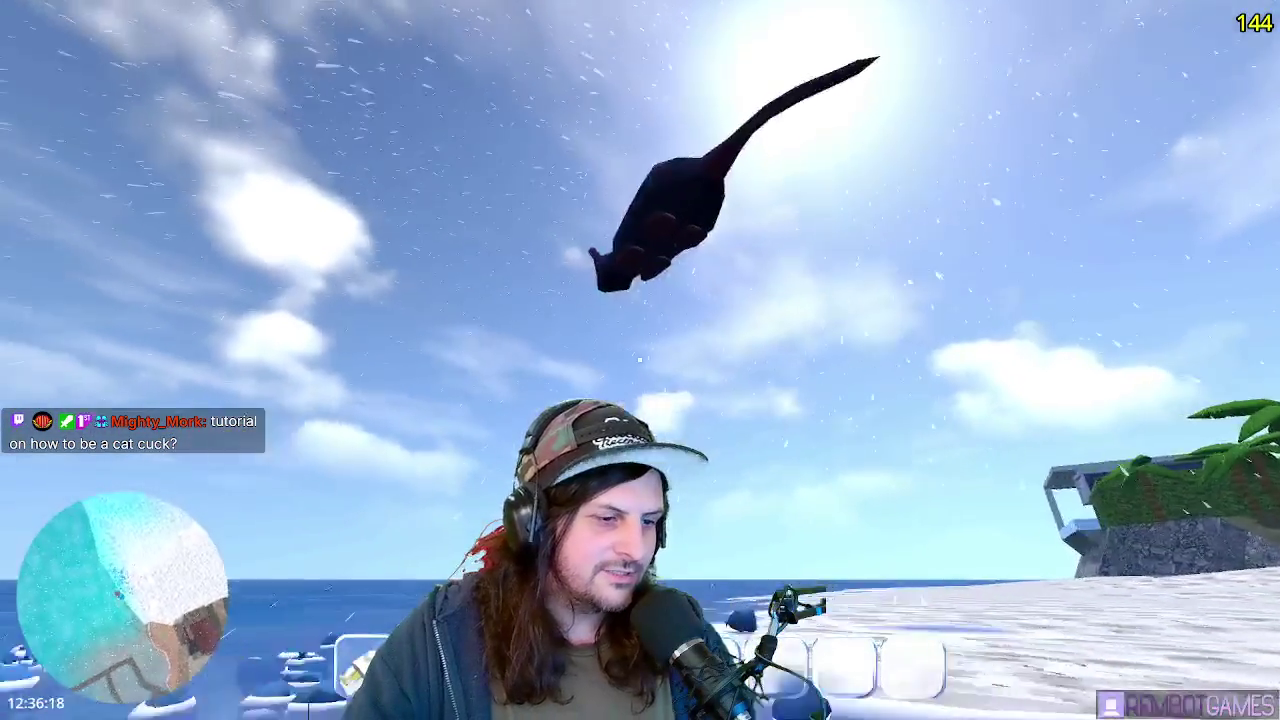
{"action": "scroll", "coordinate": [640, 360], "scroll_direction": "up", "scroll_amount": 2}
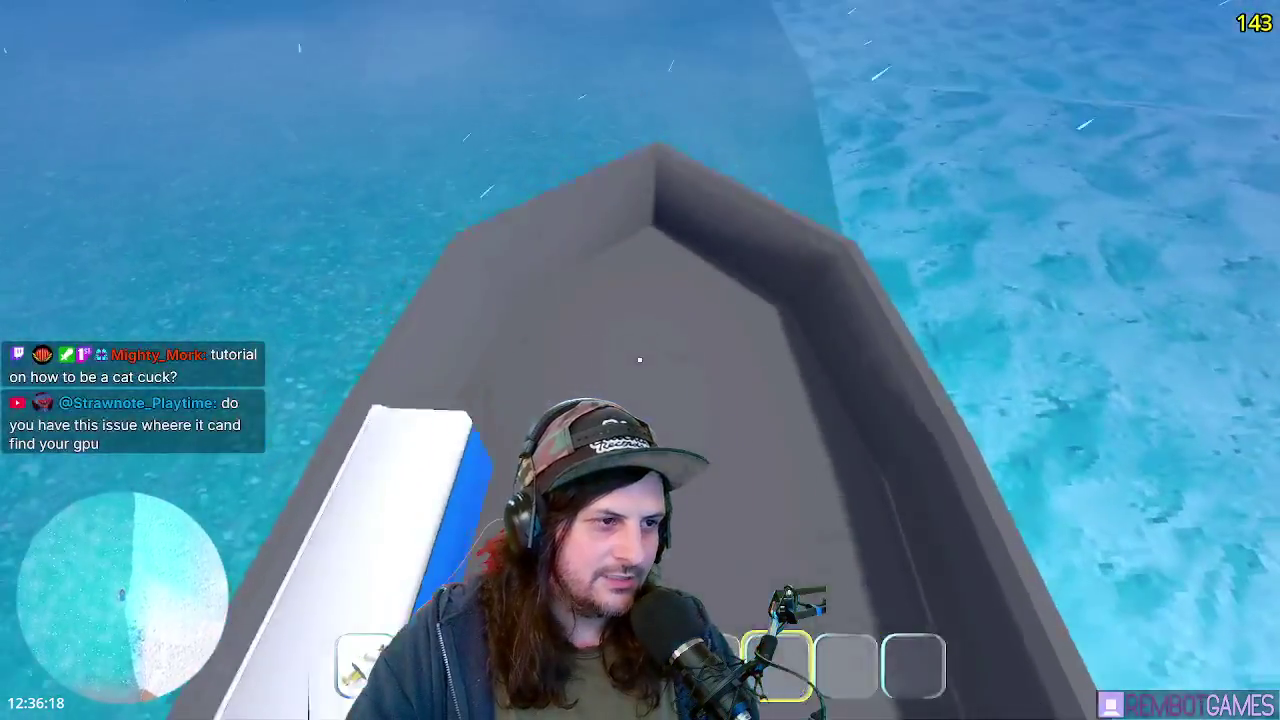
- Place the cooler on the boat deck, store the two fish inside, and hop into the water
{"action": "left_click", "coordinate": [640, 360]}
{"action": "key", "text": "e"}
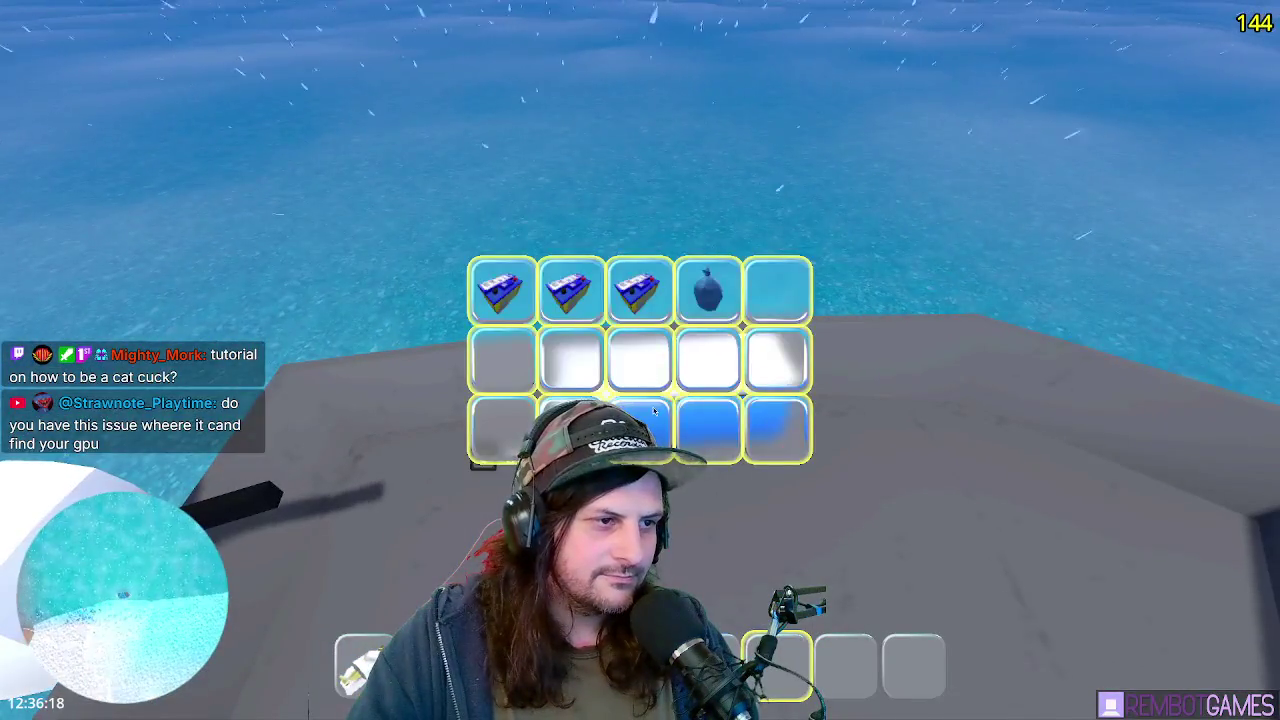
{"action": "left_click", "coordinate": [571, 358]}
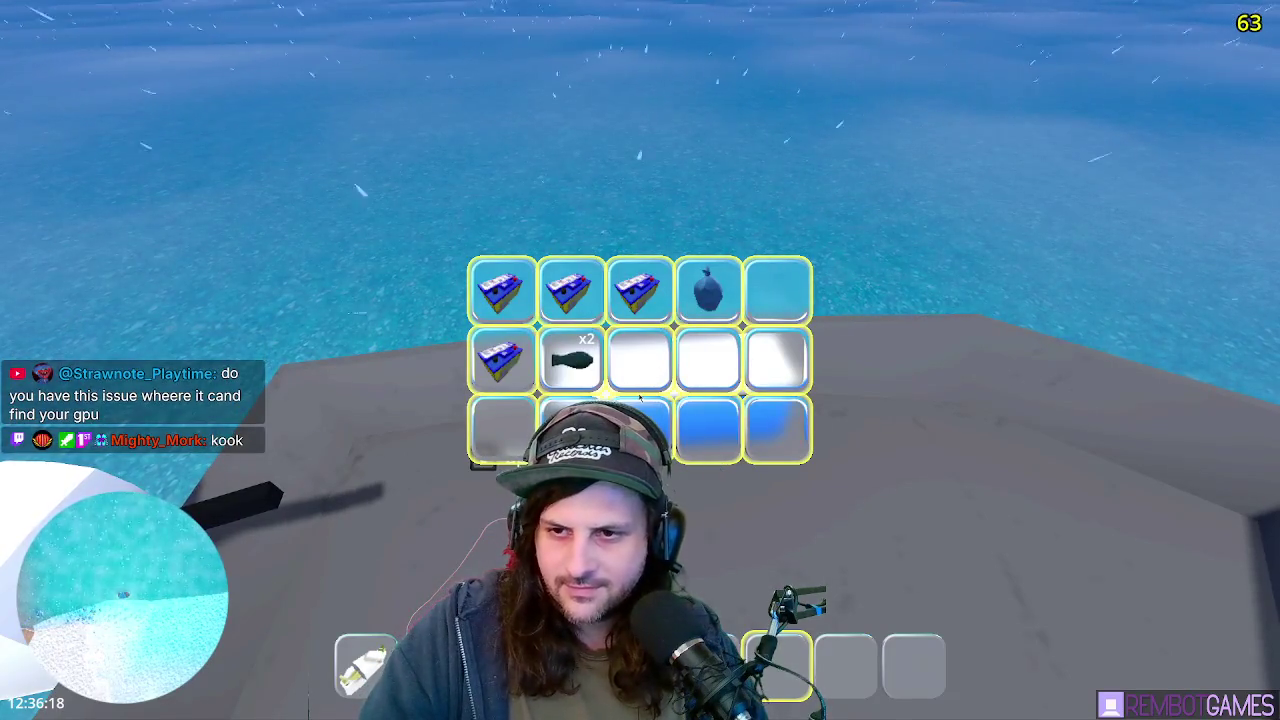
{"action": "key", "text": "e"}
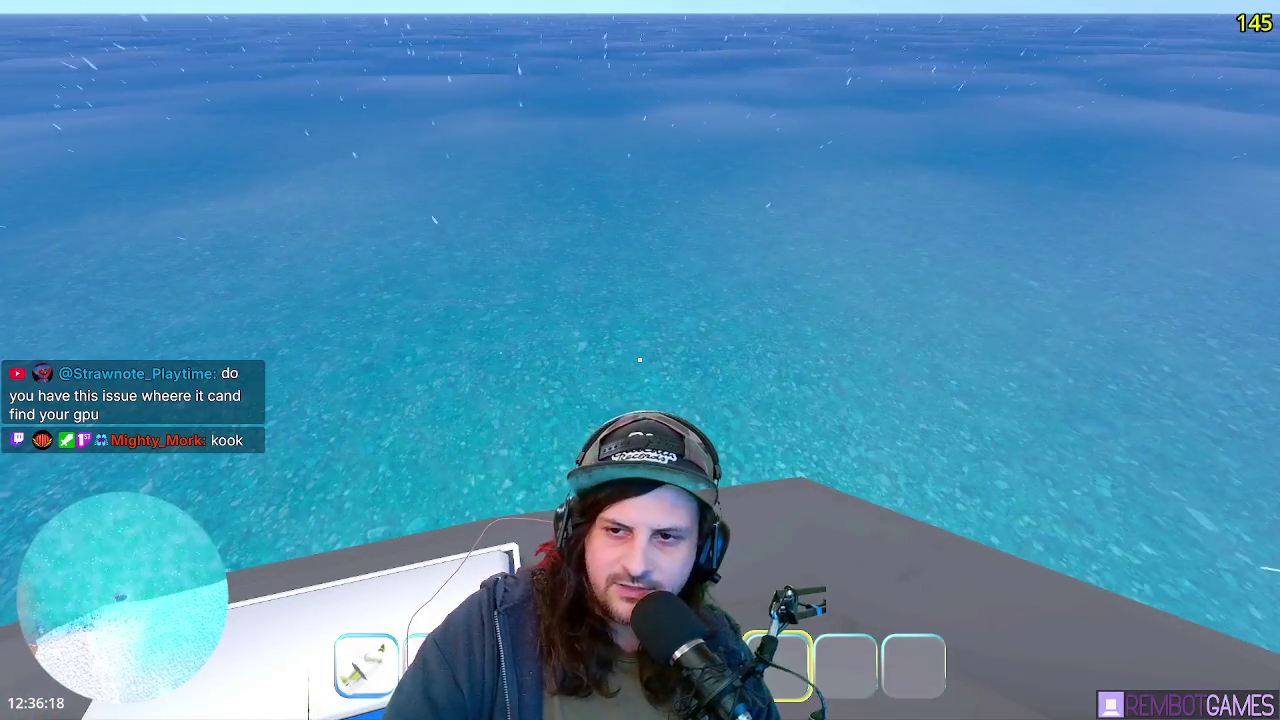
{"action": "key", "text": "w"}
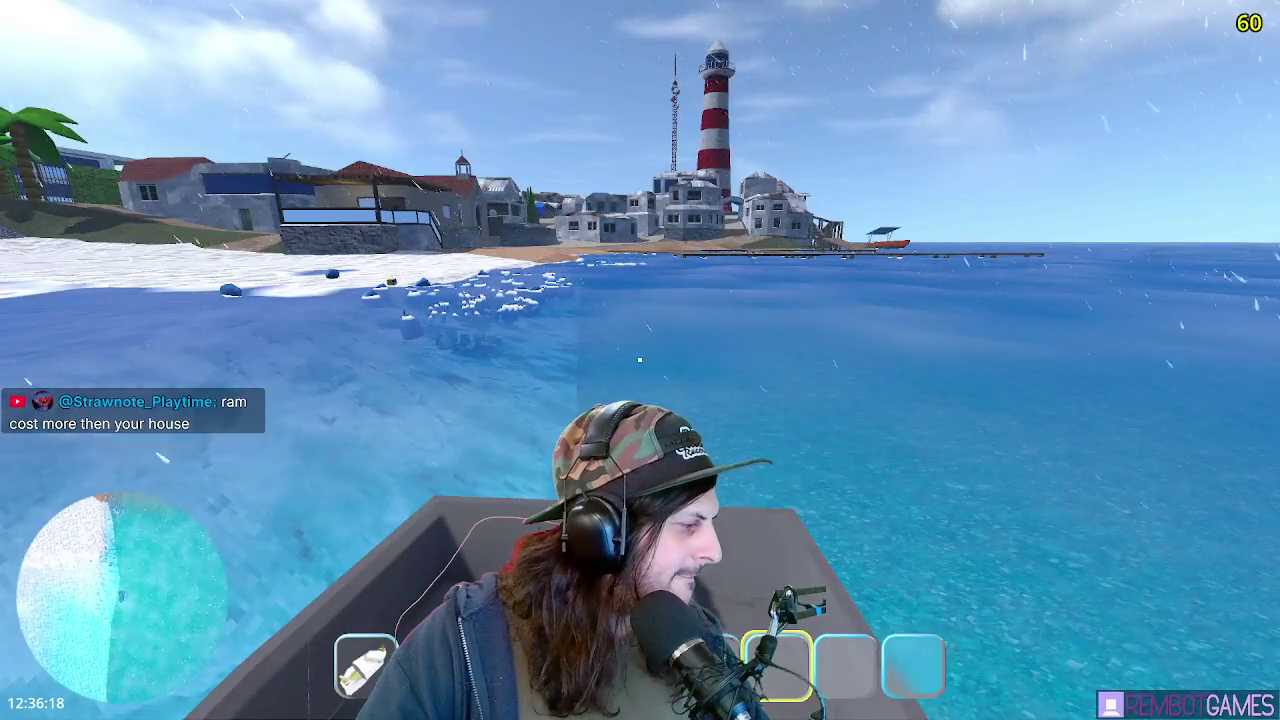
- Open Task Manager, move it to the upper right, and show GPU 0 performance
{"action": "key", "text": "ctrl+shift+Escape"}
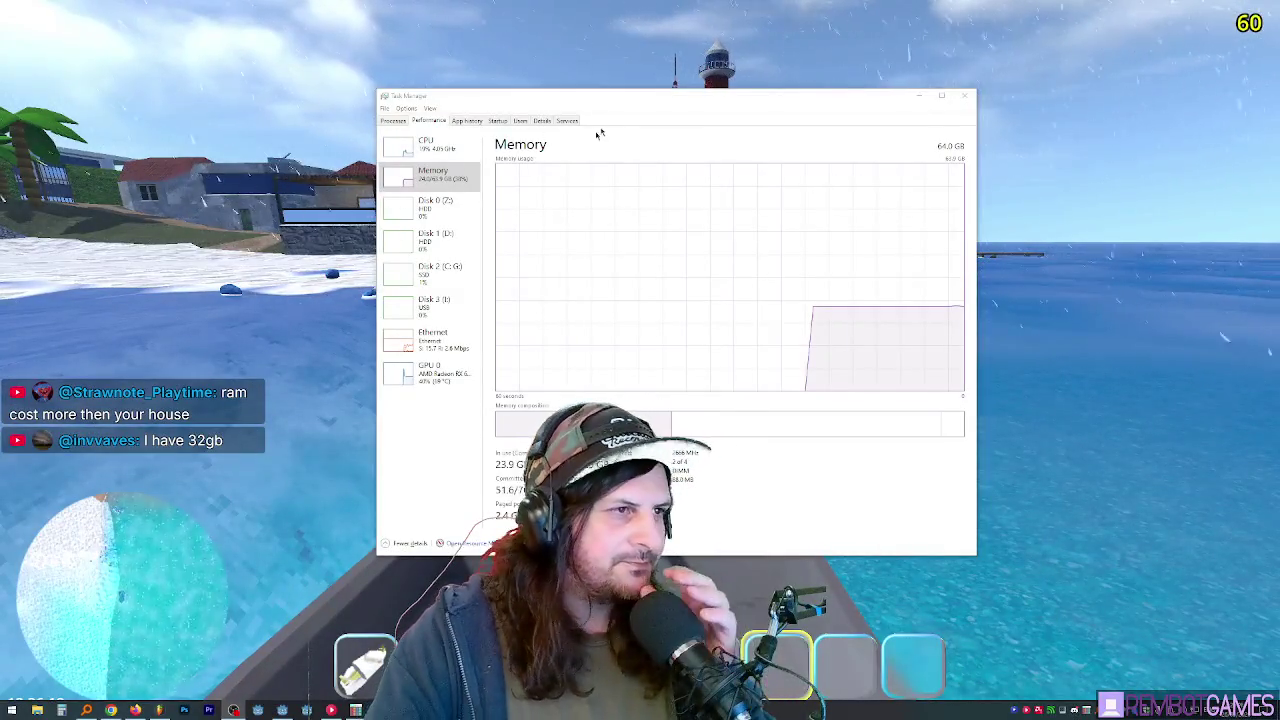
{"action": "left_click_drag", "start_coordinate": [600, 95], "coordinate": [817, 75]}
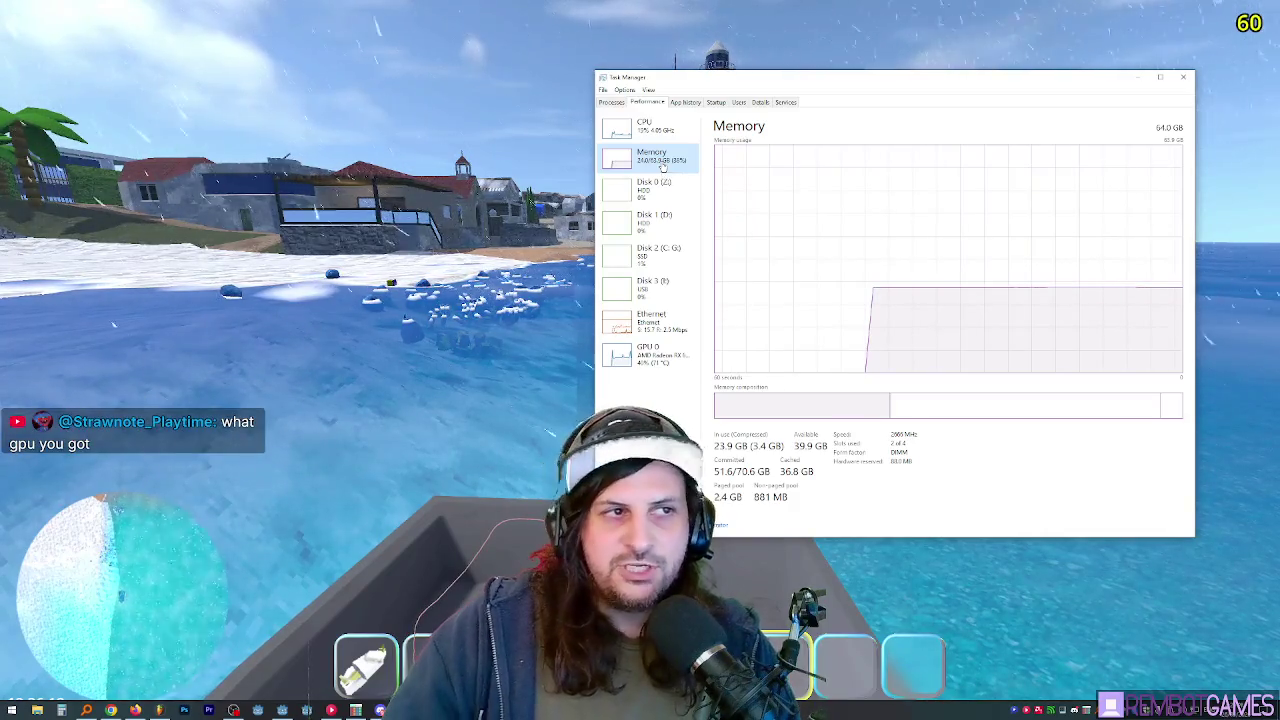
{"action": "left_click", "coordinate": [667, 350]}
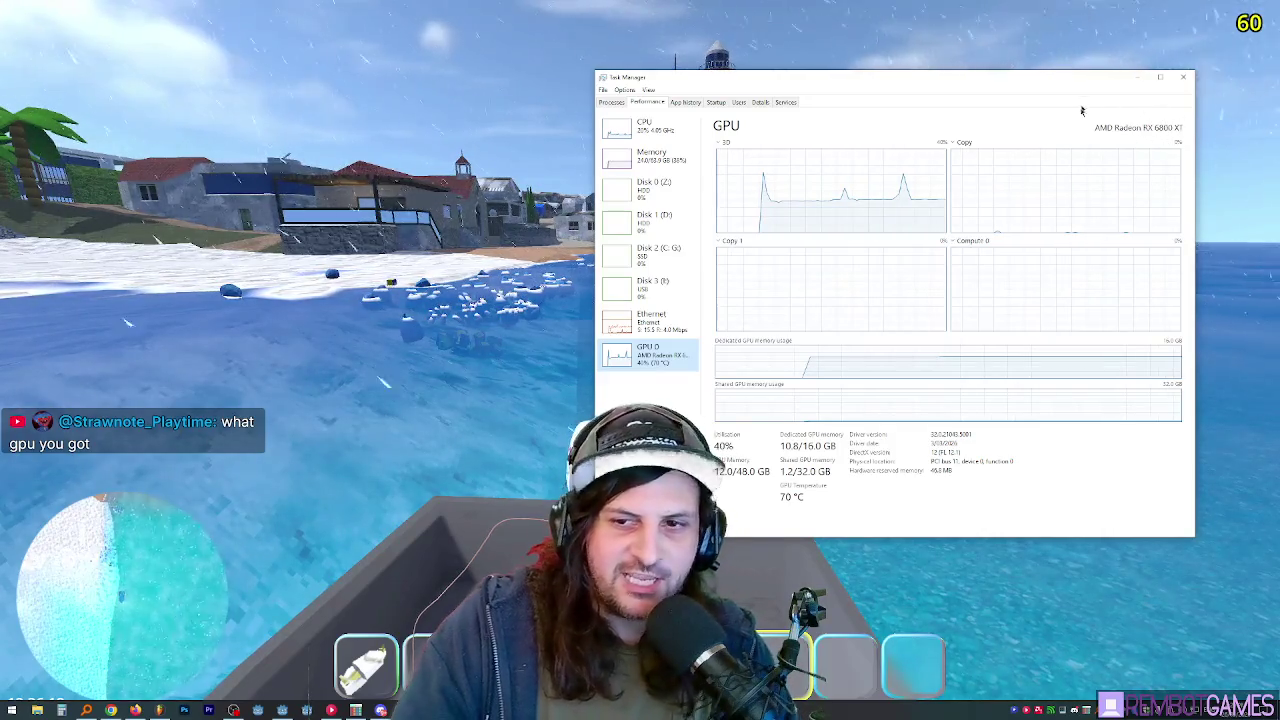
- Switch Task Manager's Performance view to the CPU page with per-core graphs
{"action": "left_click", "coordinate": [645, 128]}
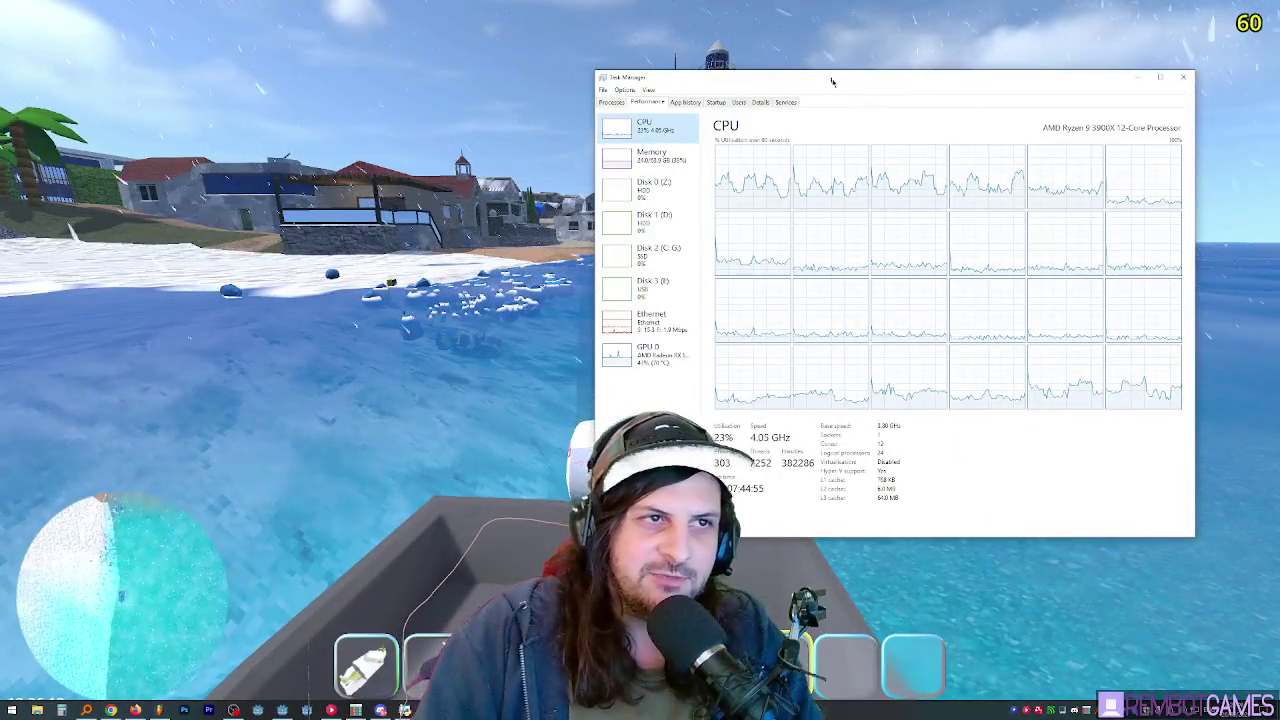
- Nudge Task Manager slightly right, then return to the fullscreen game
{"action": "left_click_drag", "start_coordinate": [832, 82], "coordinate": [859, 84]}
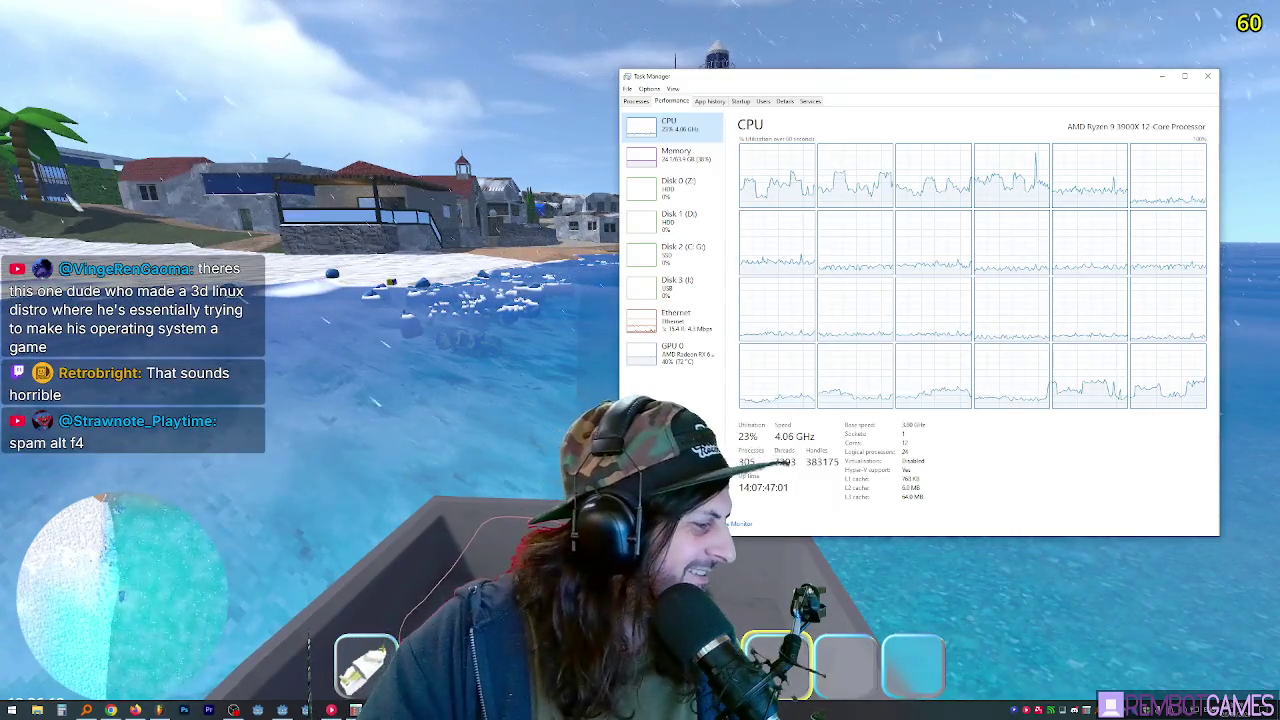
{"action": "key", "text": "alt+Tab"}
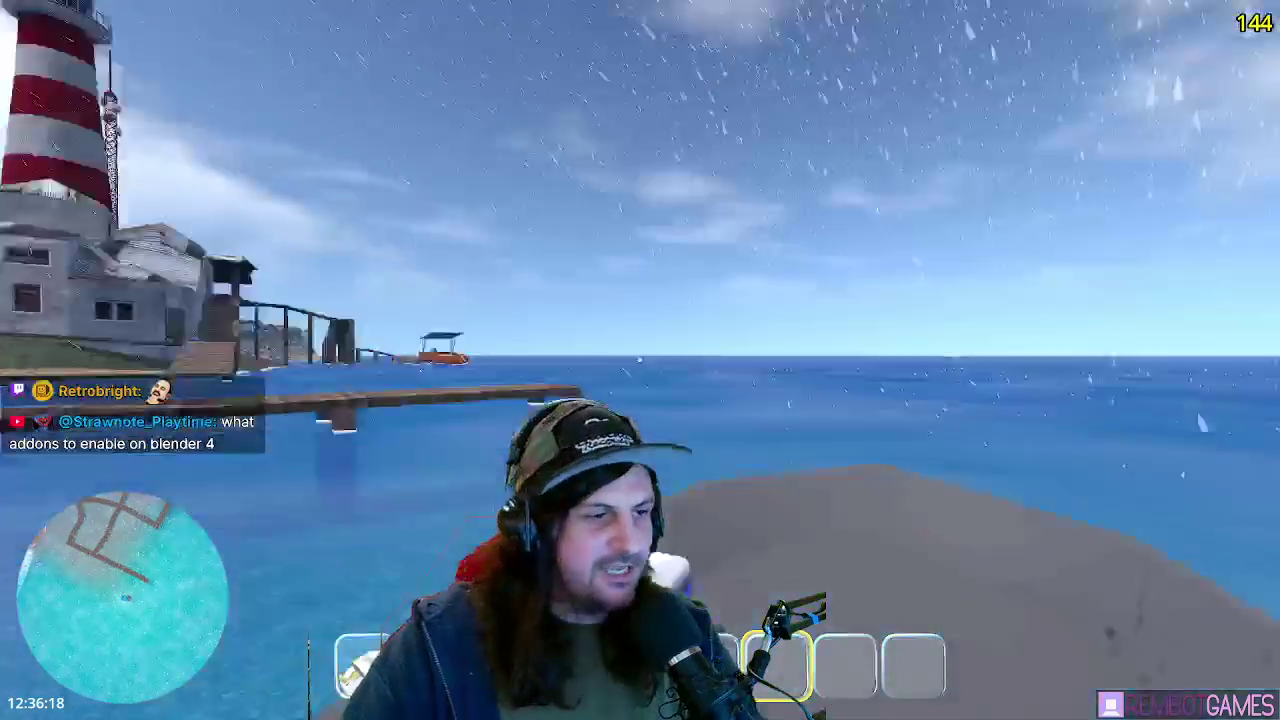
- Swim from under the pier to the lighthouse town, climb onto the wooden pier and walk to the lighthouse door
{"action": "key", "text": "w"}
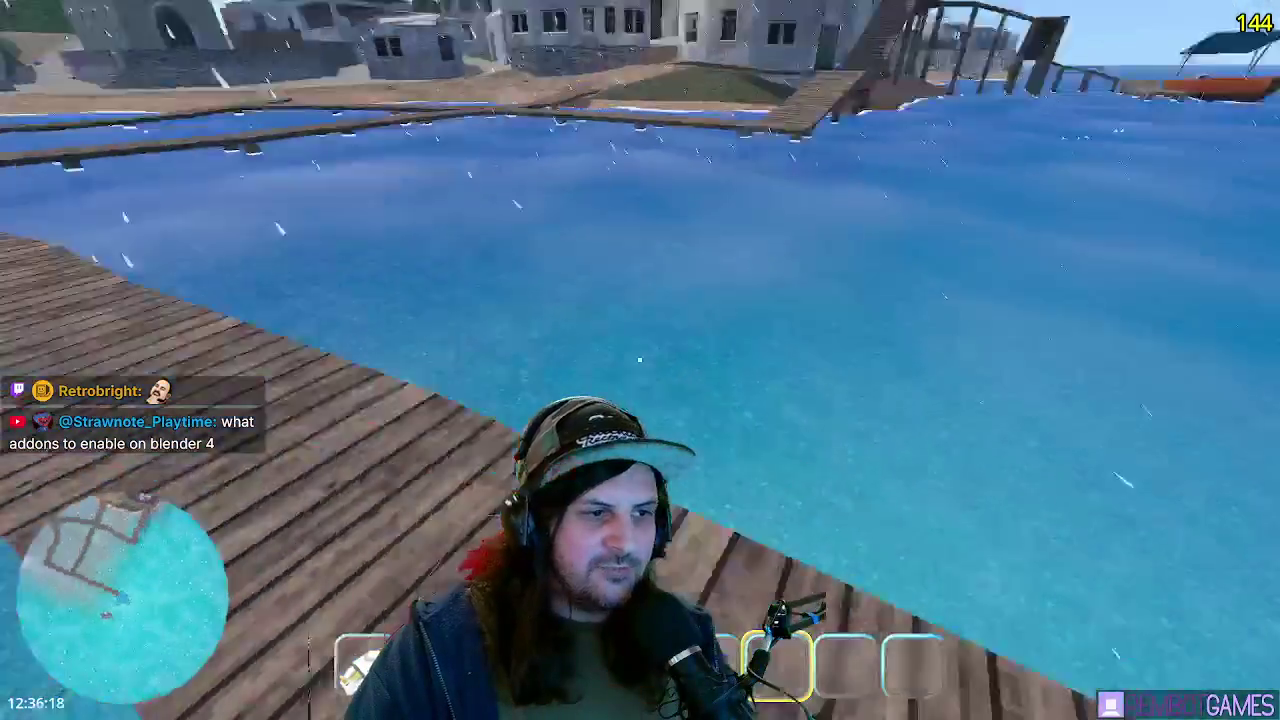
{"action": "key", "text": "s"}
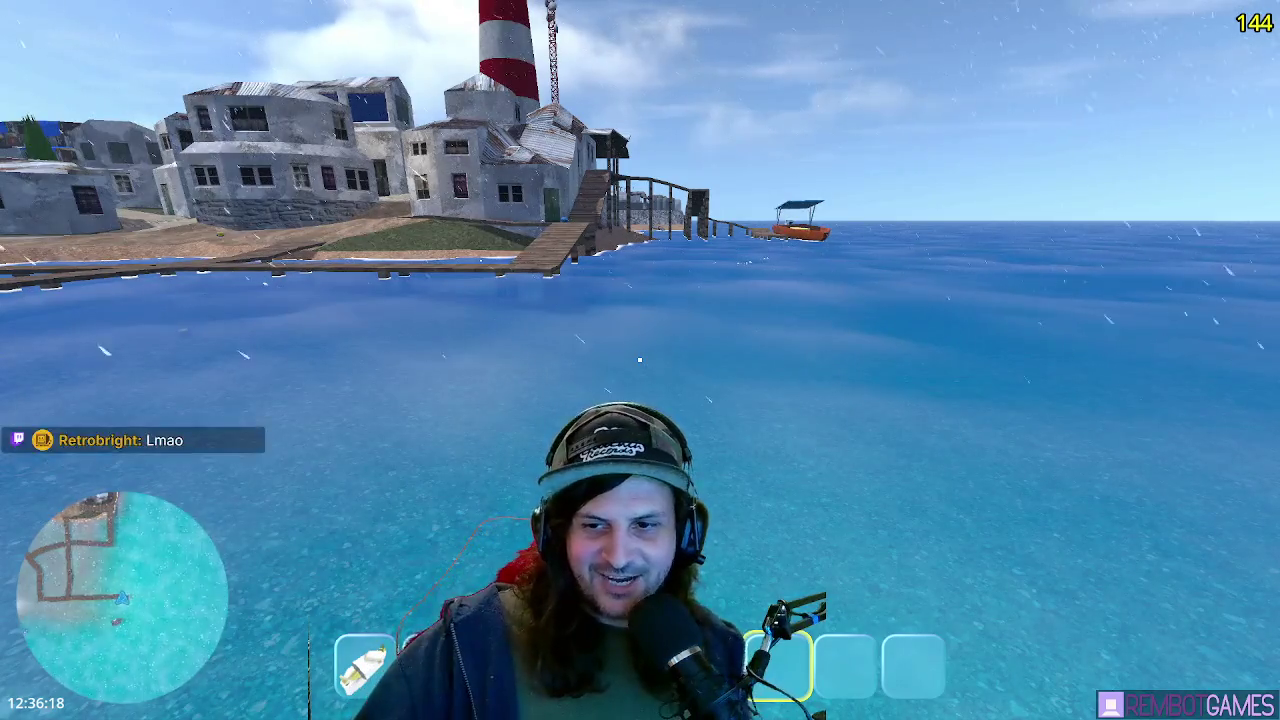
{"action": "key", "text": "w"}
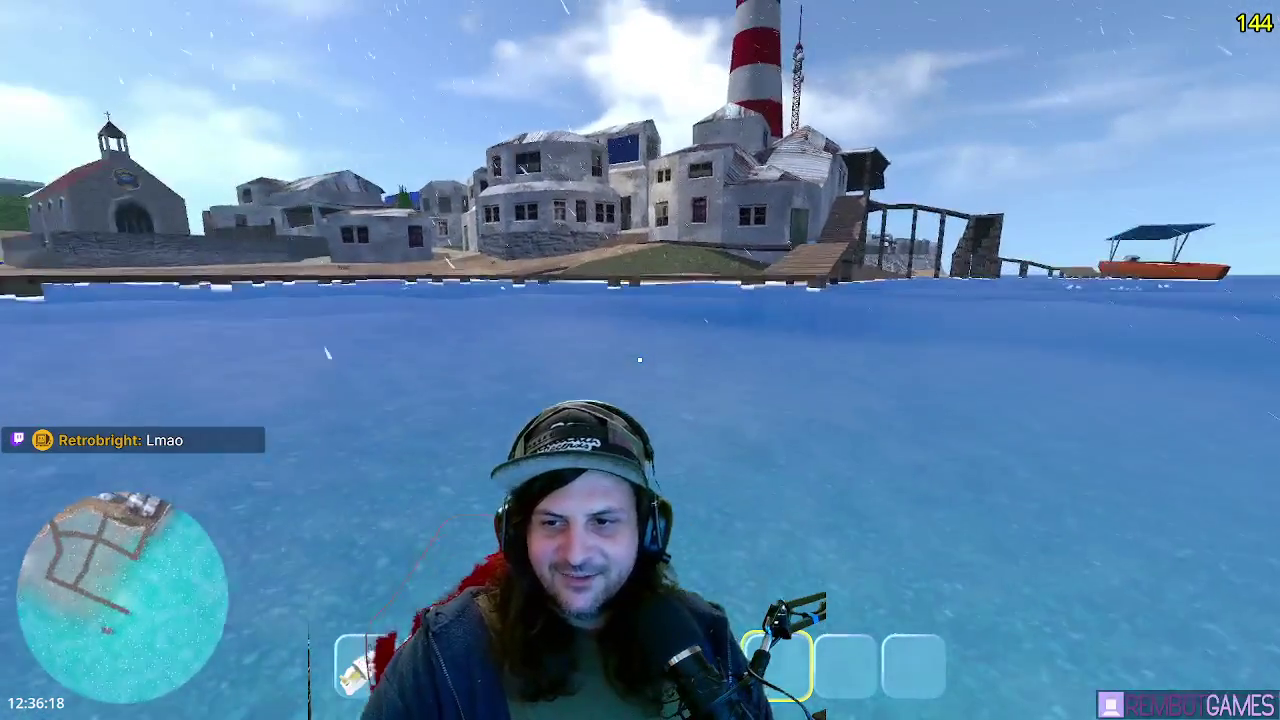
{"action": "key", "text": "w"}
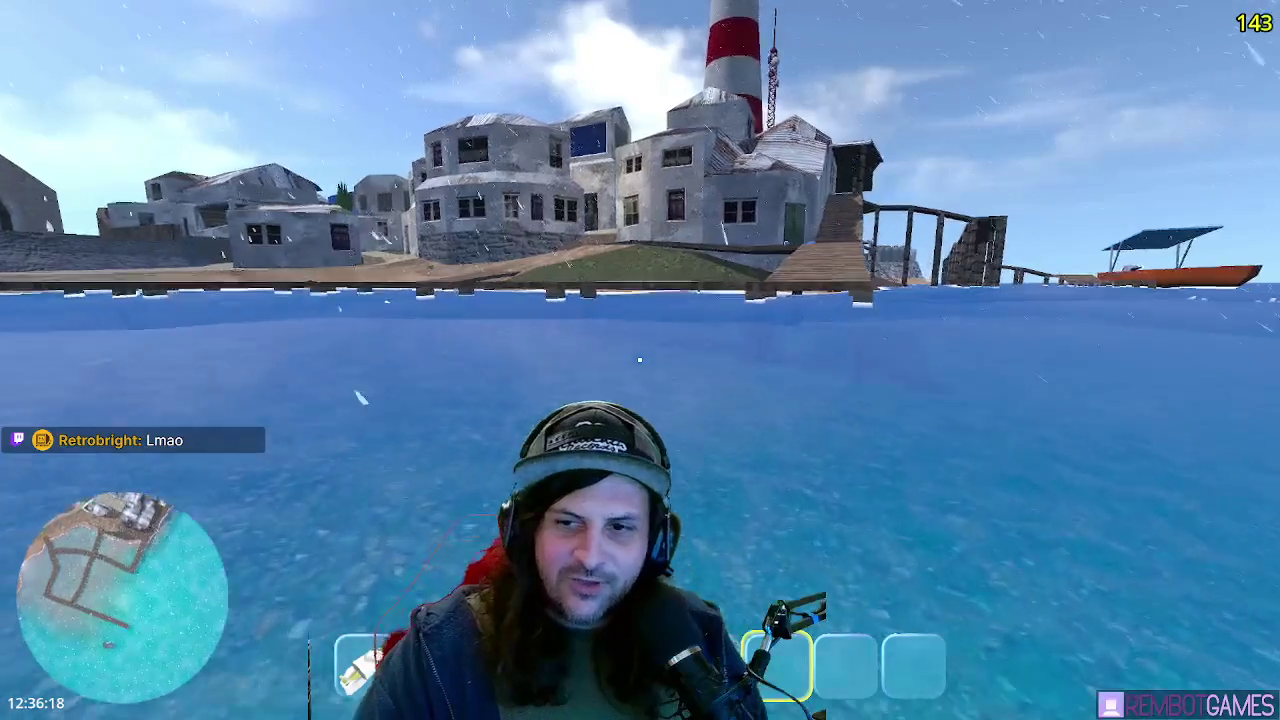
{"action": "key", "text": "w"}
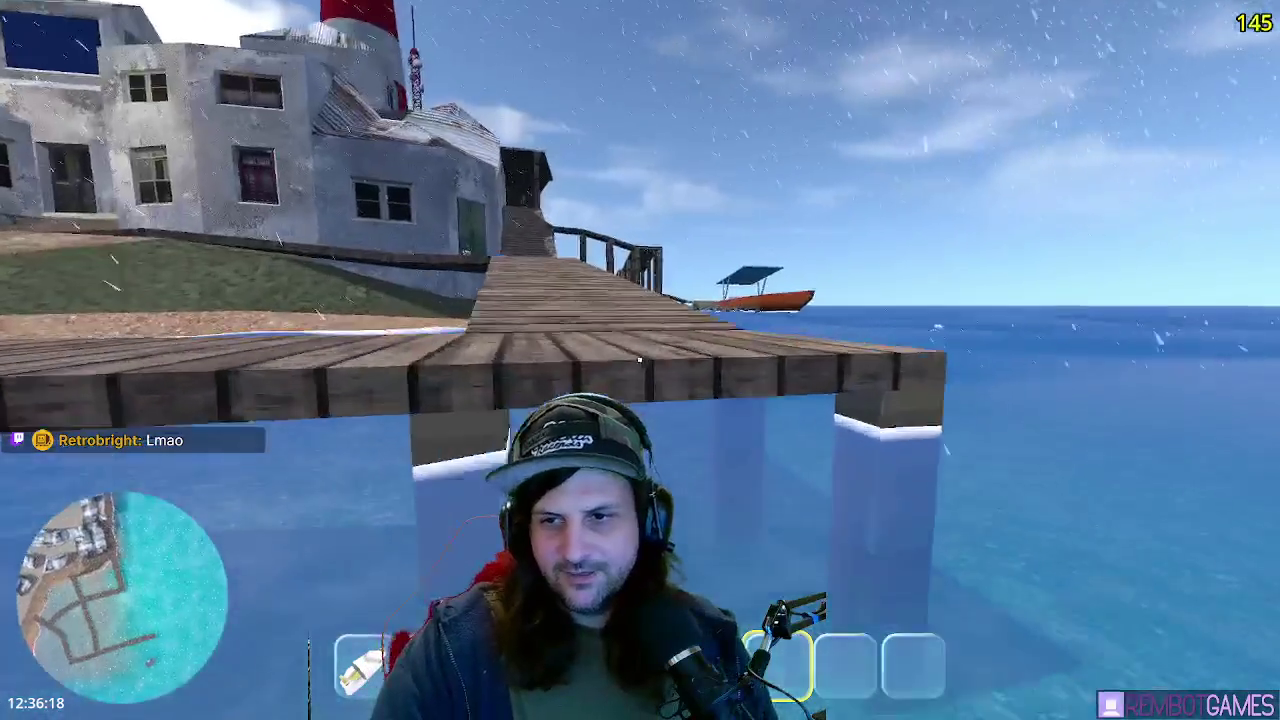
{"action": "key", "text": "w"}
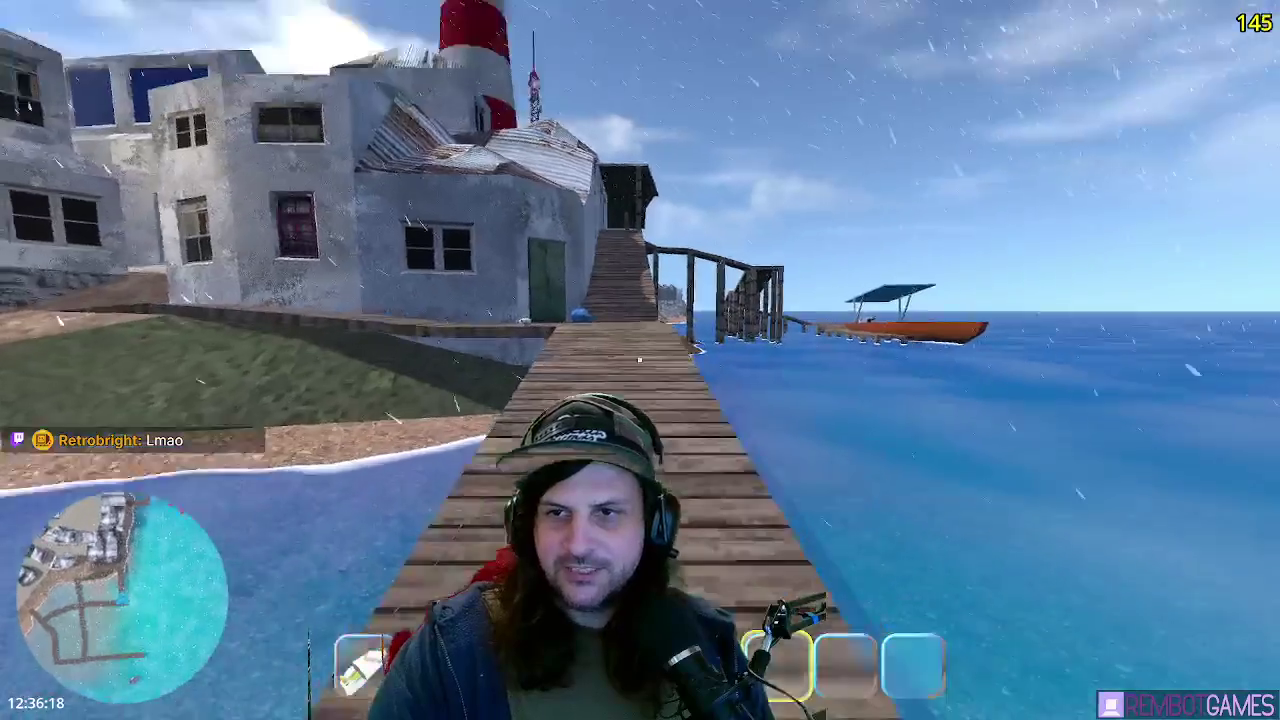
{"action": "key", "text": "w"}
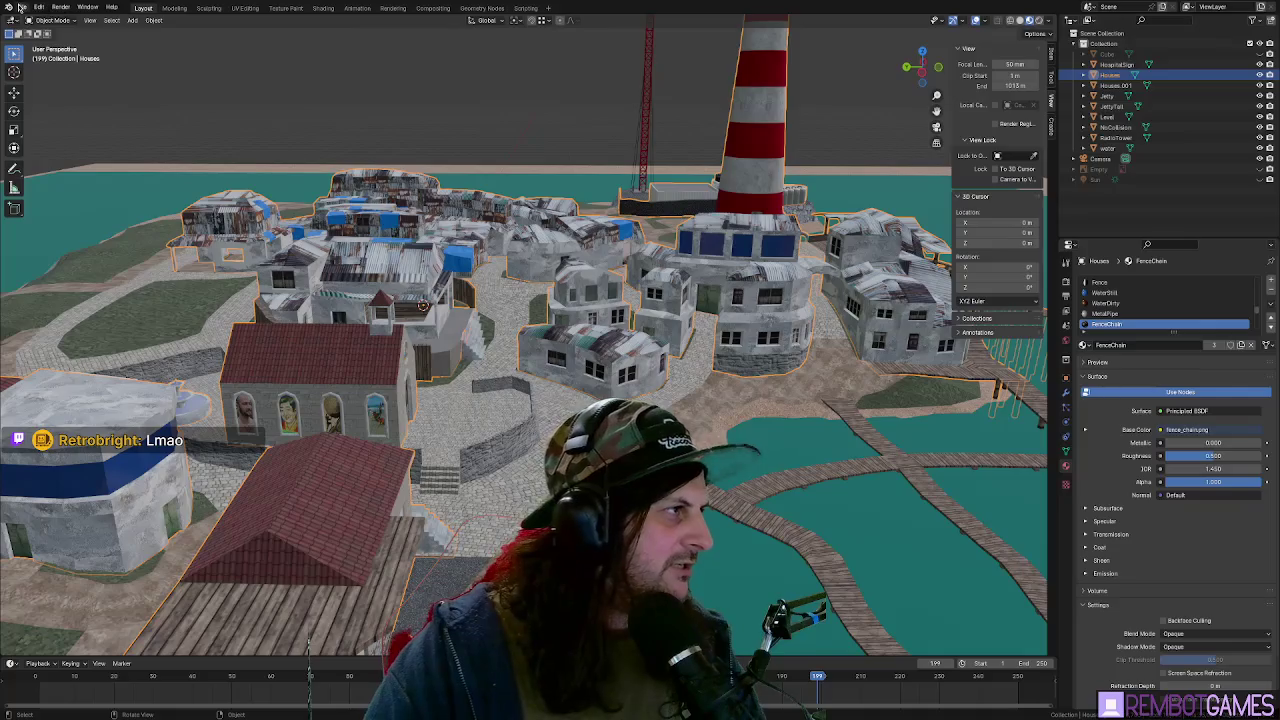
- Bring up Blender's Preferences on the enabled add-ons list and position the window over the island town scene
{"action": "left_click", "coordinate": [21, 7]}
{"action": "mouse_move", "coordinate": [35, 14]}
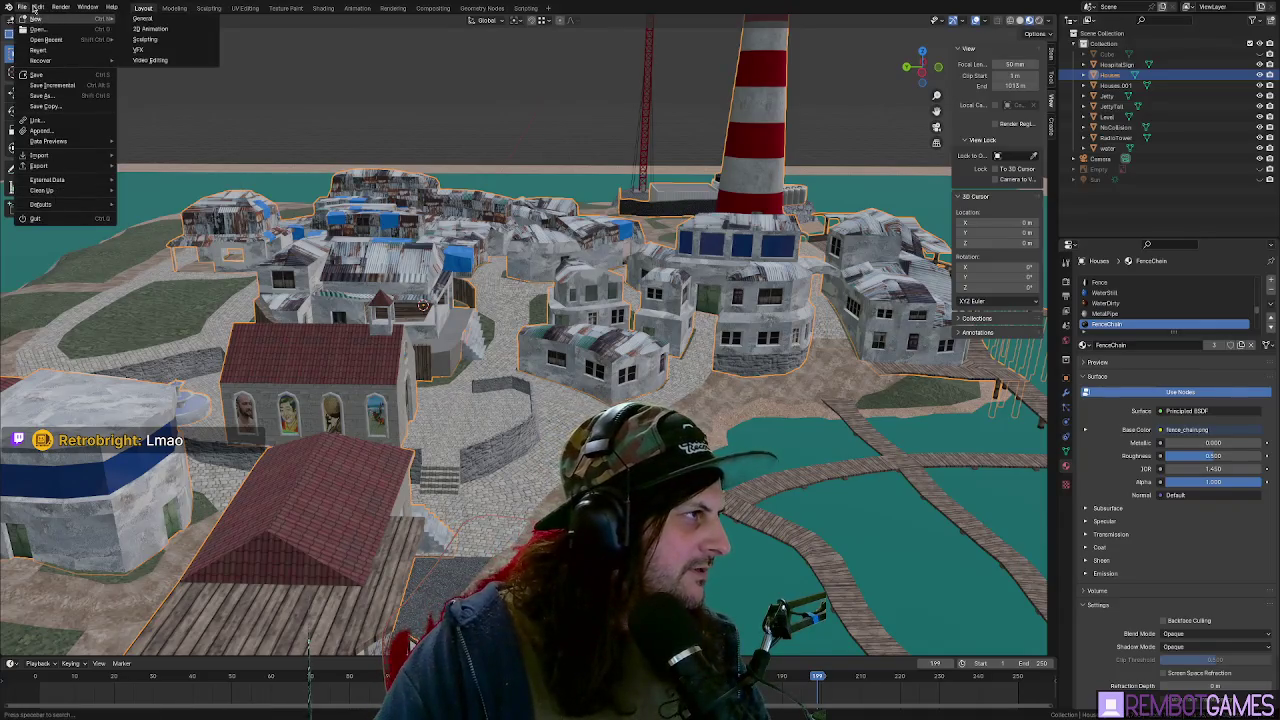
{"action": "key", "text": "Escape"}
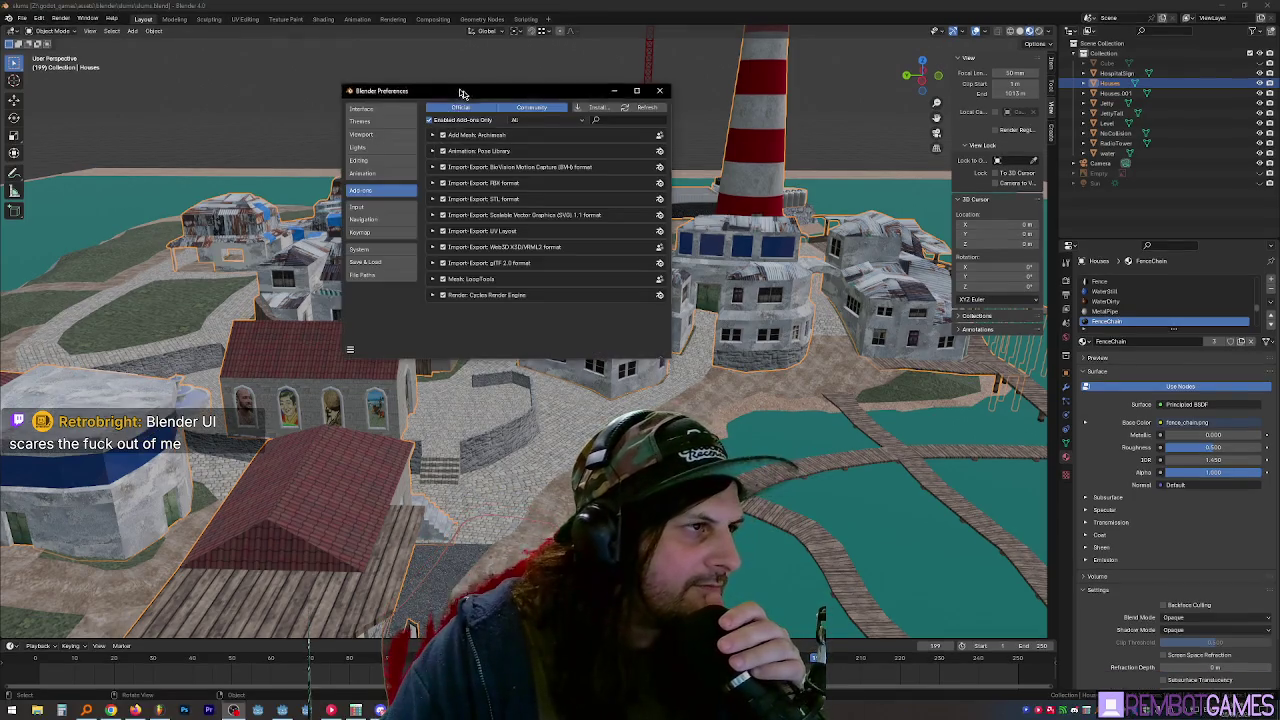
{"action": "left_click_drag", "start_coordinate": [462, 93], "coordinate": [695, 121]}
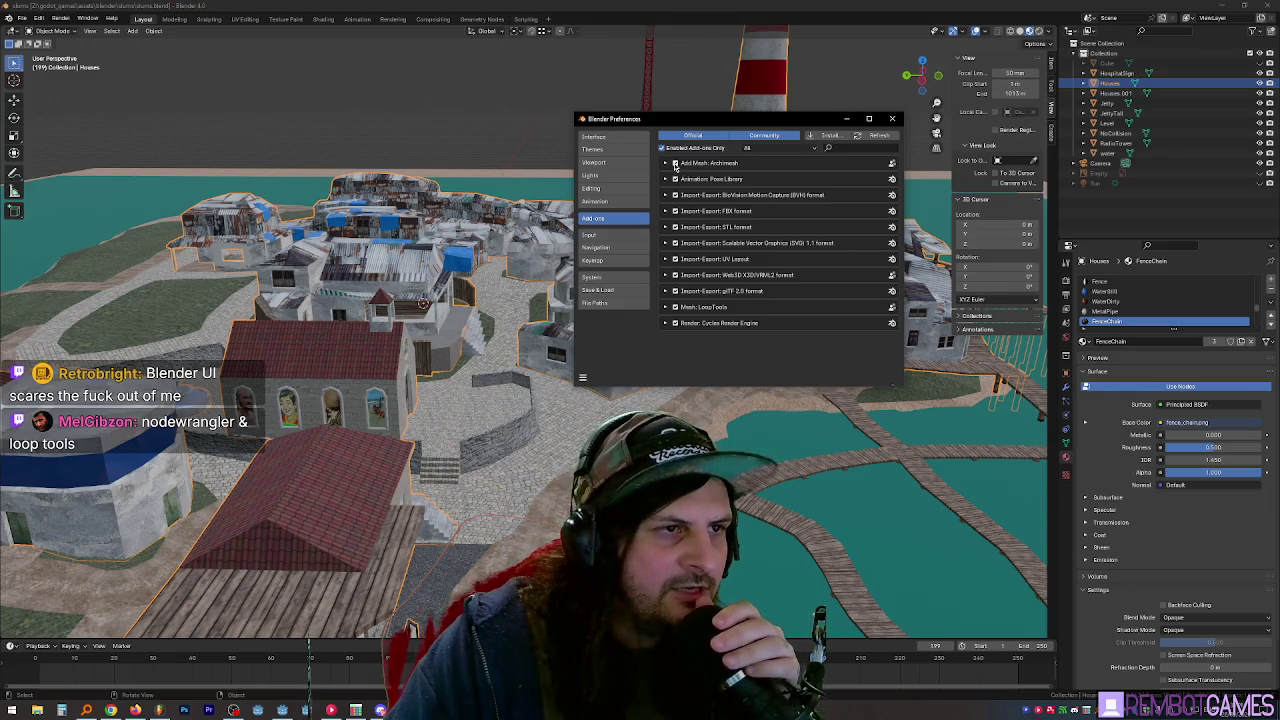
- Disable the Archimesh add-on and review the glTF 2.0 add-on's details
{"action": "left_click", "coordinate": [676, 164]}
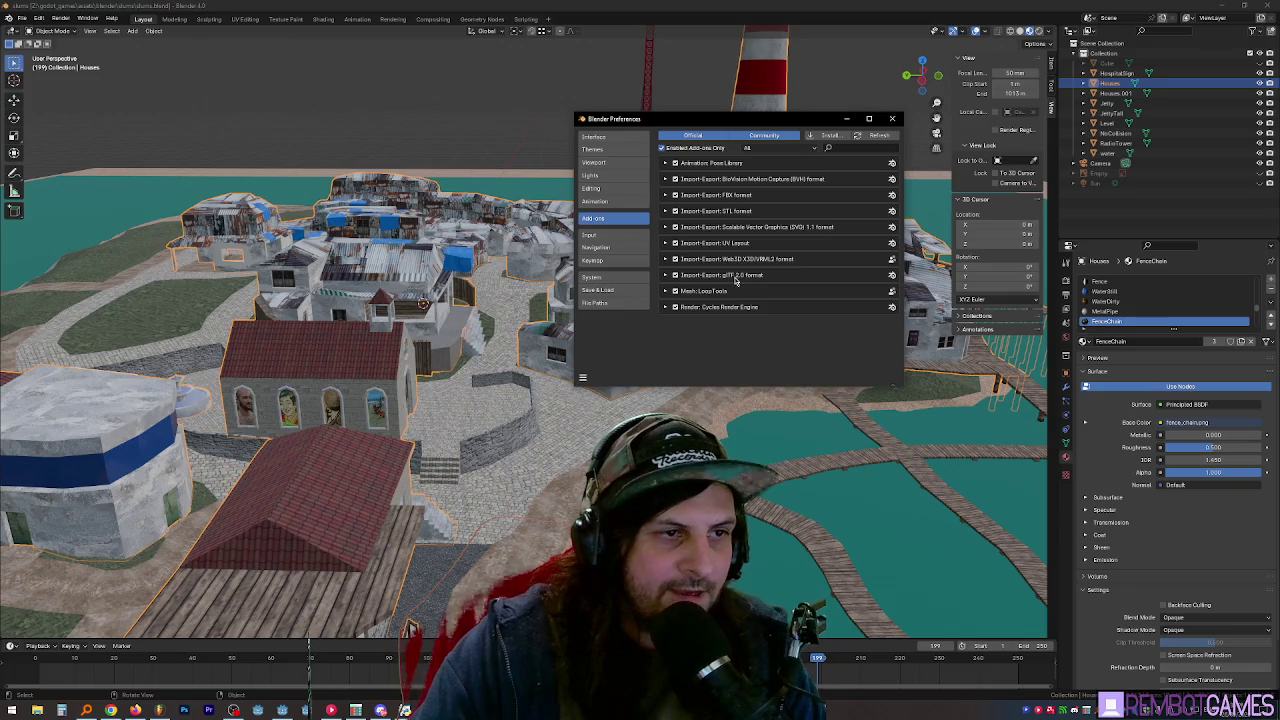
{"action": "left_click", "coordinate": [665, 275]}
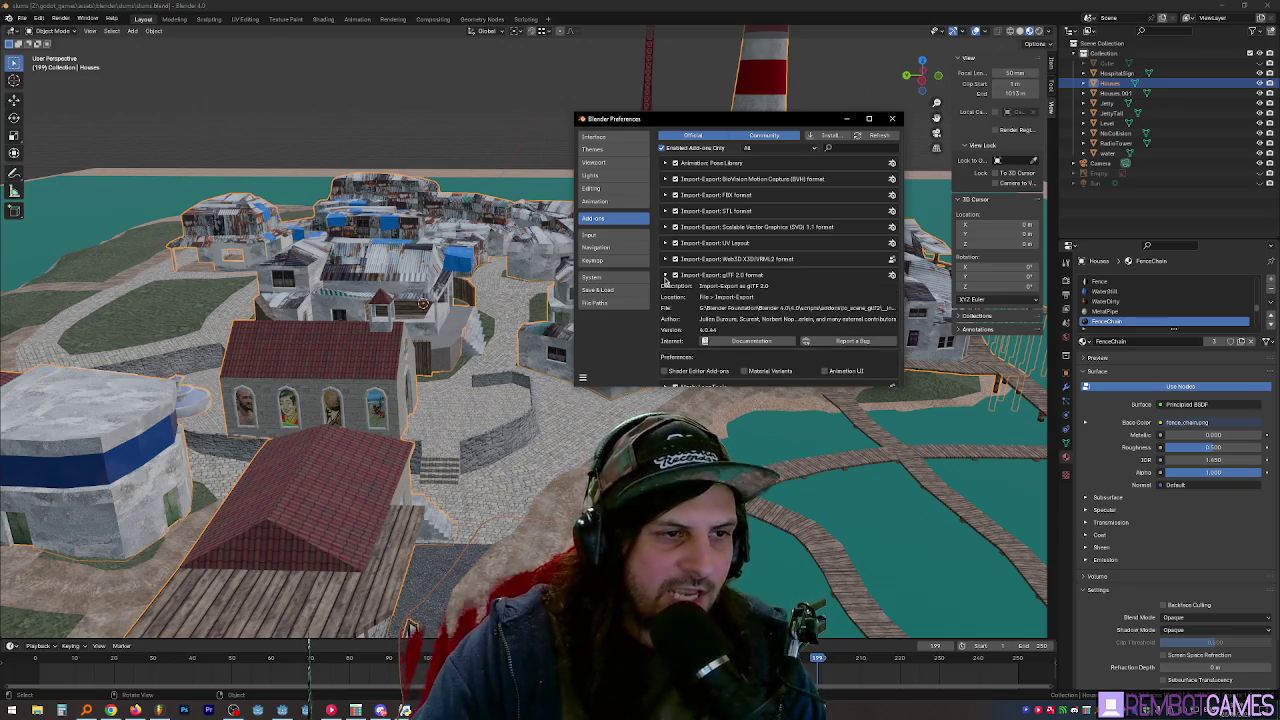
{"action": "scroll", "coordinate": [667, 280], "scroll_direction": "down", "scroll_amount": 1}
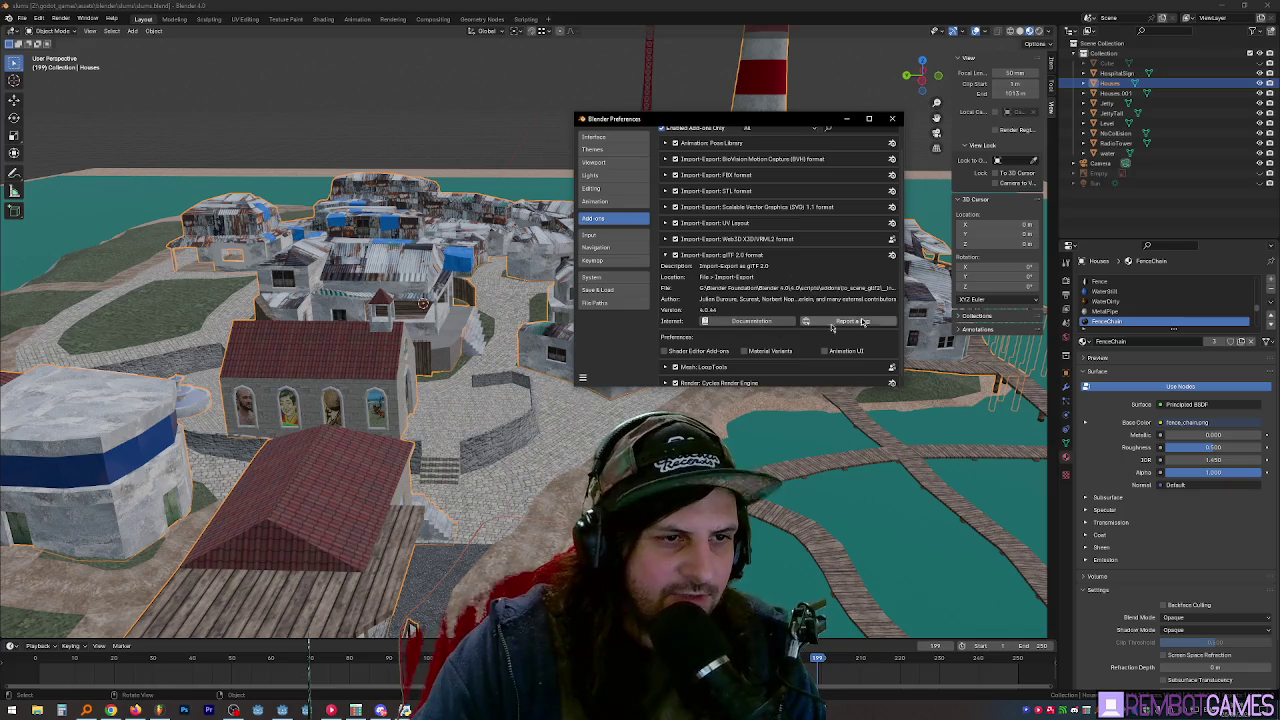
{"action": "left_click", "coordinate": [665, 255]}
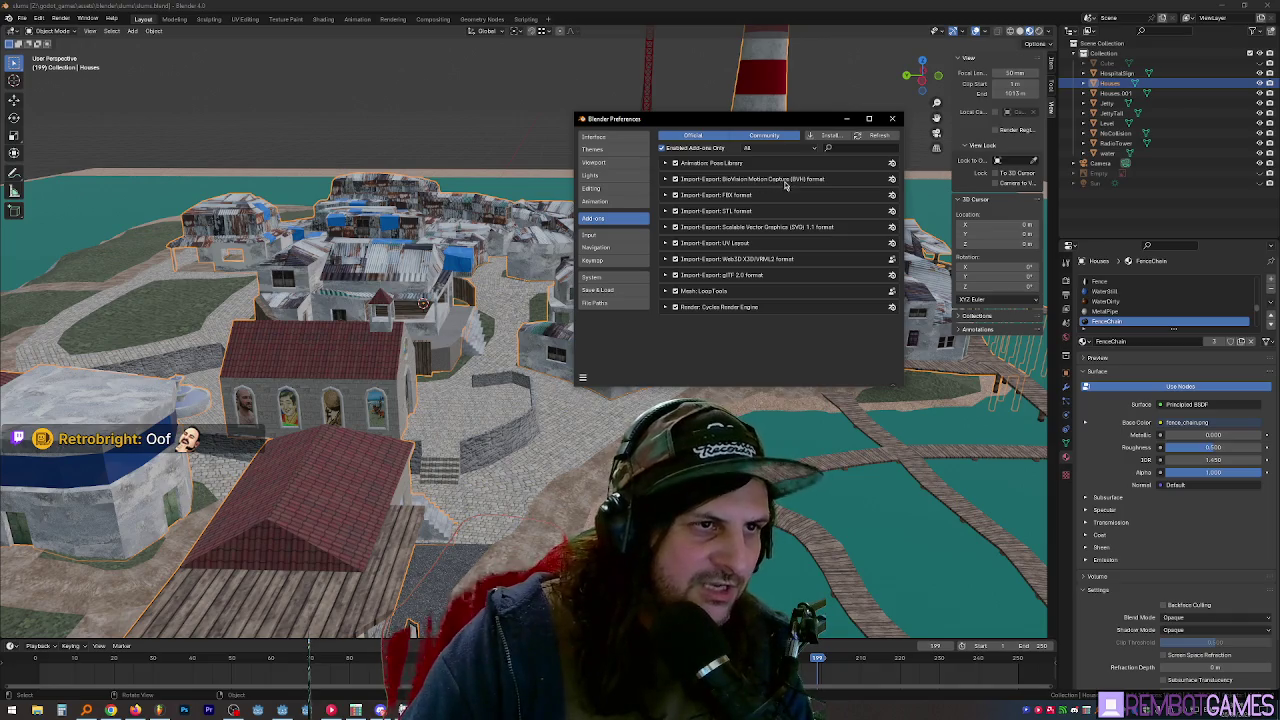
- Inspect the BVH and Pose Library add-on details, then reposition and close the Preferences window
{"action": "left_click", "coordinate": [664, 179]}
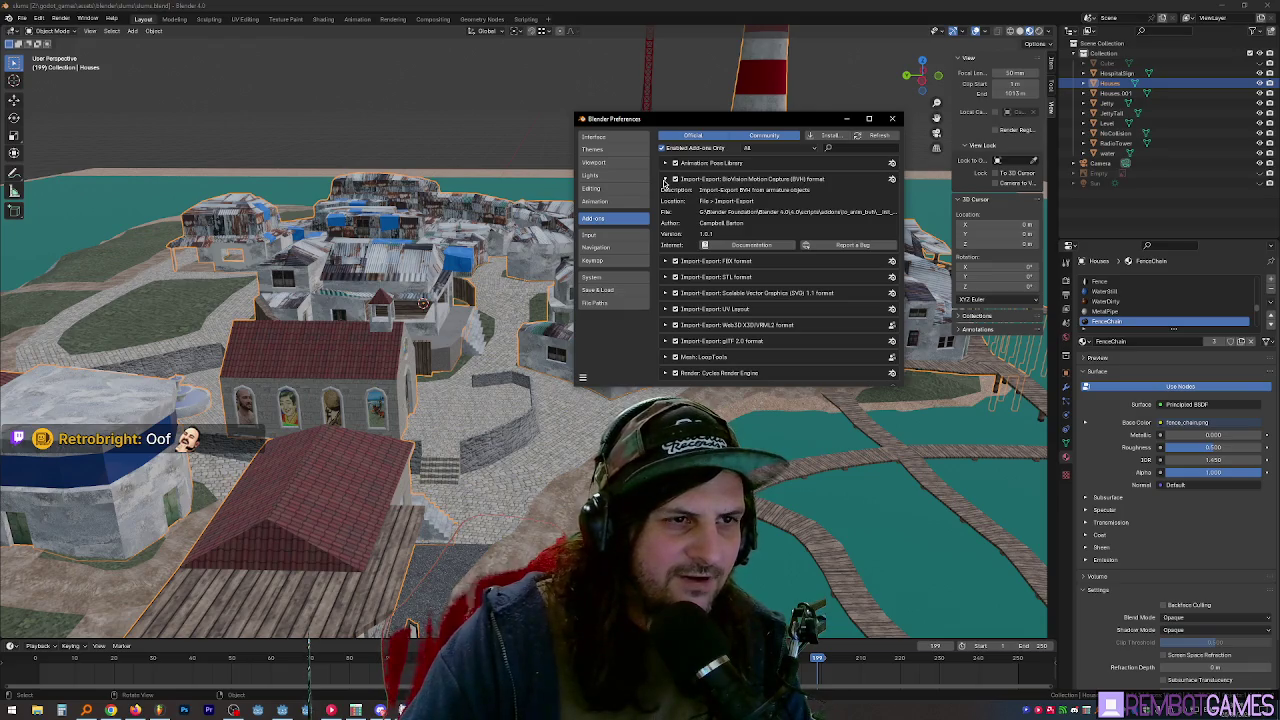
{"action": "left_click", "coordinate": [664, 179]}
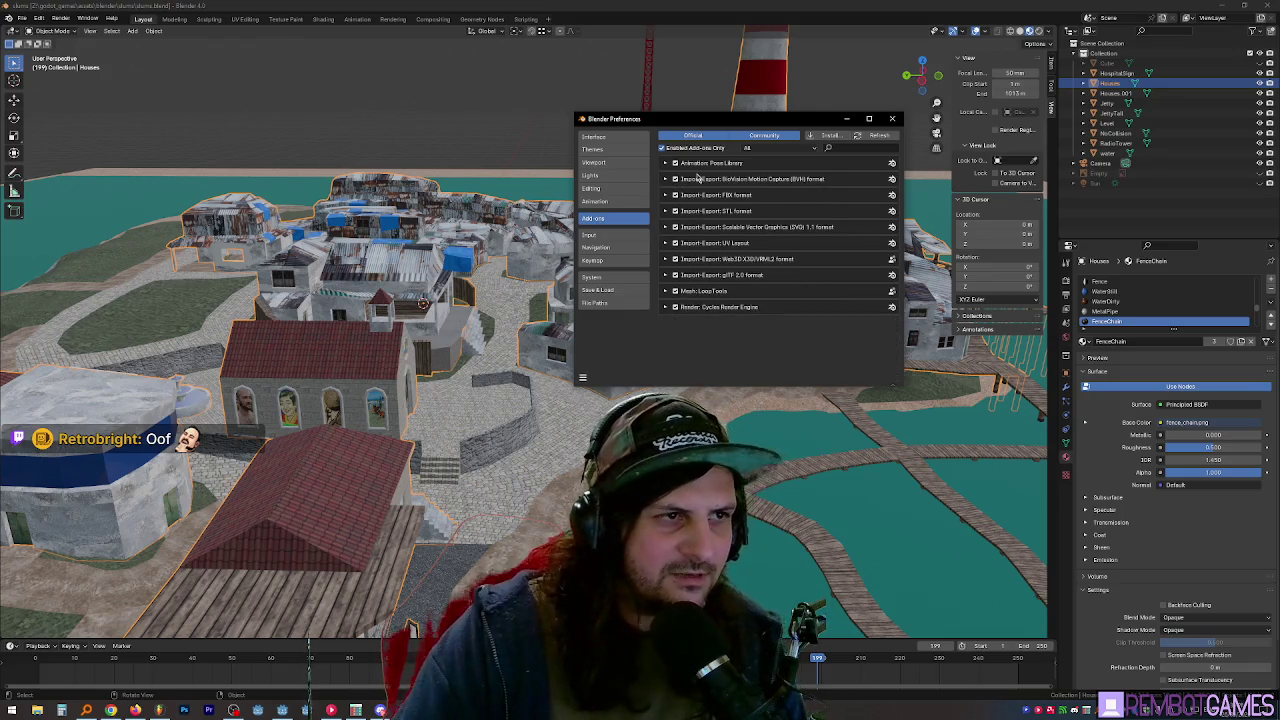
{"action": "left_click", "coordinate": [665, 164]}
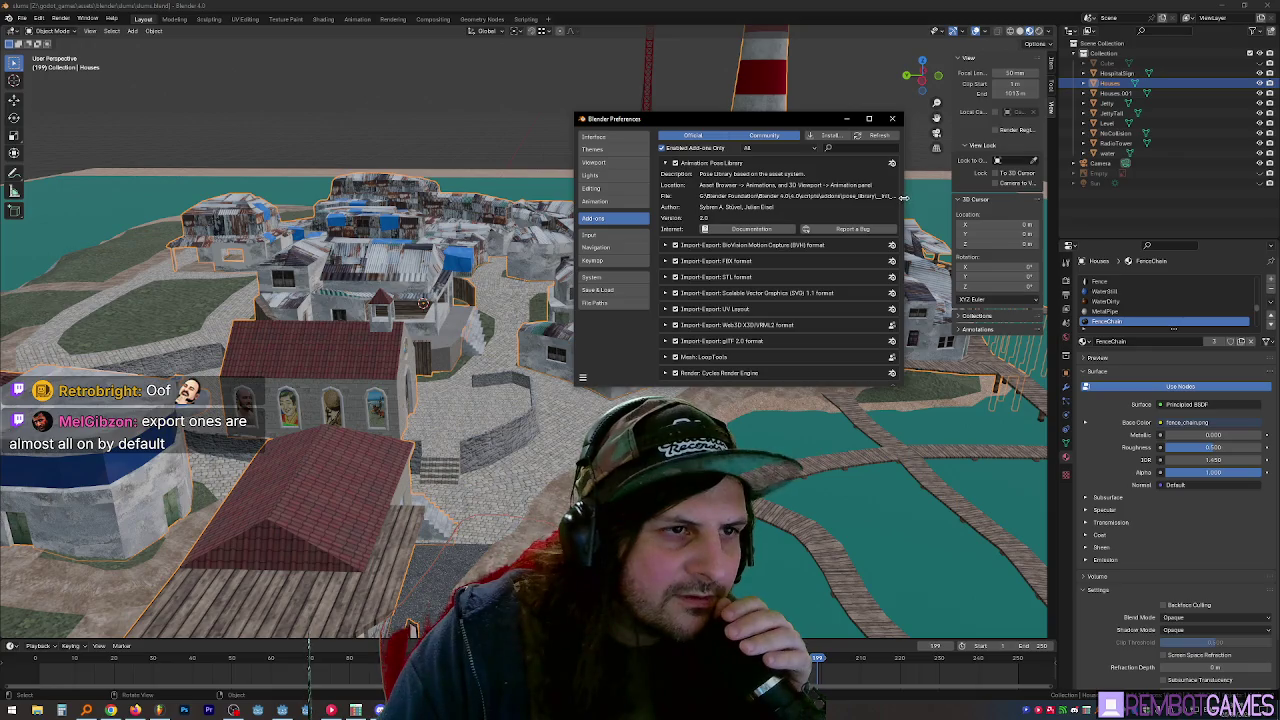
{"action": "mouse_move", "coordinate": [903, 197]}
{"action": "left_mouse_down"}
{"action": "mouse_move", "coordinate": [1008, 195]}
{"action": "mouse_move", "coordinate": [820, 198]}
{"action": "mouse_move", "coordinate": [904, 200]}
{"action": "left_mouse_up"}
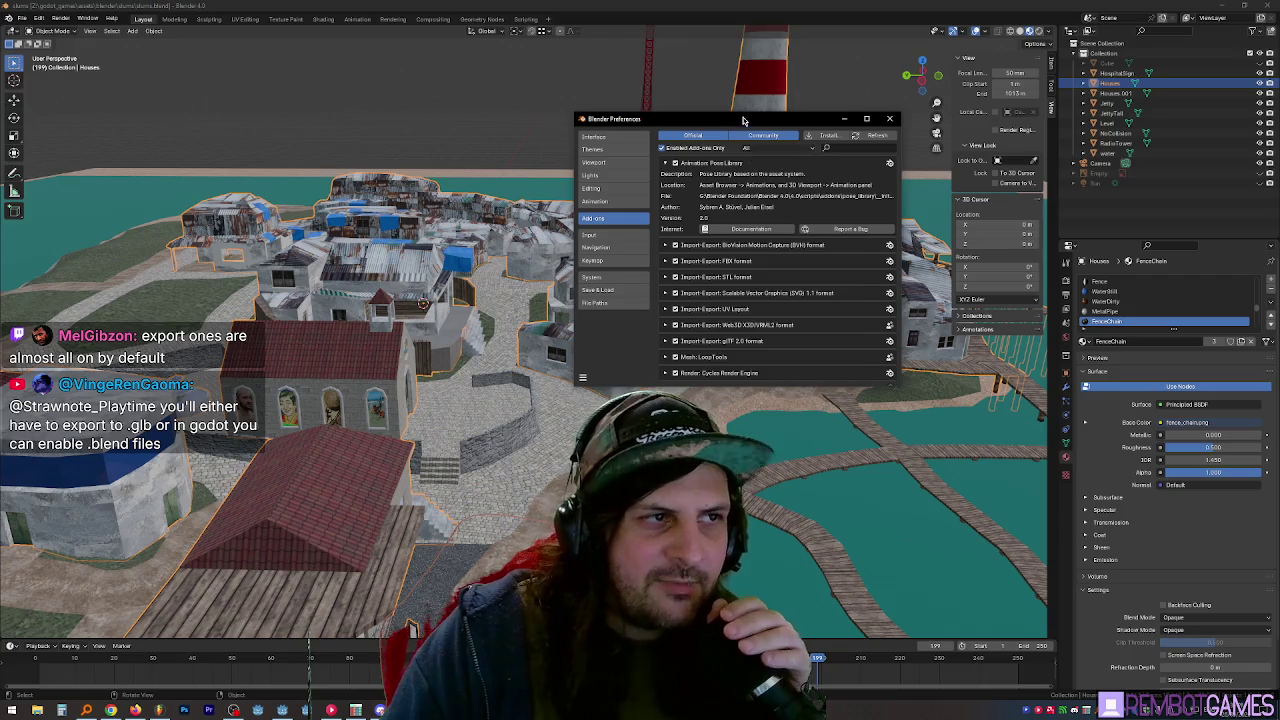
{"action": "left_click_drag", "start_coordinate": [748, 121], "coordinate": [732, 121]}
{"action": "left_click", "coordinate": [873, 120]}
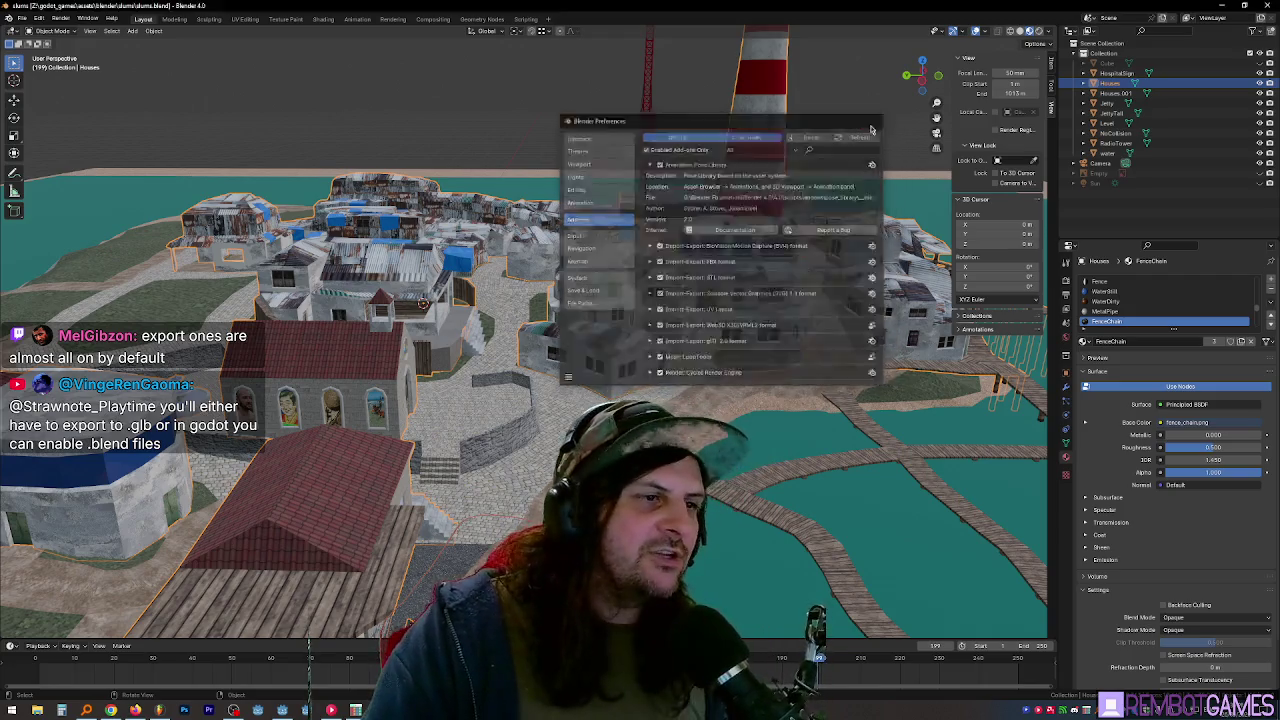
- Walk past the building along the wooden walkway by the stone wall and turn to face the sea
{"action": "left_click_drag", "start_coordinate": [717, 362], "coordinate": [707, 367]}
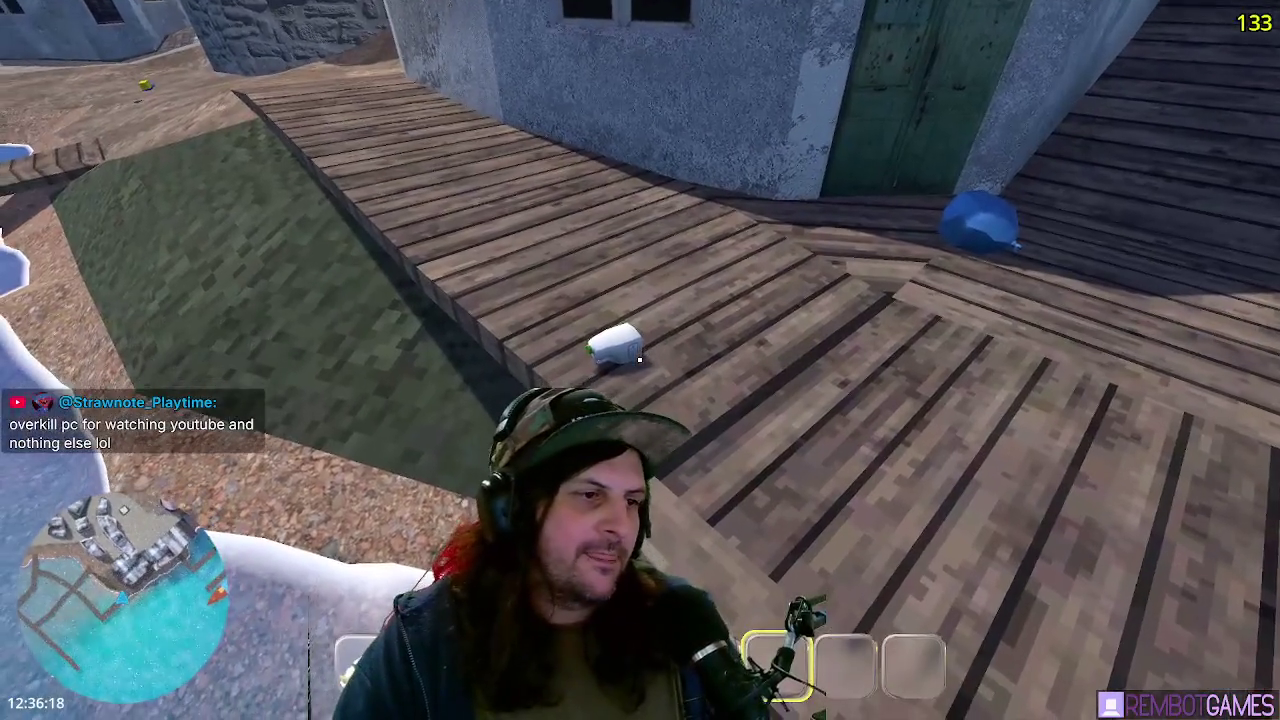
{"action": "key", "text": "w"}
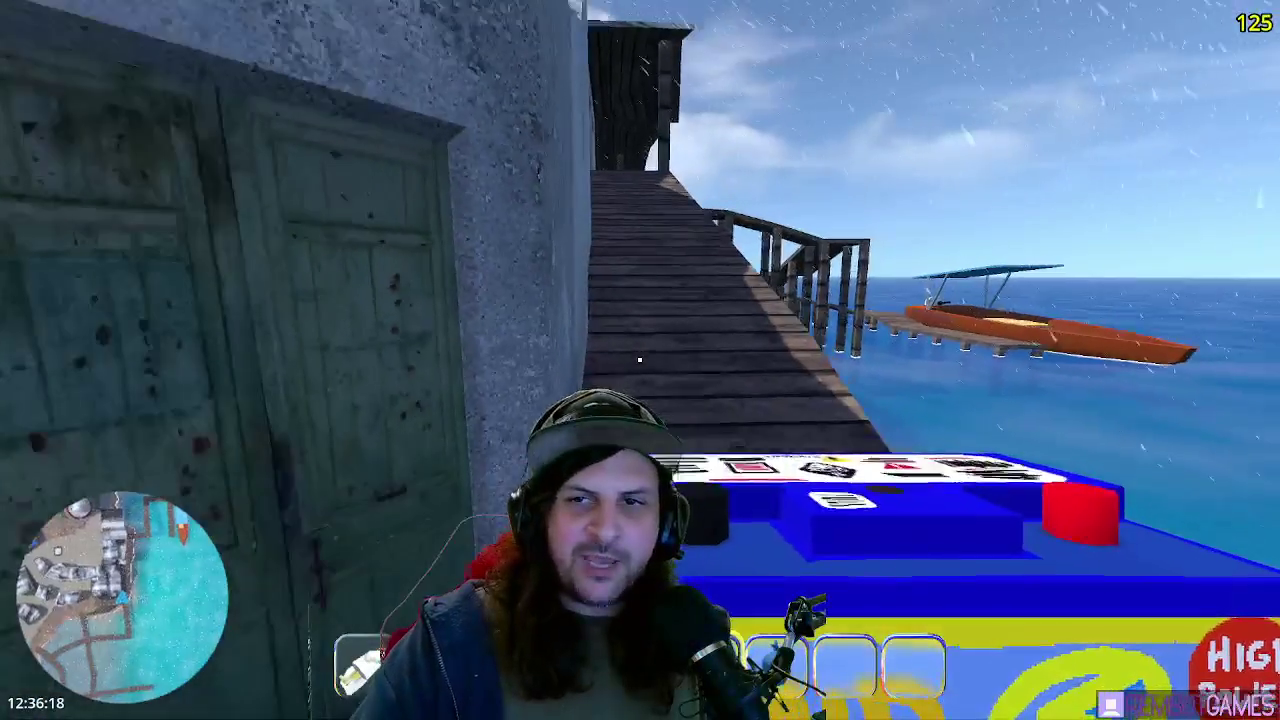
{"action": "key", "text": "w"}
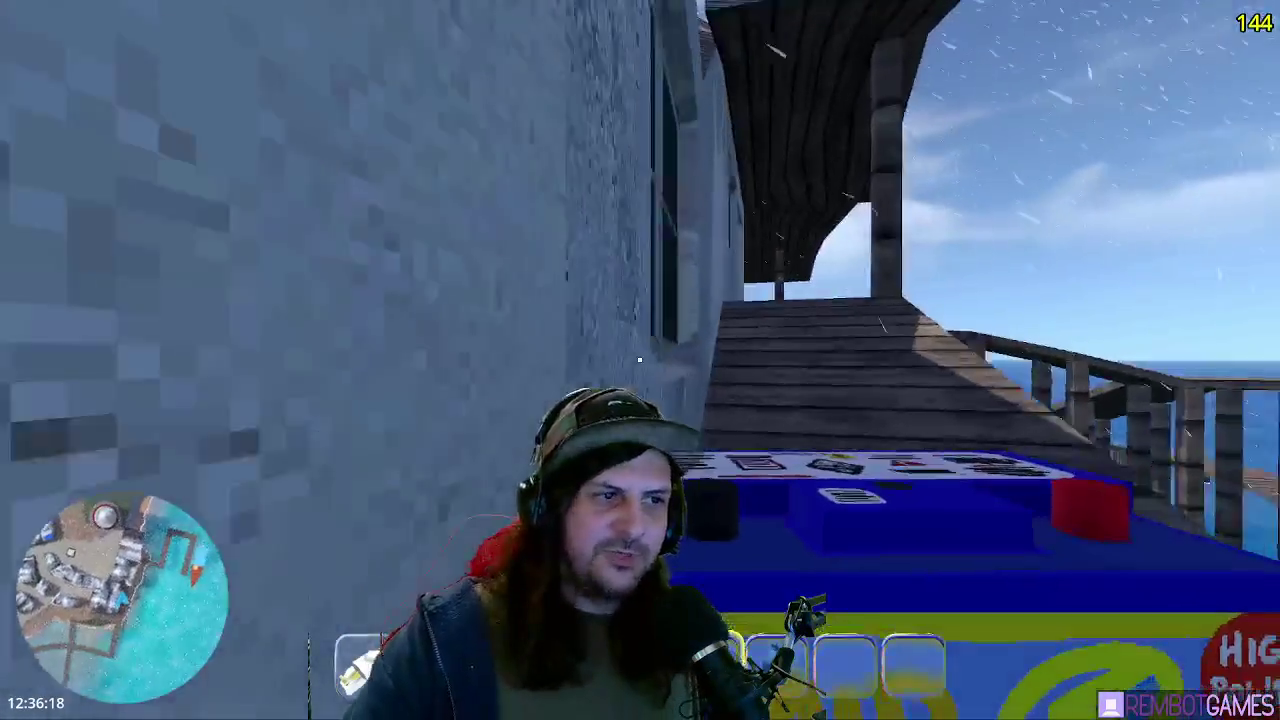
{"action": "key", "text": "w"}
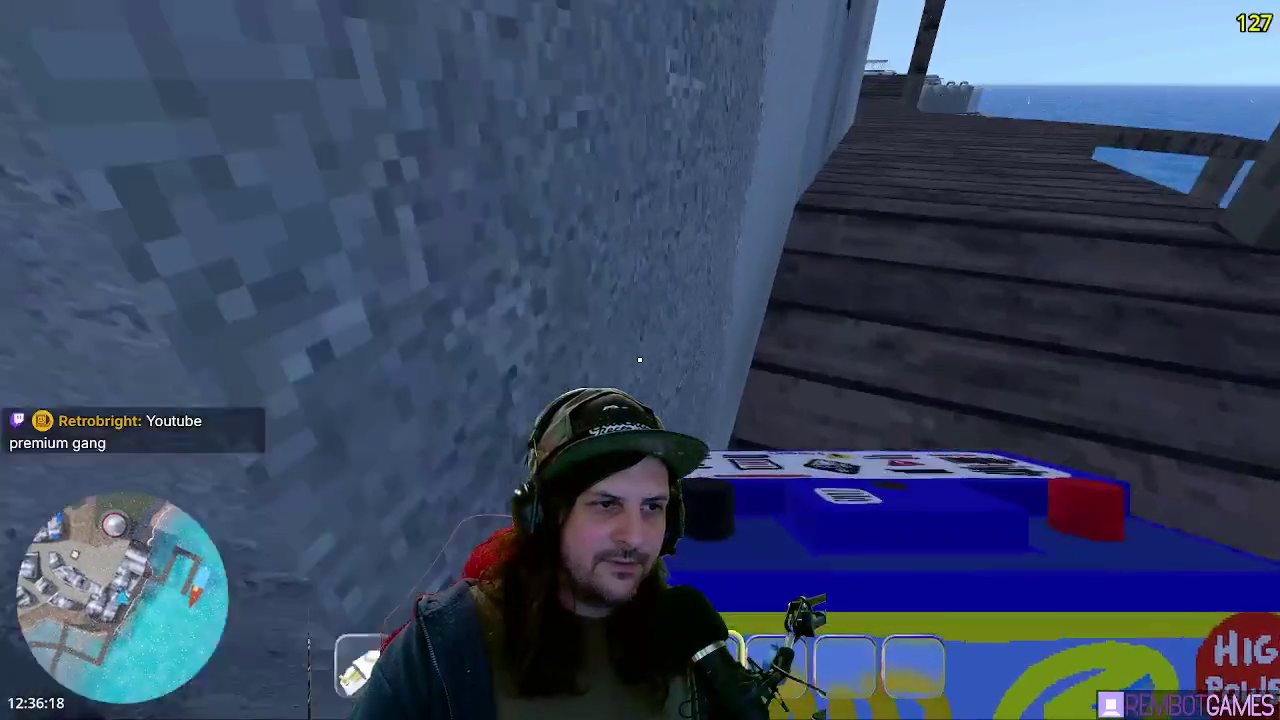
{"action": "key", "text": "w"}
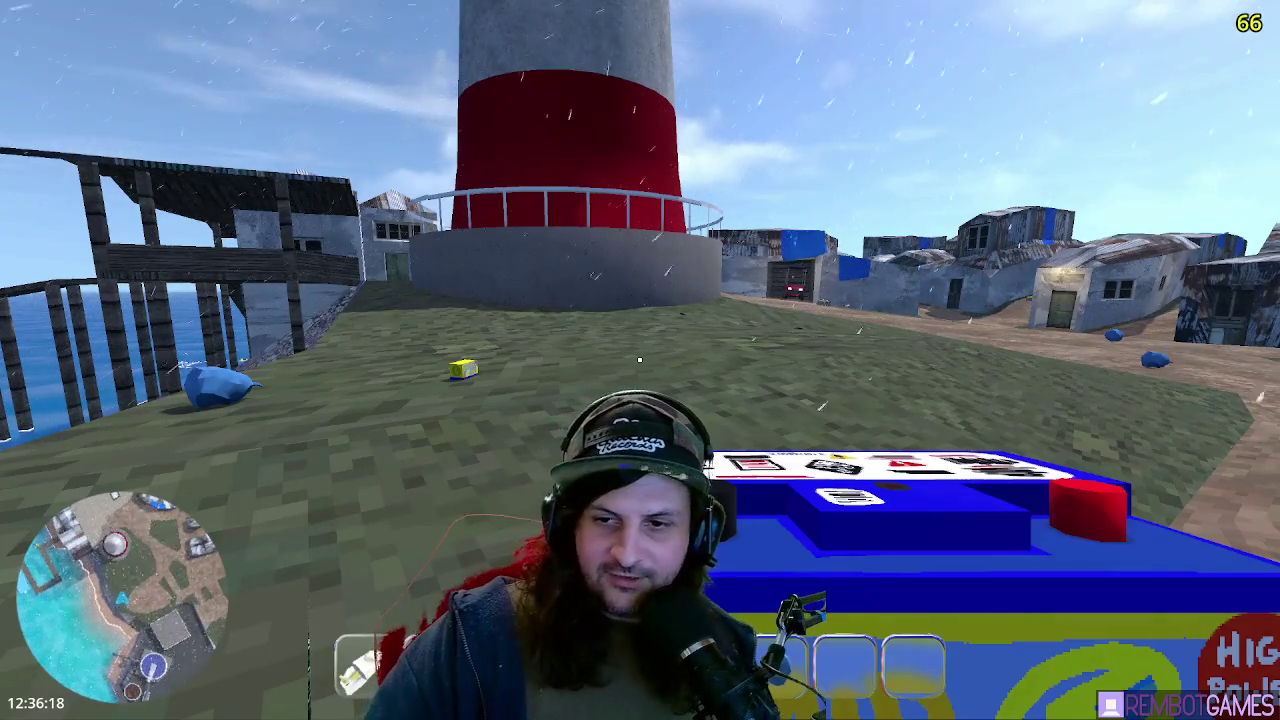
- Walk up to the red-and-white lighthouse base and around its wall toward the village sheds
{"action": "key", "text": "w"}
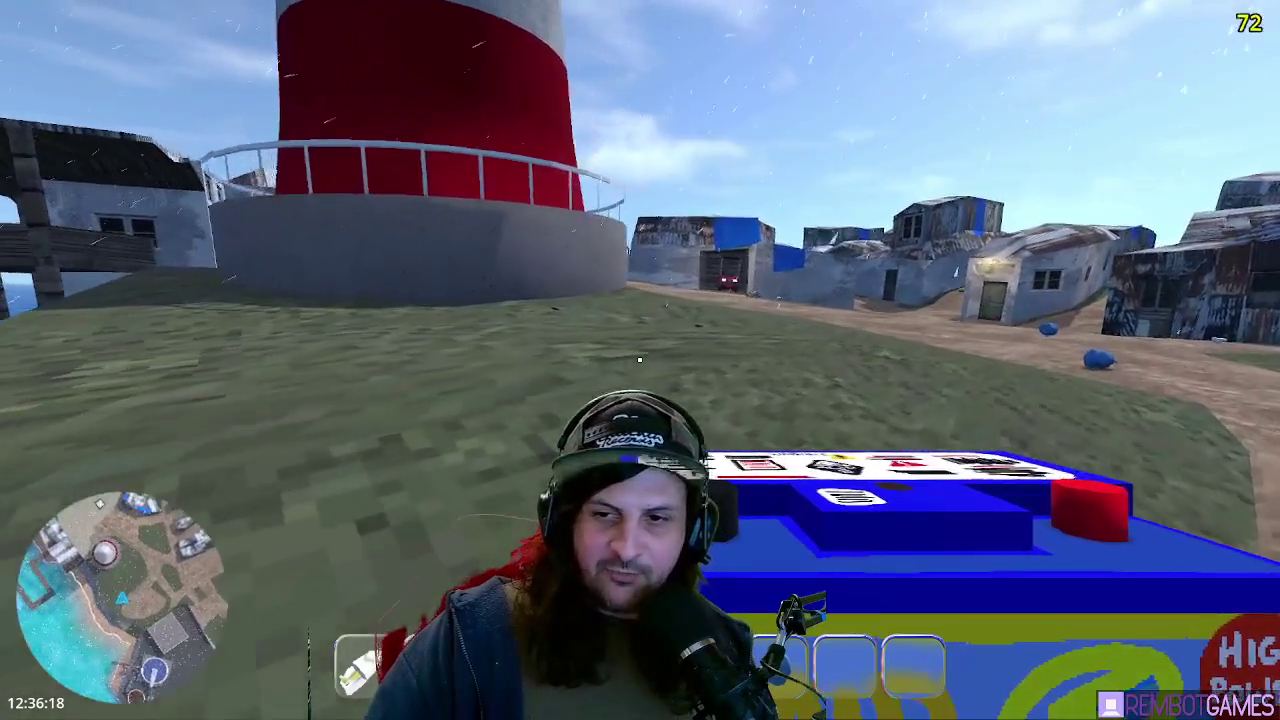
{"action": "key", "text": "w"}
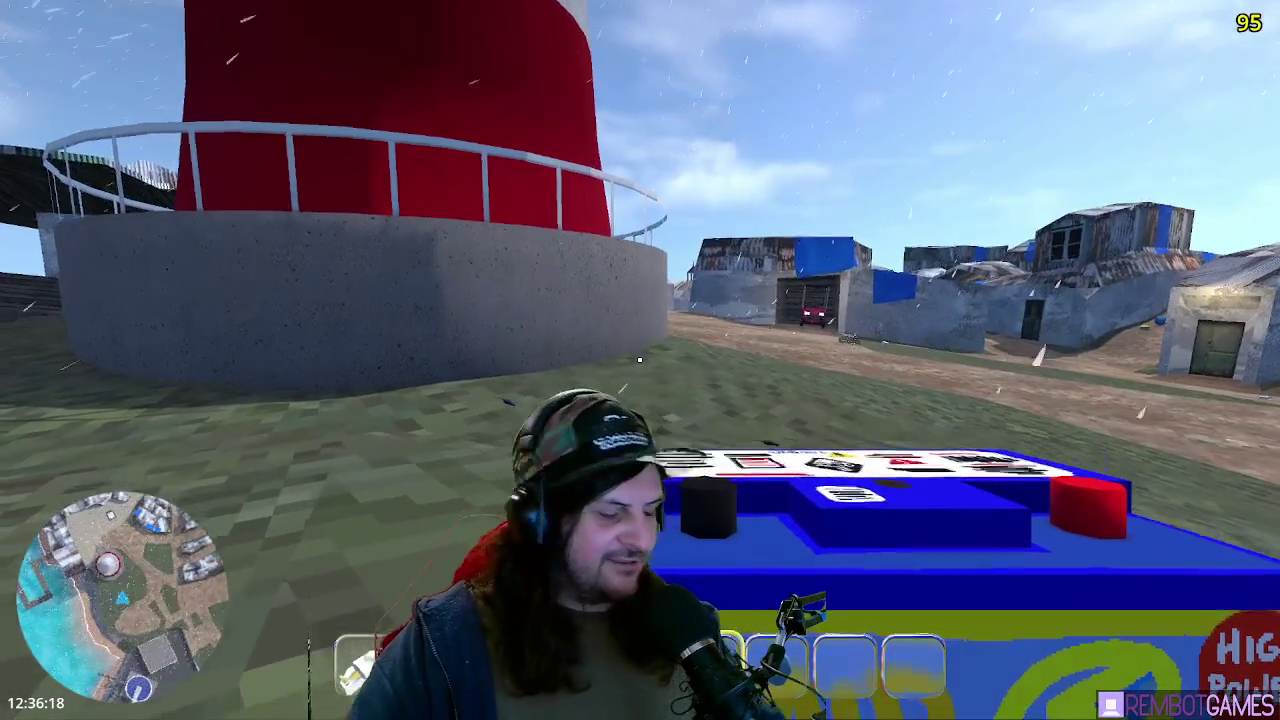
{"action": "key", "text": "w"}
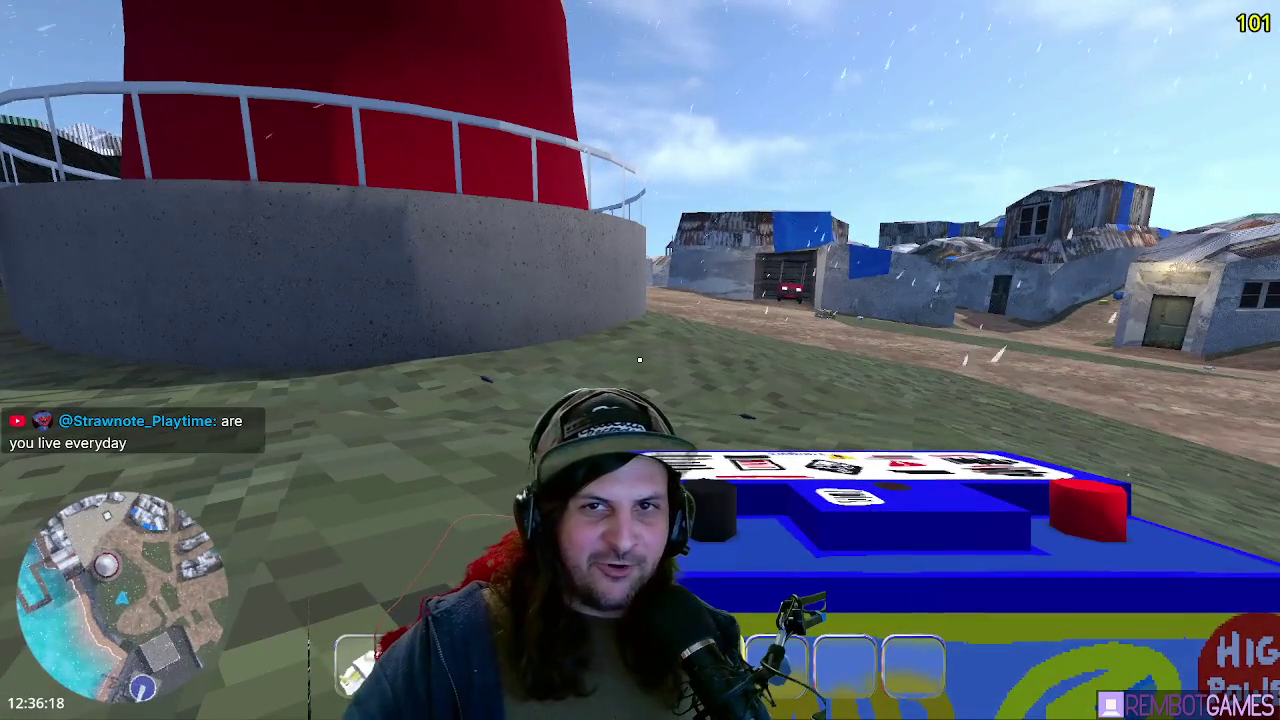
{"action": "key", "text": "w"}
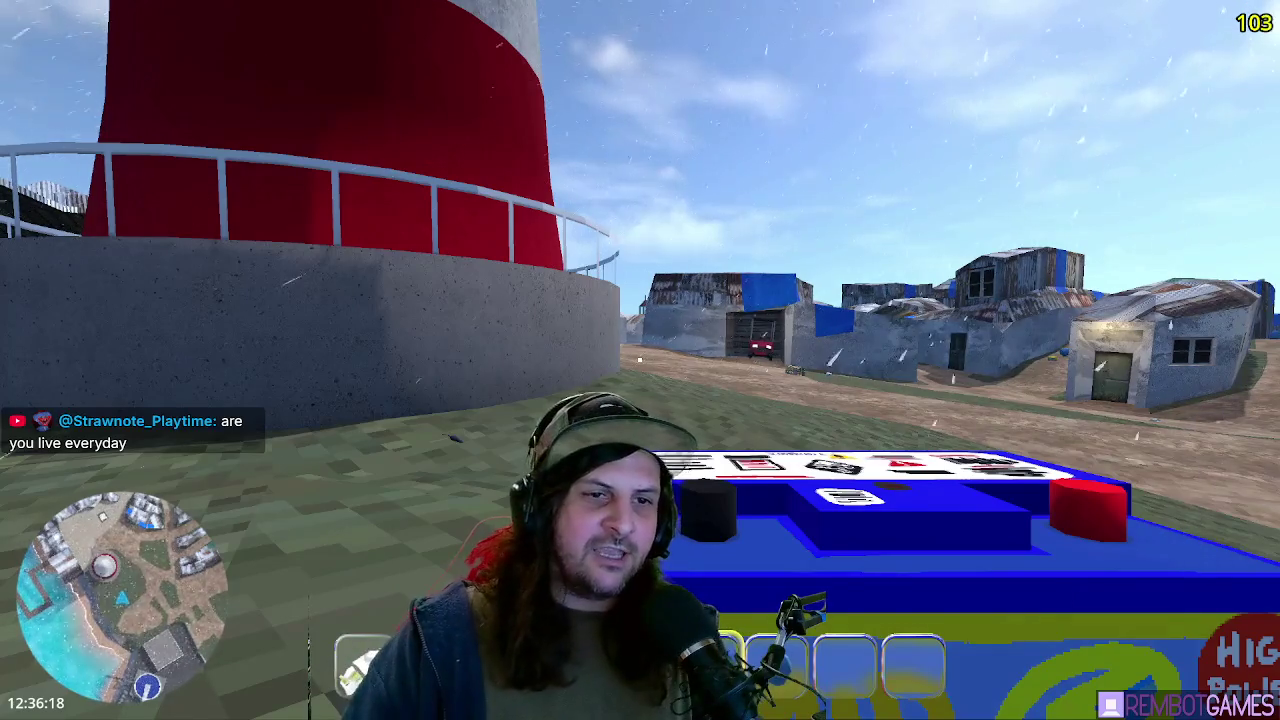
{"action": "key", "text": "w"}
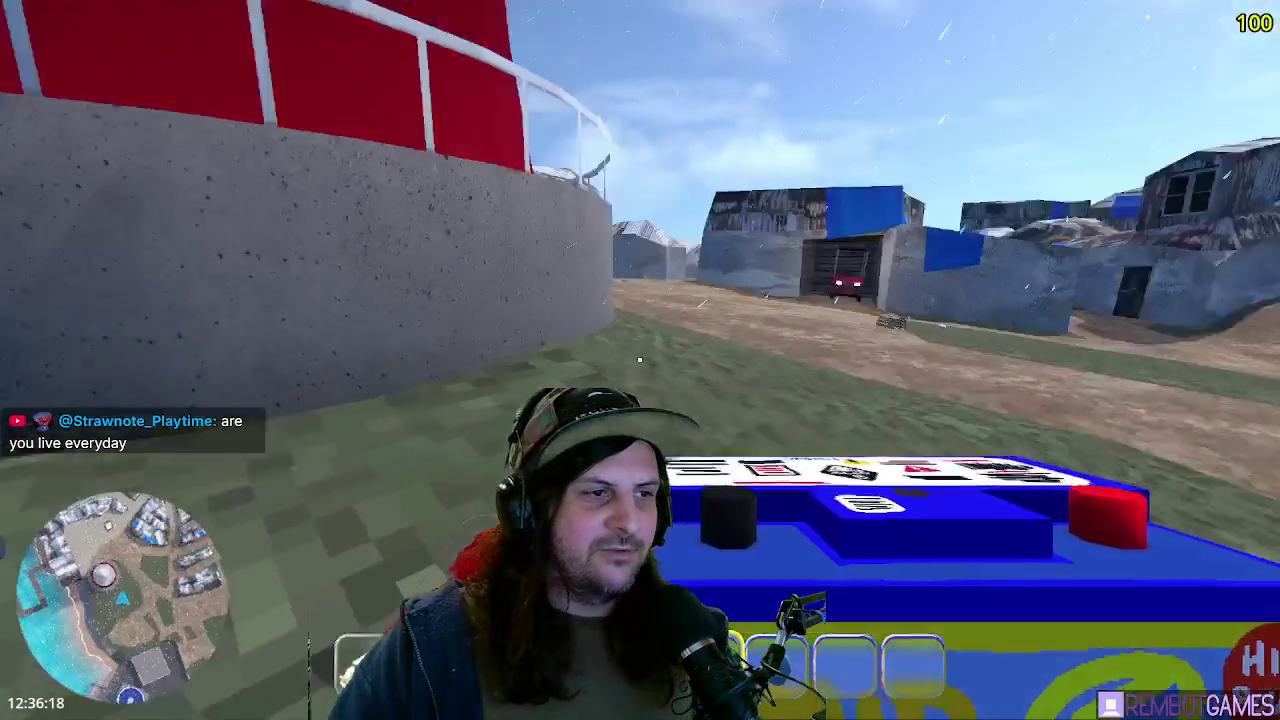
{"action": "key", "text": "w"}
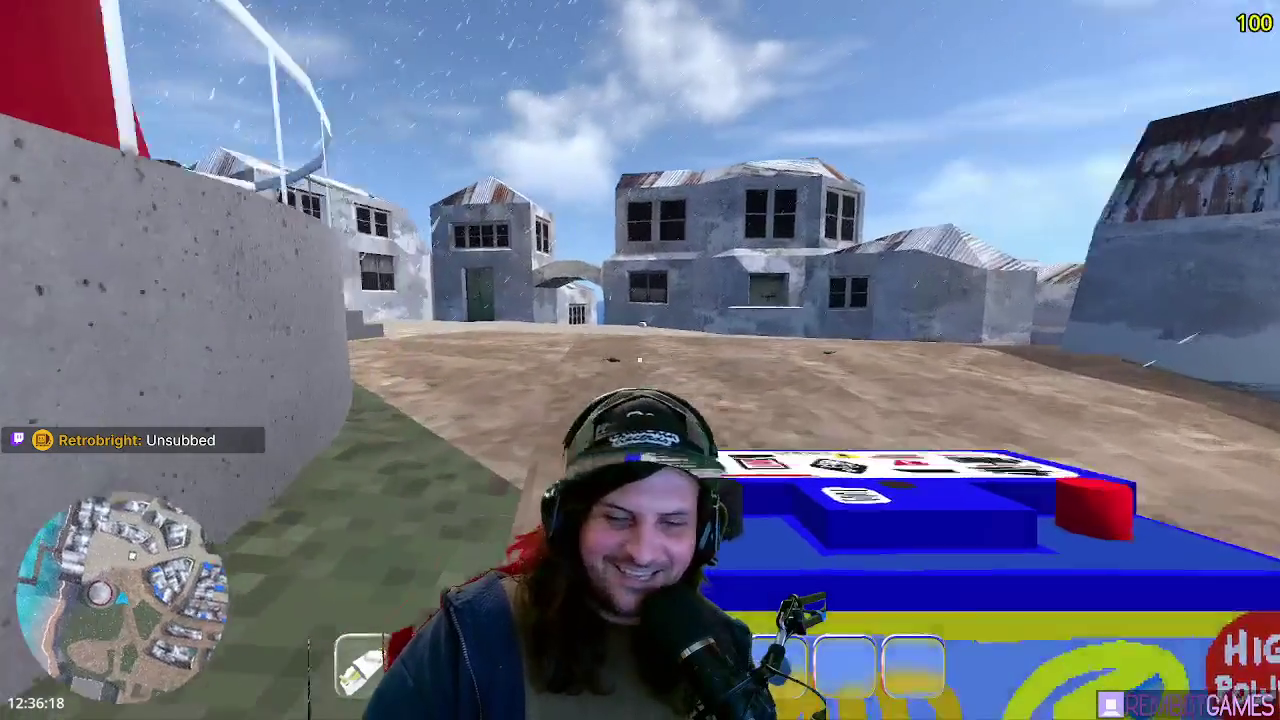
- Walk past the houses, through the archway toward the sea boardwalks, then quit the game with F8
{"action": "key", "text": "w"}
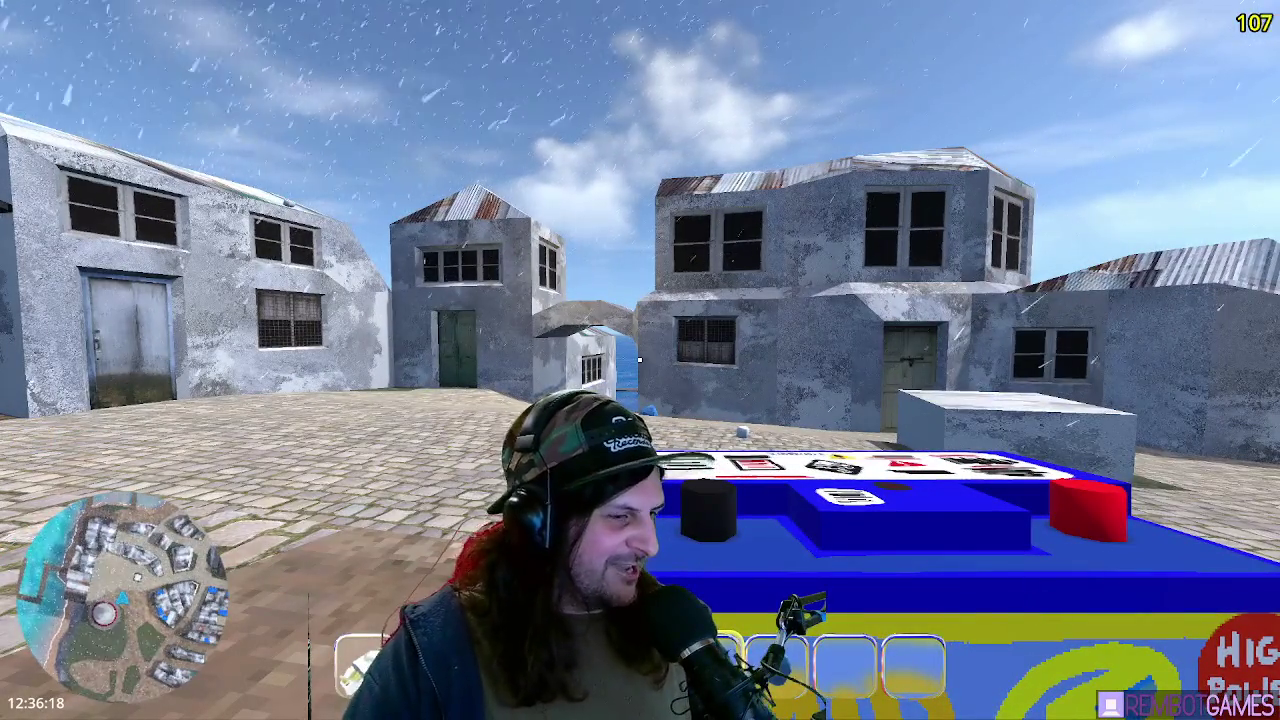
{"action": "key", "text": "w"}
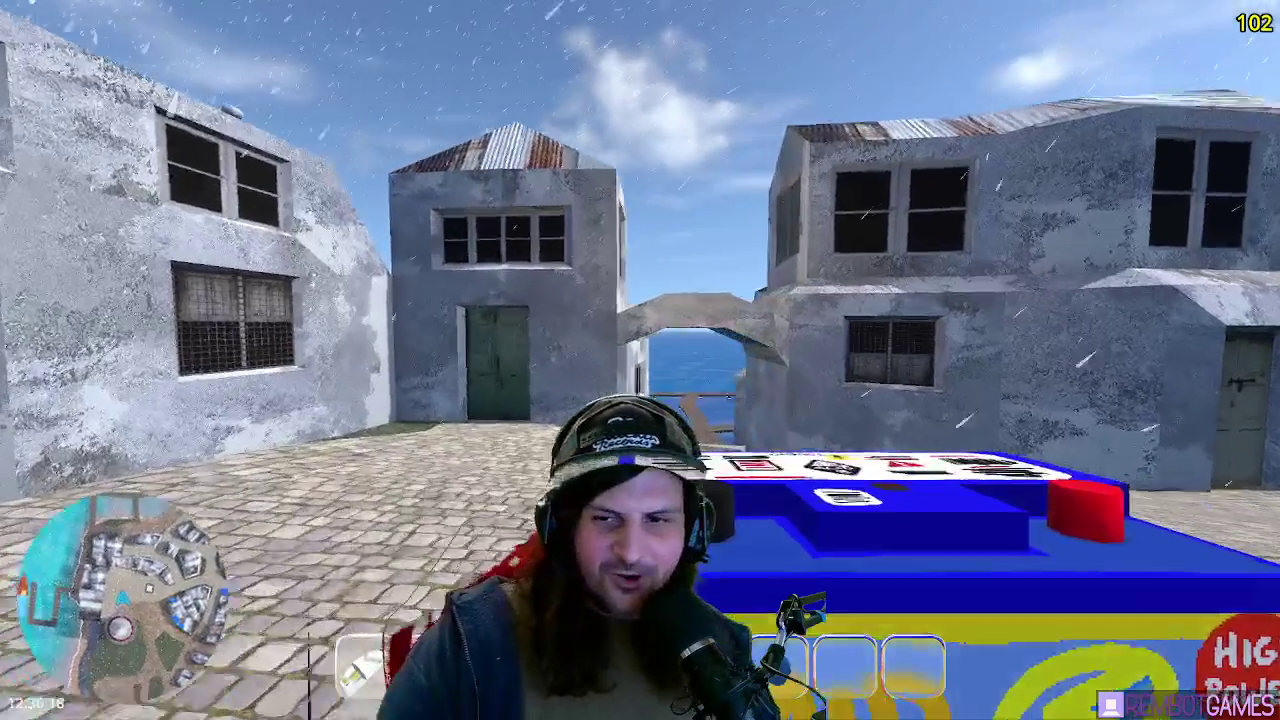
{"action": "key", "text": "w"}
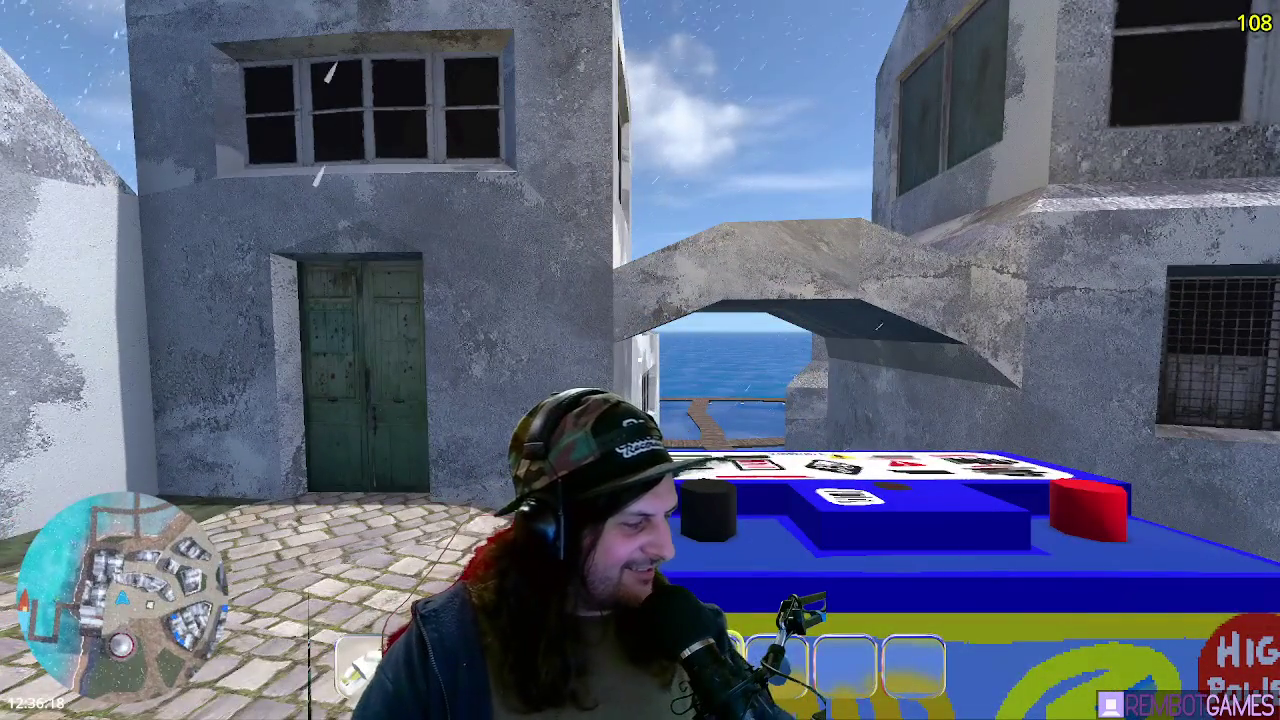
{"action": "key", "text": "w"}
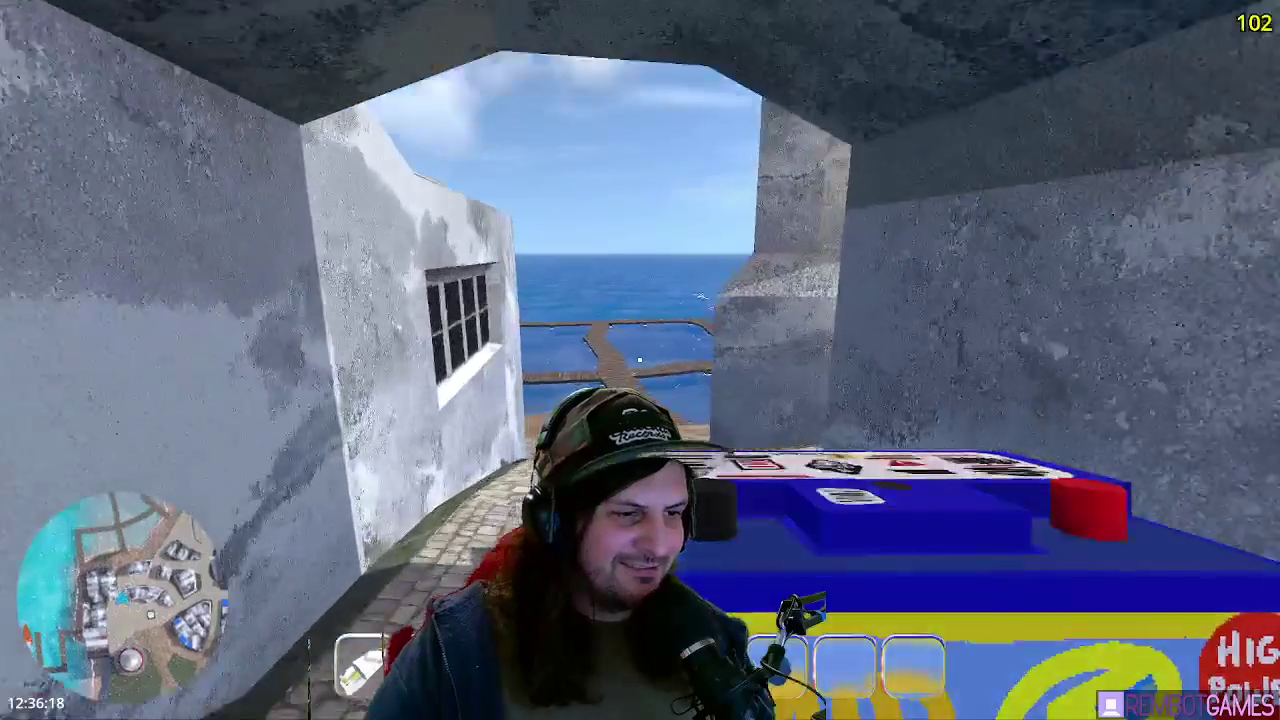
{"action": "key", "text": "w"}
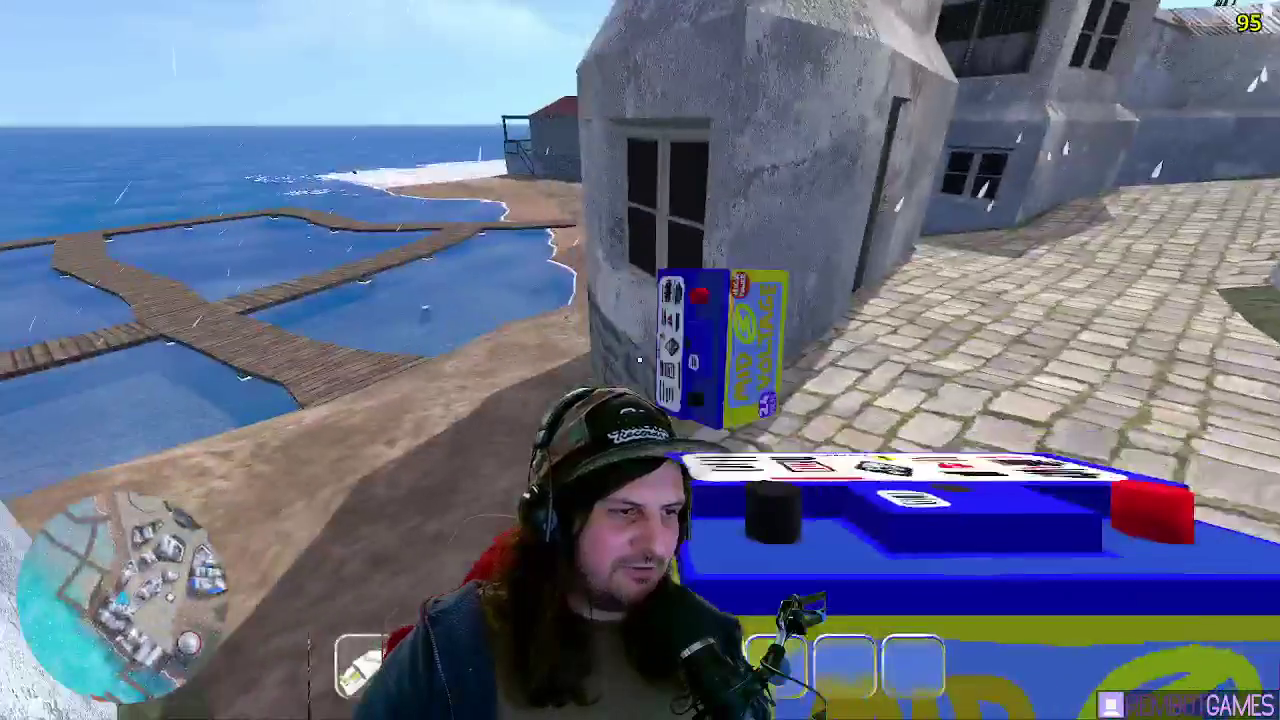
{"action": "key", "text": "F8"}
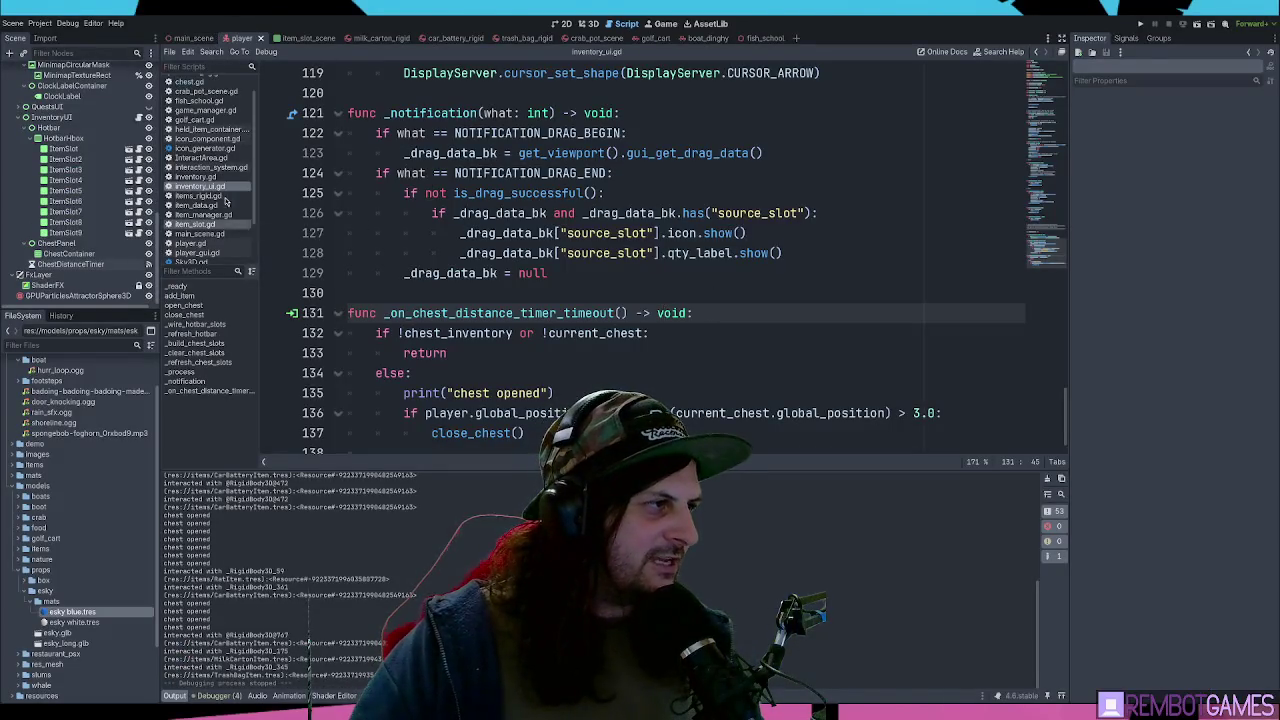
- Browse the Godot script list and open chest.gd
{"action": "scroll", "coordinate": [205, 150], "scroll_direction": "up", "scroll_amount": 1}
{"action": "left_click", "coordinate": [190, 101]}
{"action": "scroll", "coordinate": [210, 150], "scroll_direction": "down", "scroll_amount": 3}
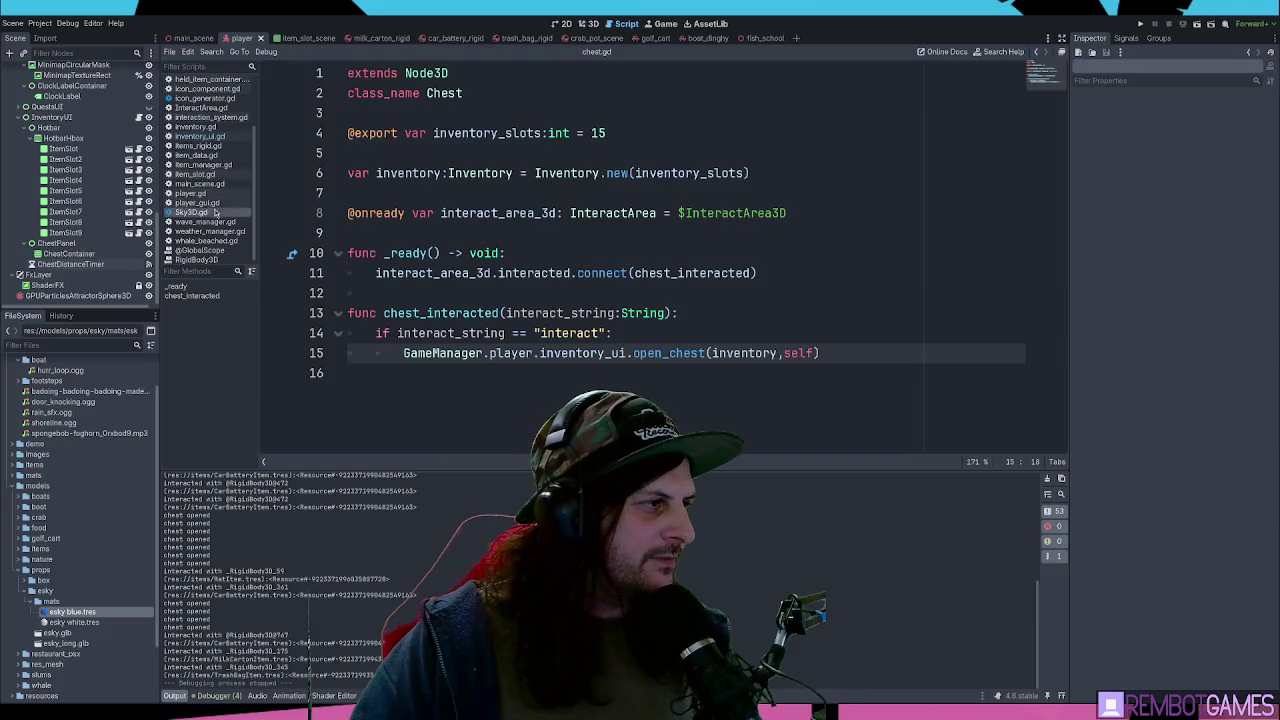
{"action": "scroll", "coordinate": [208, 187], "scroll_direction": "up", "scroll_amount": 1}
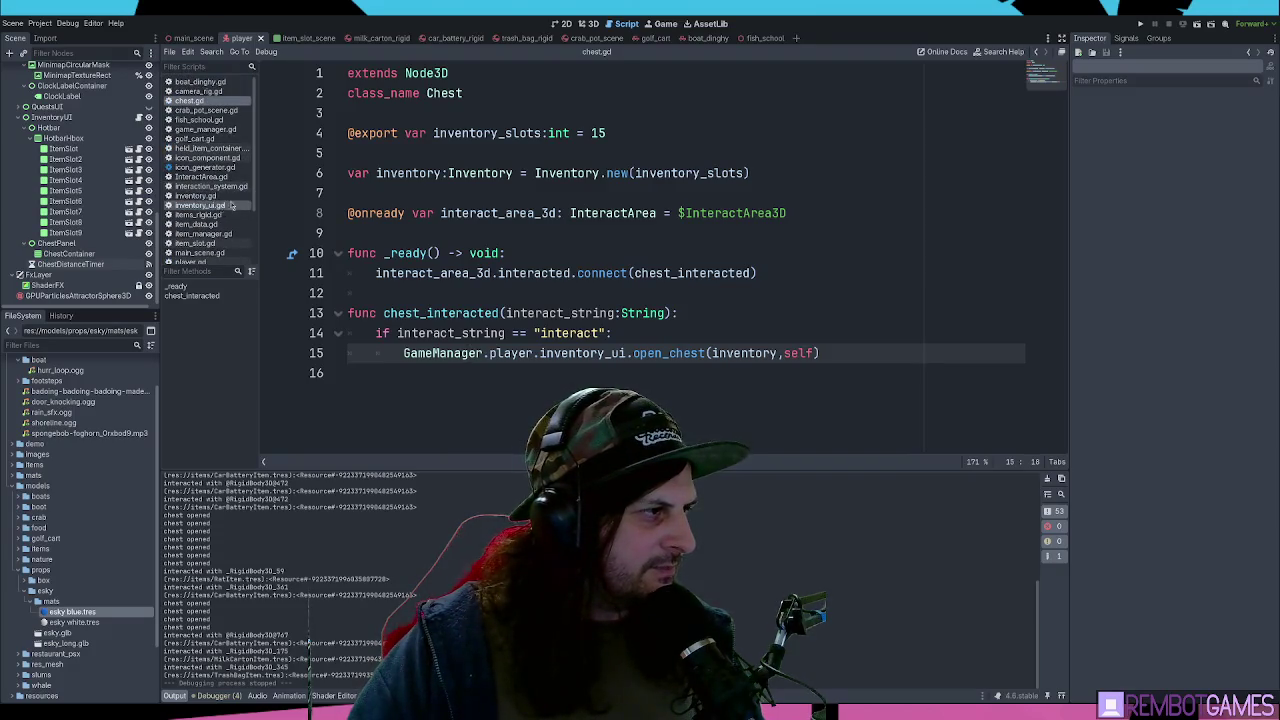
{"action": "scroll", "coordinate": [212, 195], "scroll_direction": "down", "scroll_amount": 3}
- Open player.gd and jump to its drop_current_item function
{"action": "left_click", "coordinate": [200, 193]}
{"action": "left_click", "coordinate": [543, 272]}
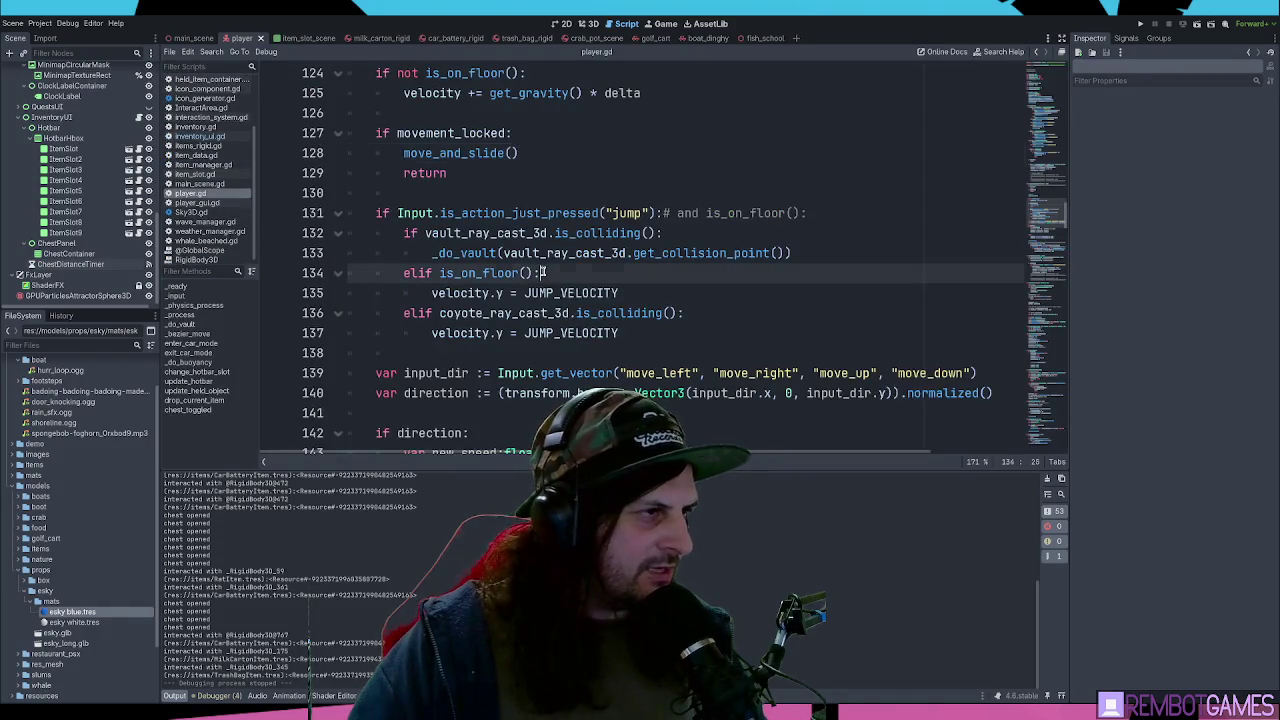
{"action": "scroll", "coordinate": [598, 285], "scroll_direction": "down", "scroll_amount": 8}
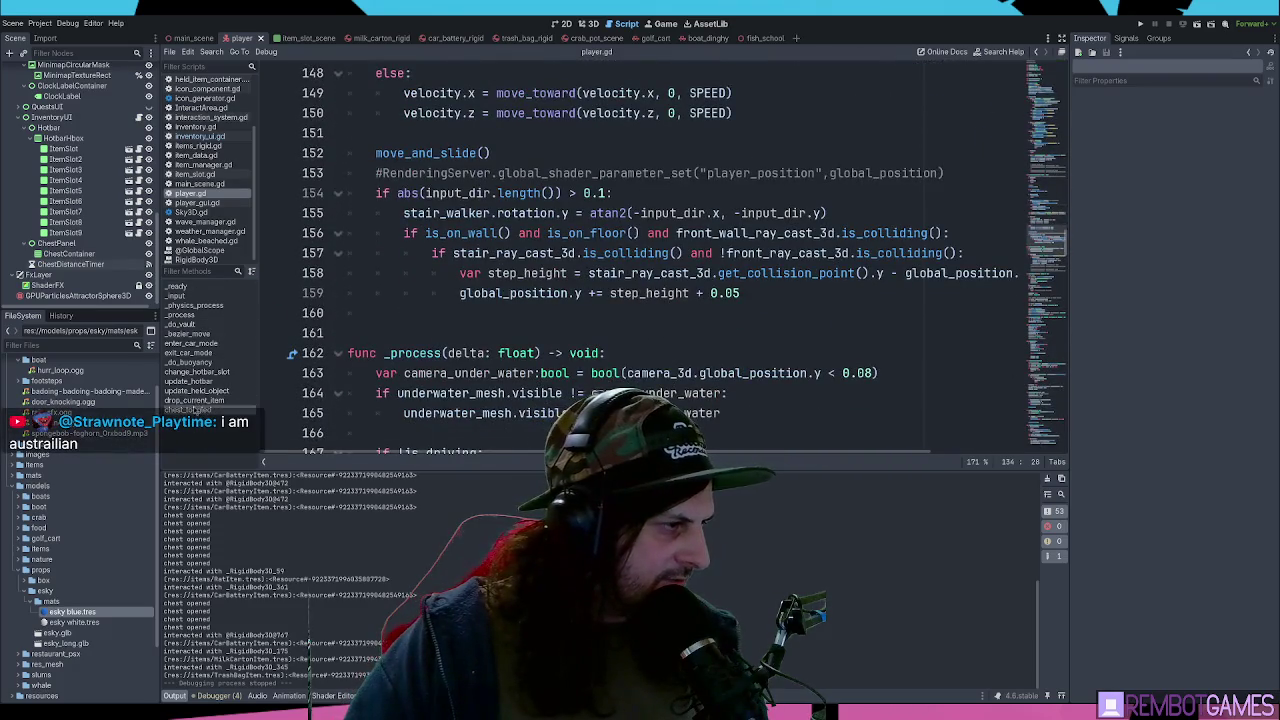
{"action": "left_click", "coordinate": [196, 400]}
- Uncomment line 315, inventory_ui.player_inventory.remove_item_at(hotbar_slot - 1, 1)
{"action": "left_click", "coordinate": [392, 358]}
{"action": "scroll", "coordinate": [452, 367], "scroll_direction": "down", "scroll_amount": 3}
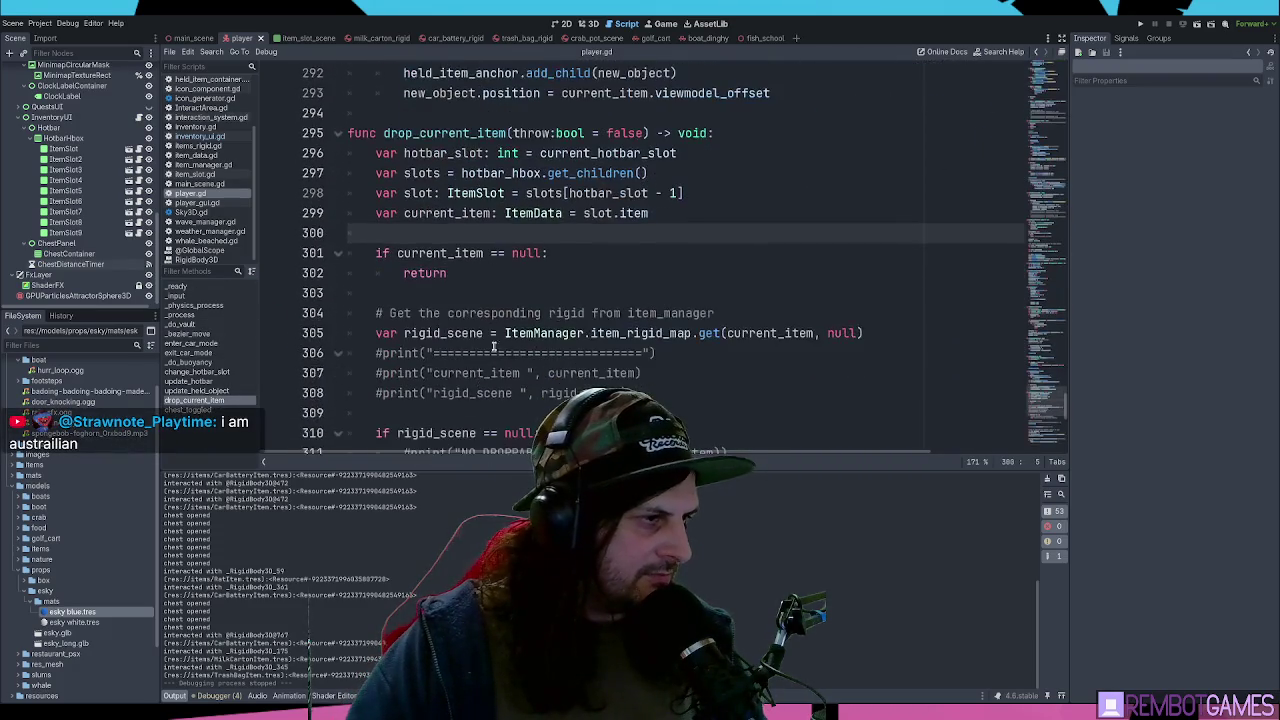
{"action": "scroll", "coordinate": [476, 382], "scroll_direction": "down", "scroll_amount": 3}
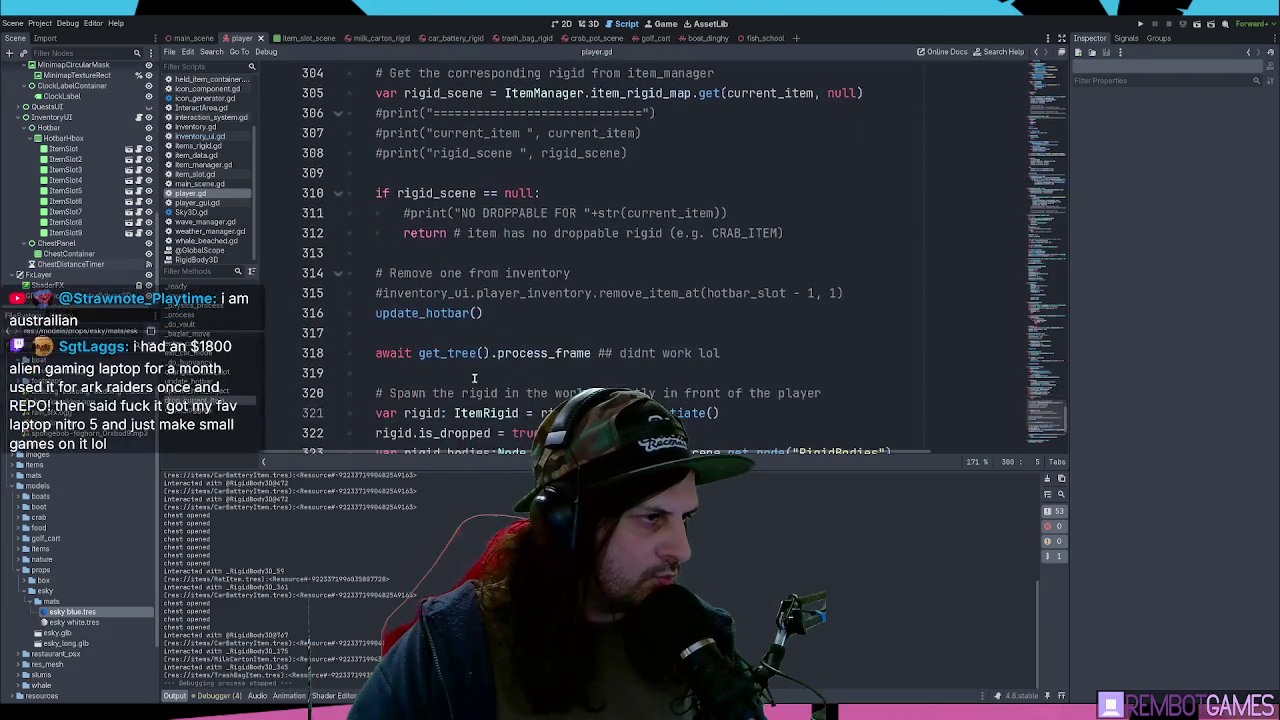
{"action": "left_click", "coordinate": [383, 293]}
{"action": "key", "text": "BackSpace"}
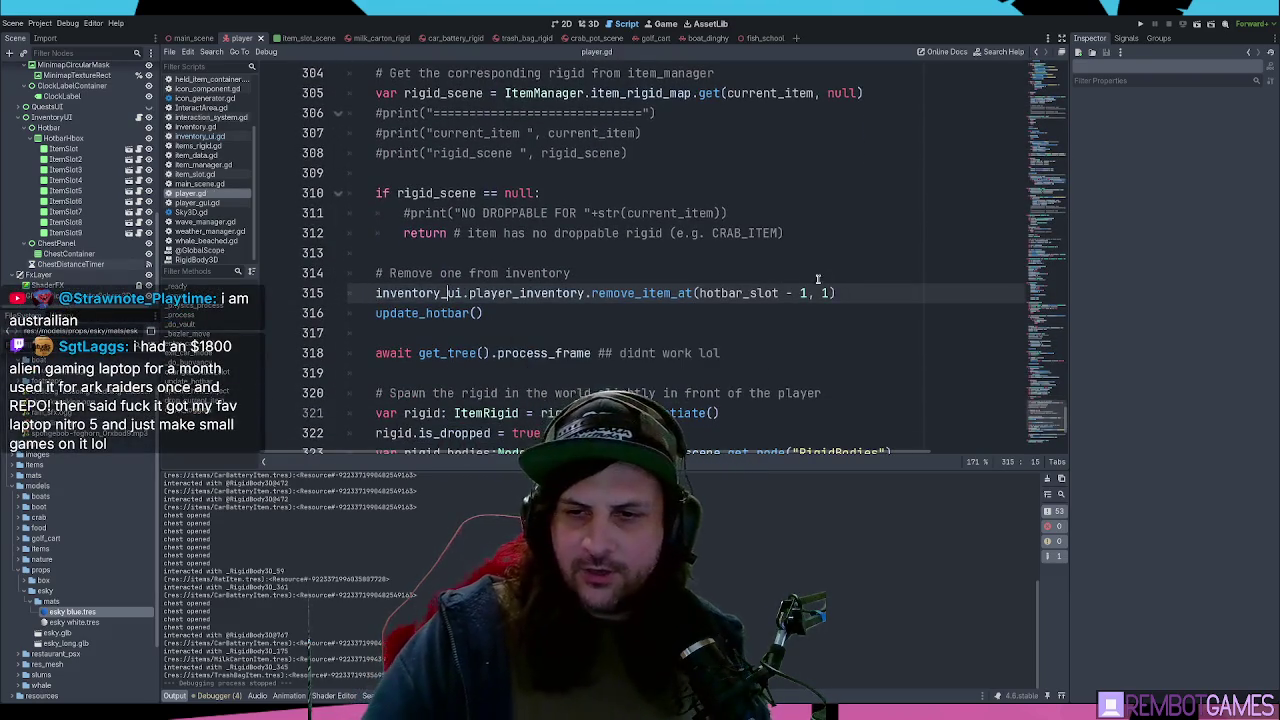